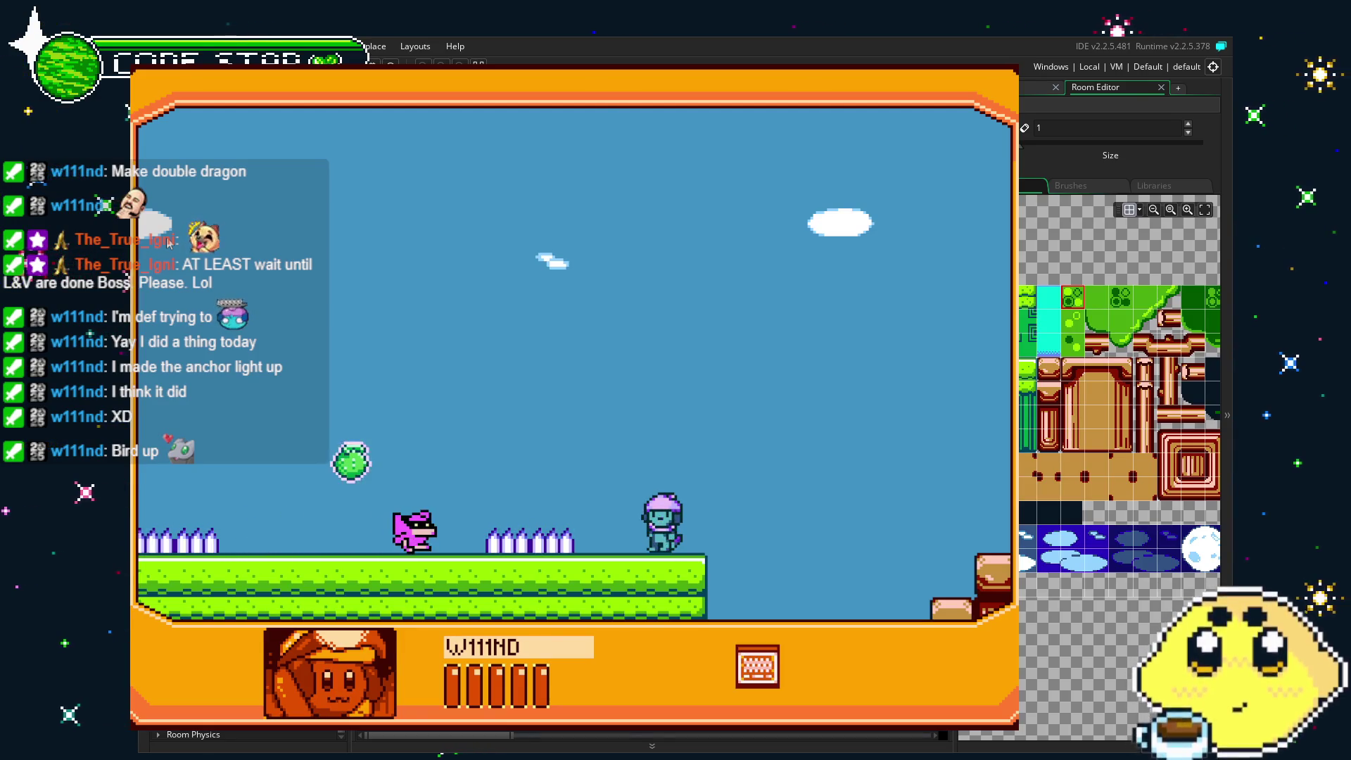
Jump and walk the character left in the test run, then quit back to the room0 editor.
key(space)
key(Left)
key(space)
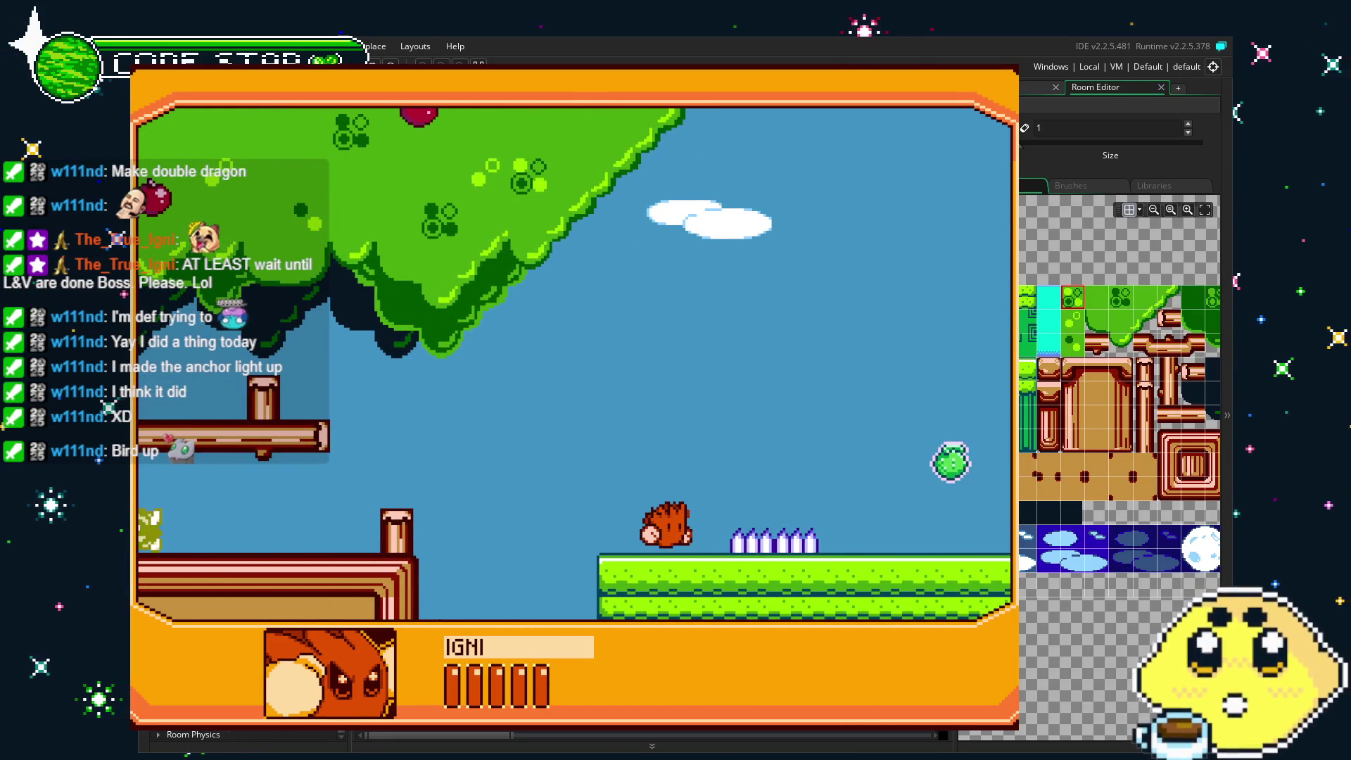
key(Escape)
Open the enemy4 object from Resources and bring its events into view.
click(985, 87)
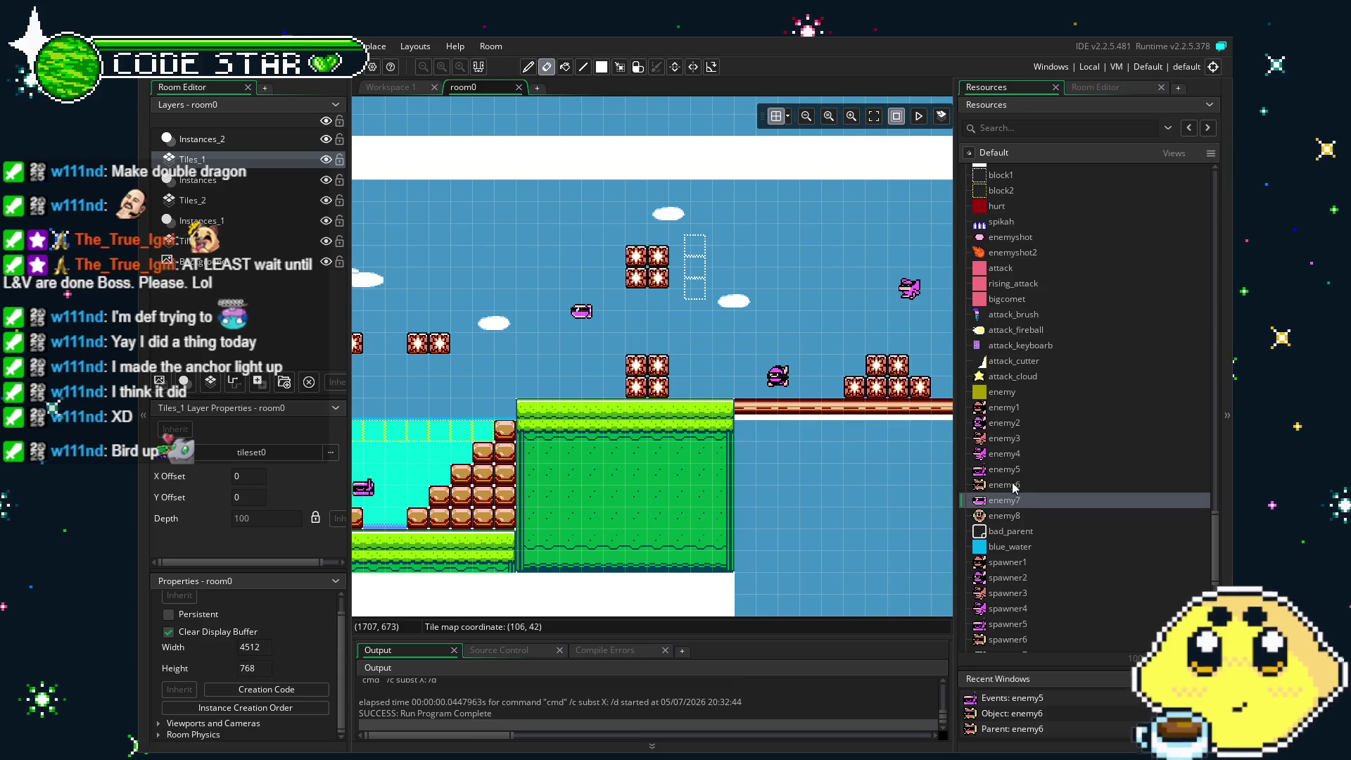
double_click(1007, 453)
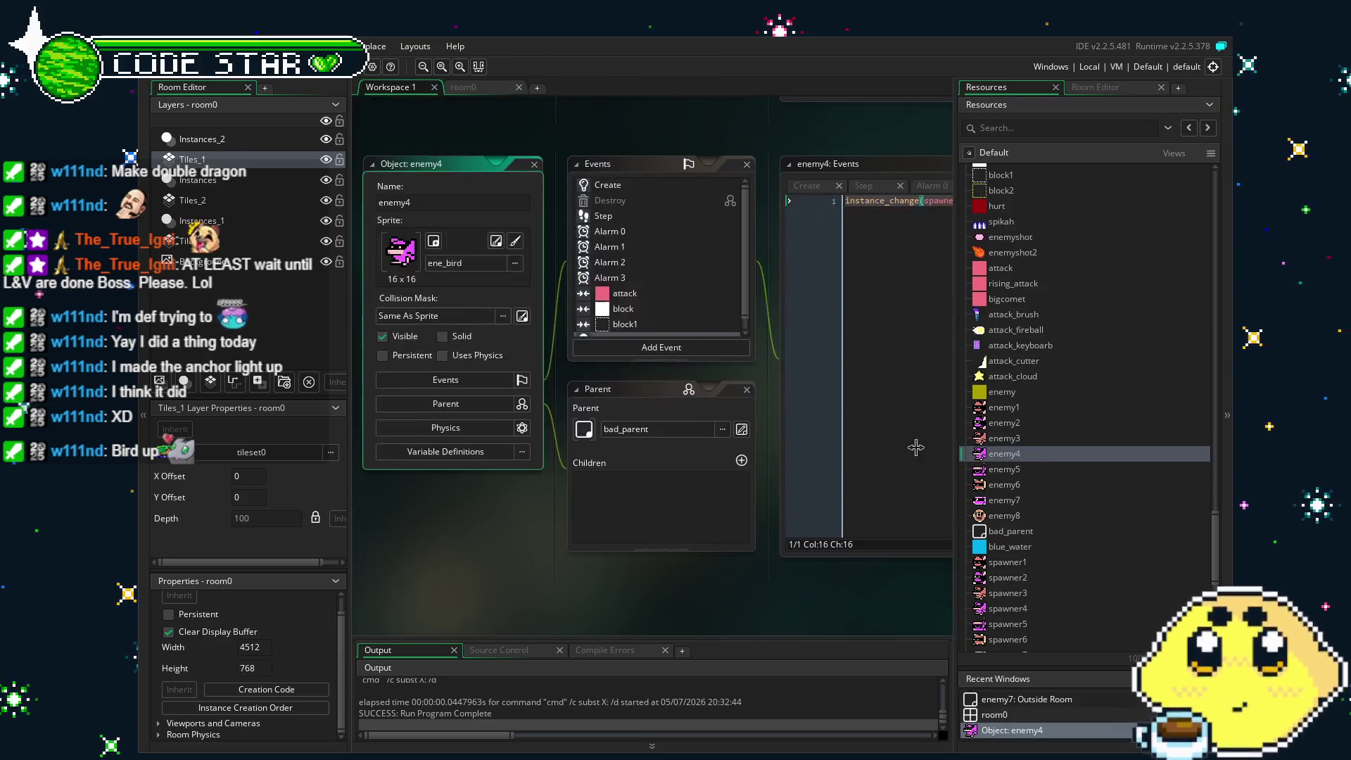
mouse_move(826, 429)
mouse_down()
mouse_move(649, 449)
mouse_move(872, 455)
mouse_up()
scroll(1010, 517, down, 2)
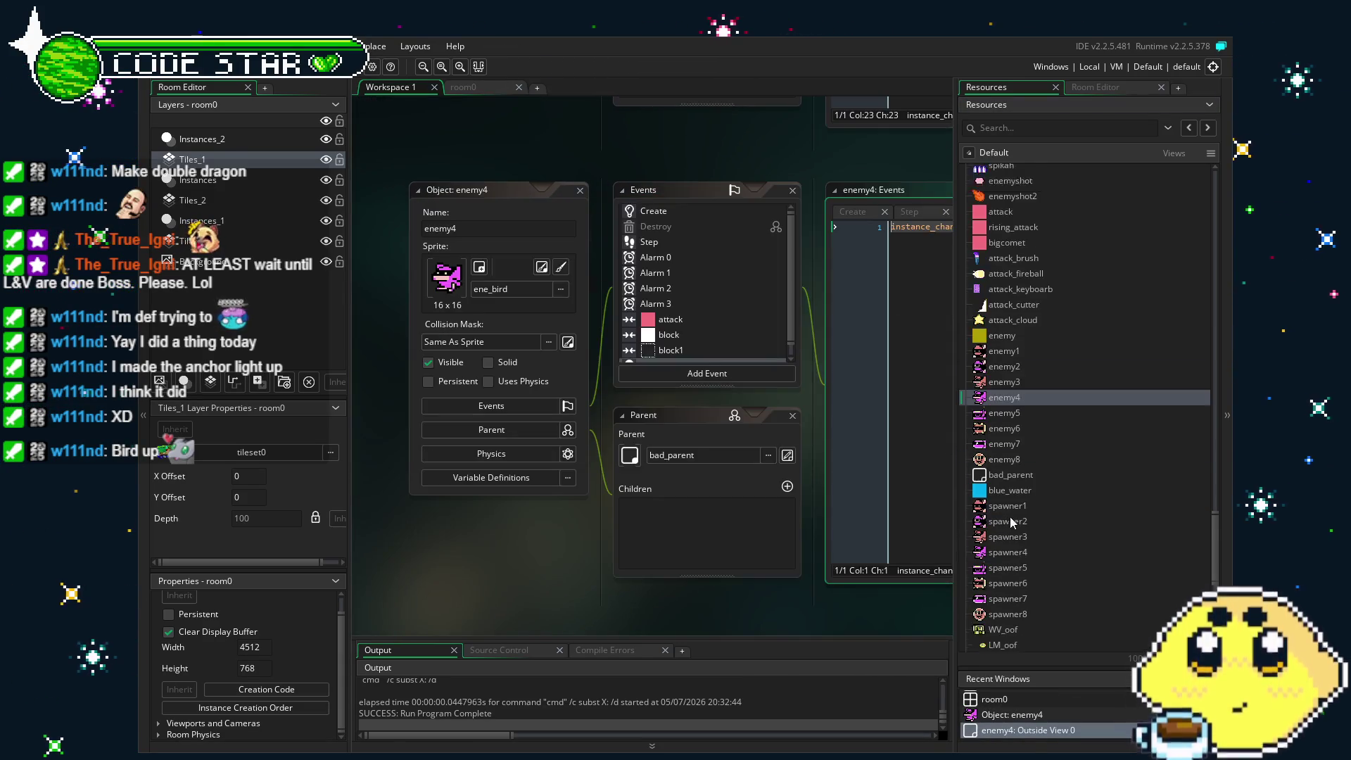
Open spawner4 and read its Step code that spawns enemy4 near good_parent.
double_click(1007, 524)
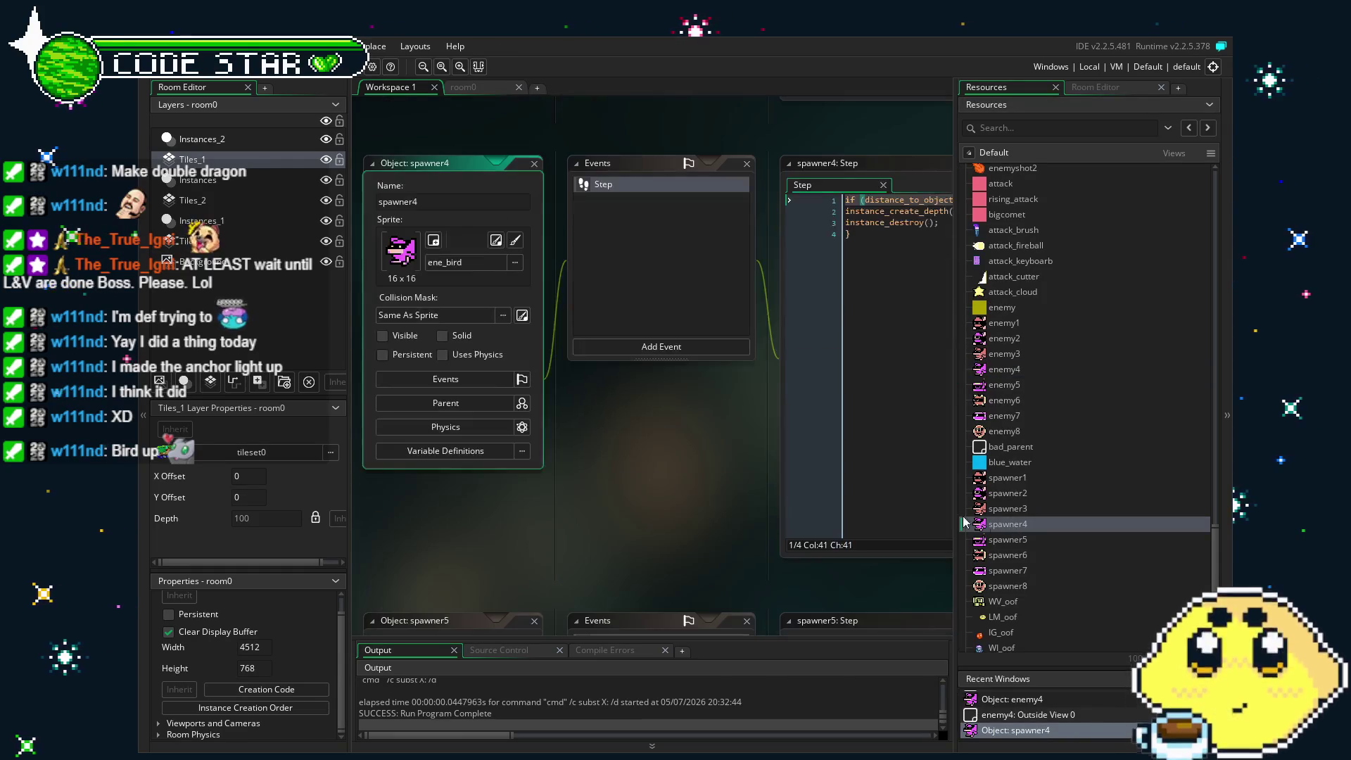
drag(601, 497, 721, 498)
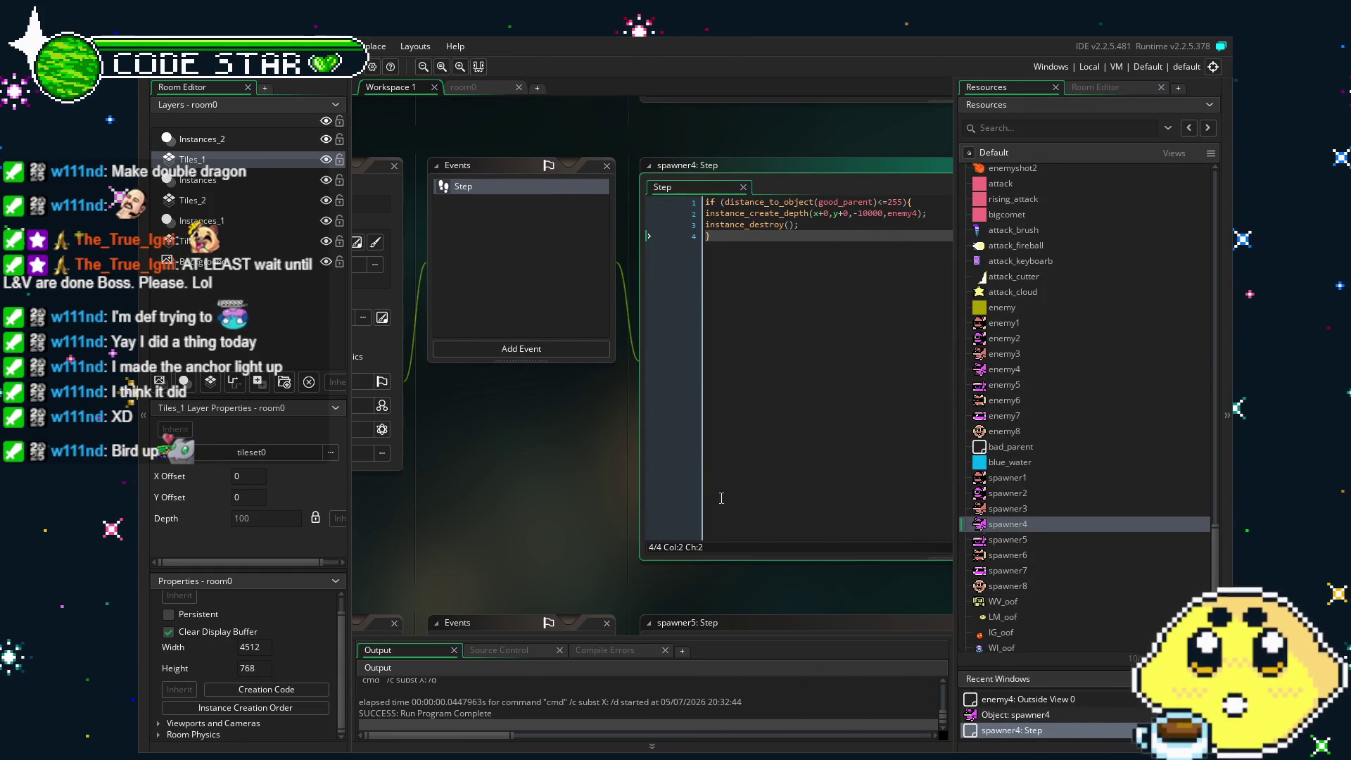
drag(579, 461, 689, 468)
click(1017, 491)
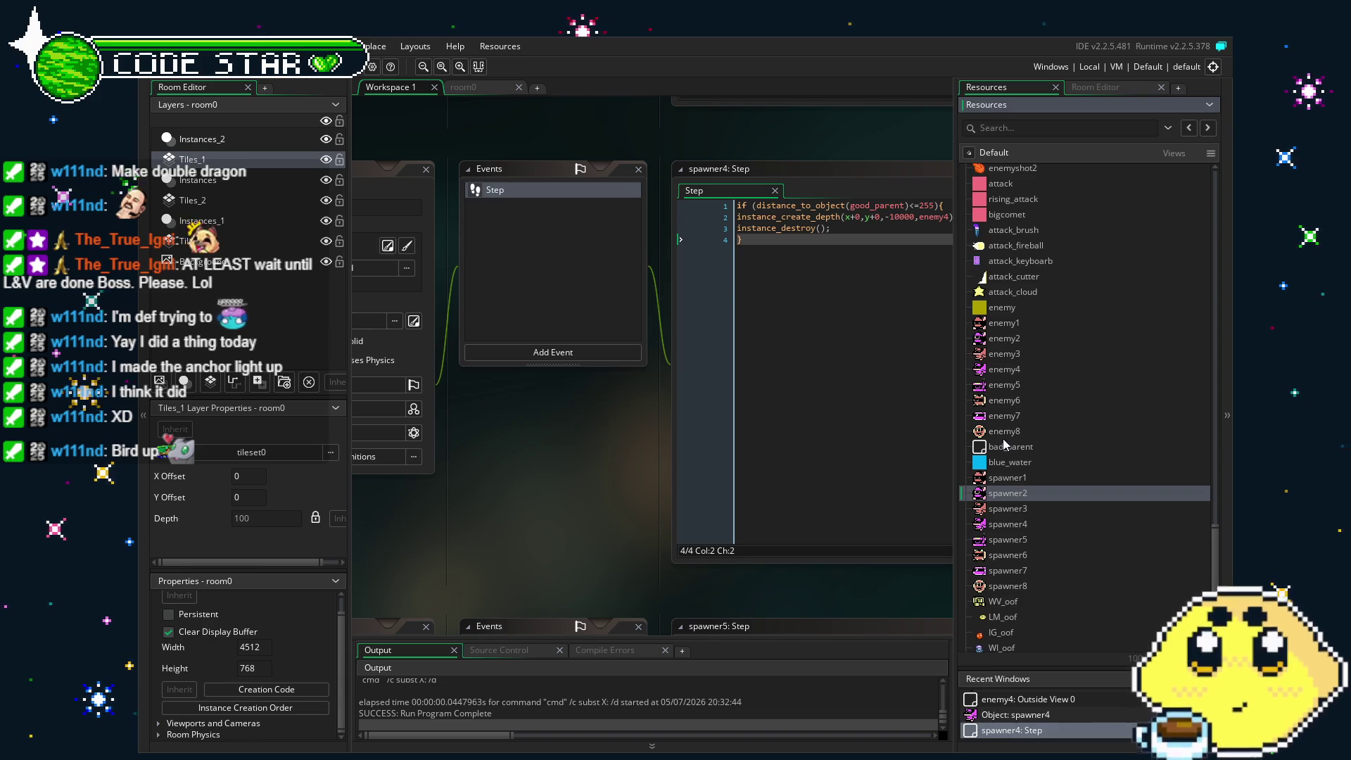
double_click(1013, 524)
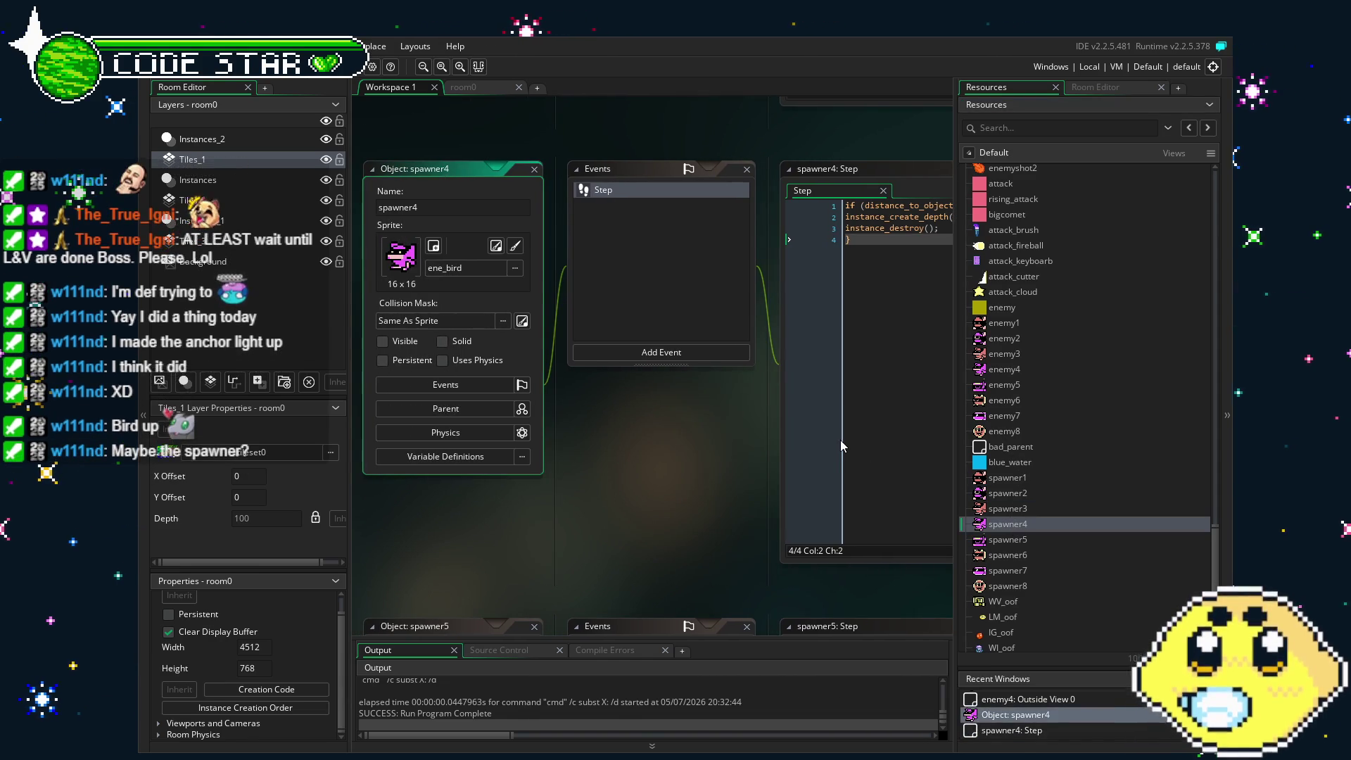
Return to room0 and pan around the level to the grass platform under the tree.
click(475, 86)
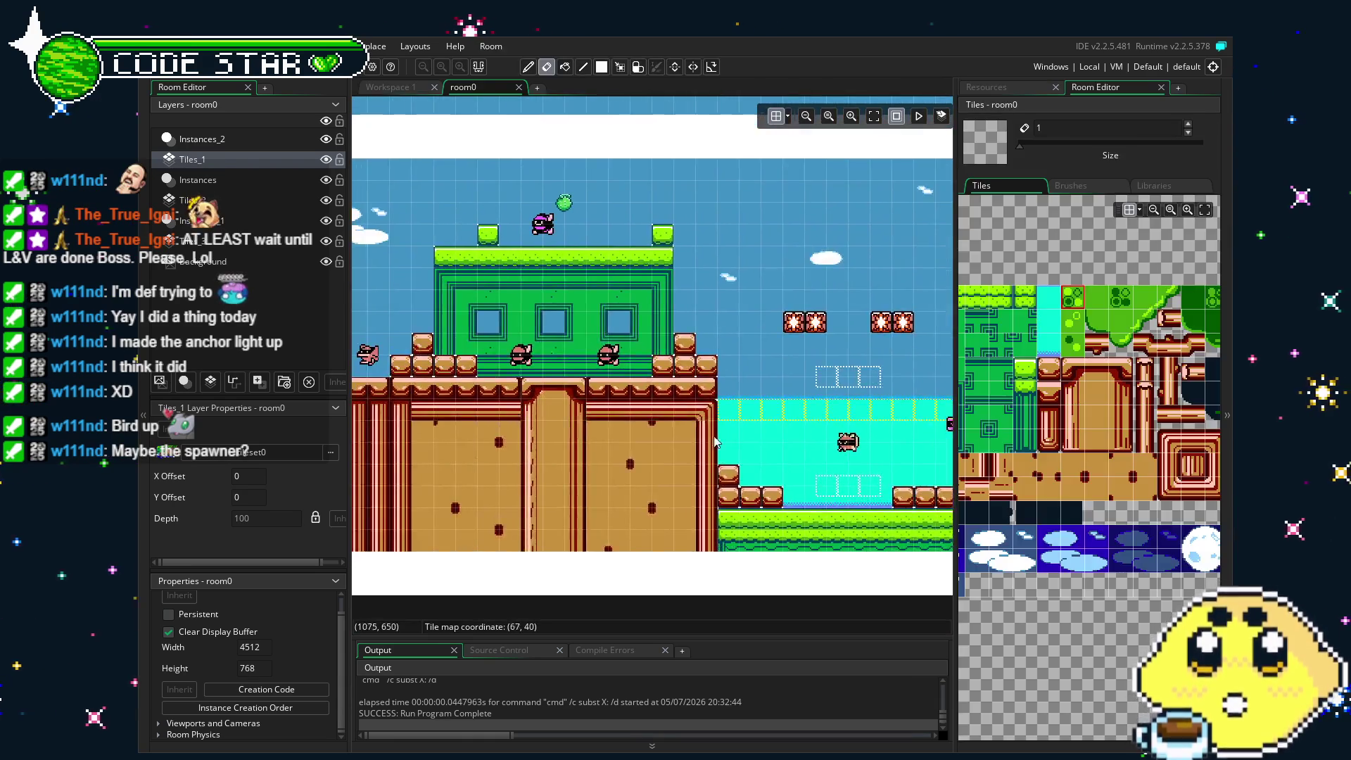
drag(778, 432, 908, 405)
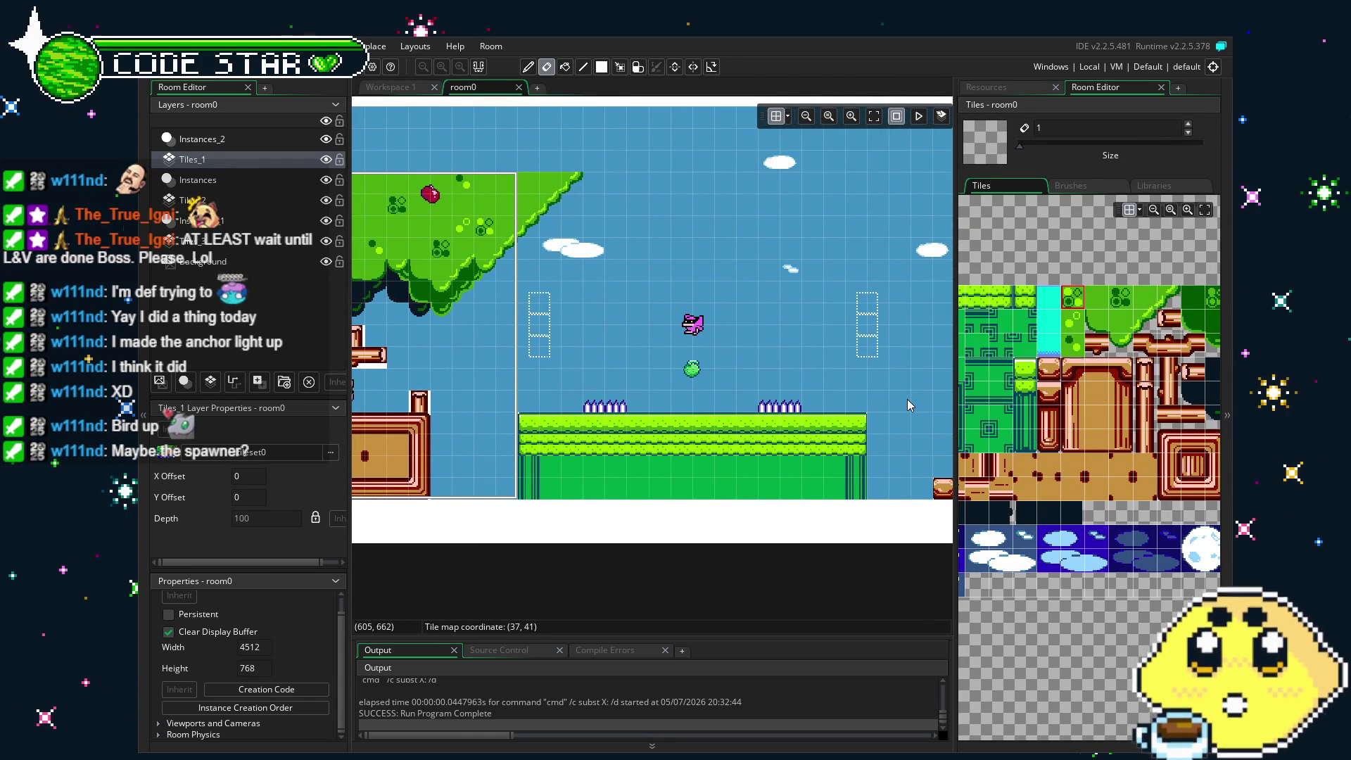
scroll(434, 373, down, 3)
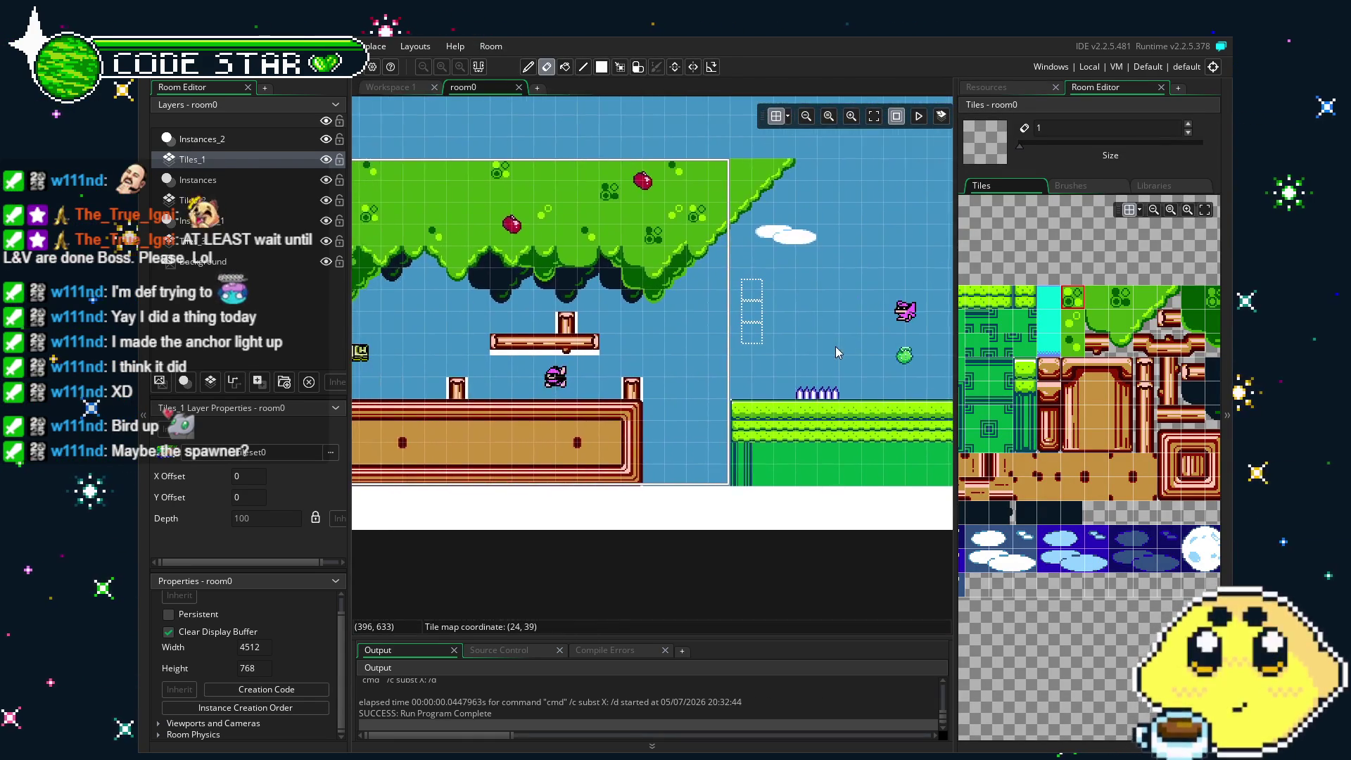
scroll(434, 373, up, 3)
scroll(434, 373, right, 5)
scroll(373, 394, right, 20)
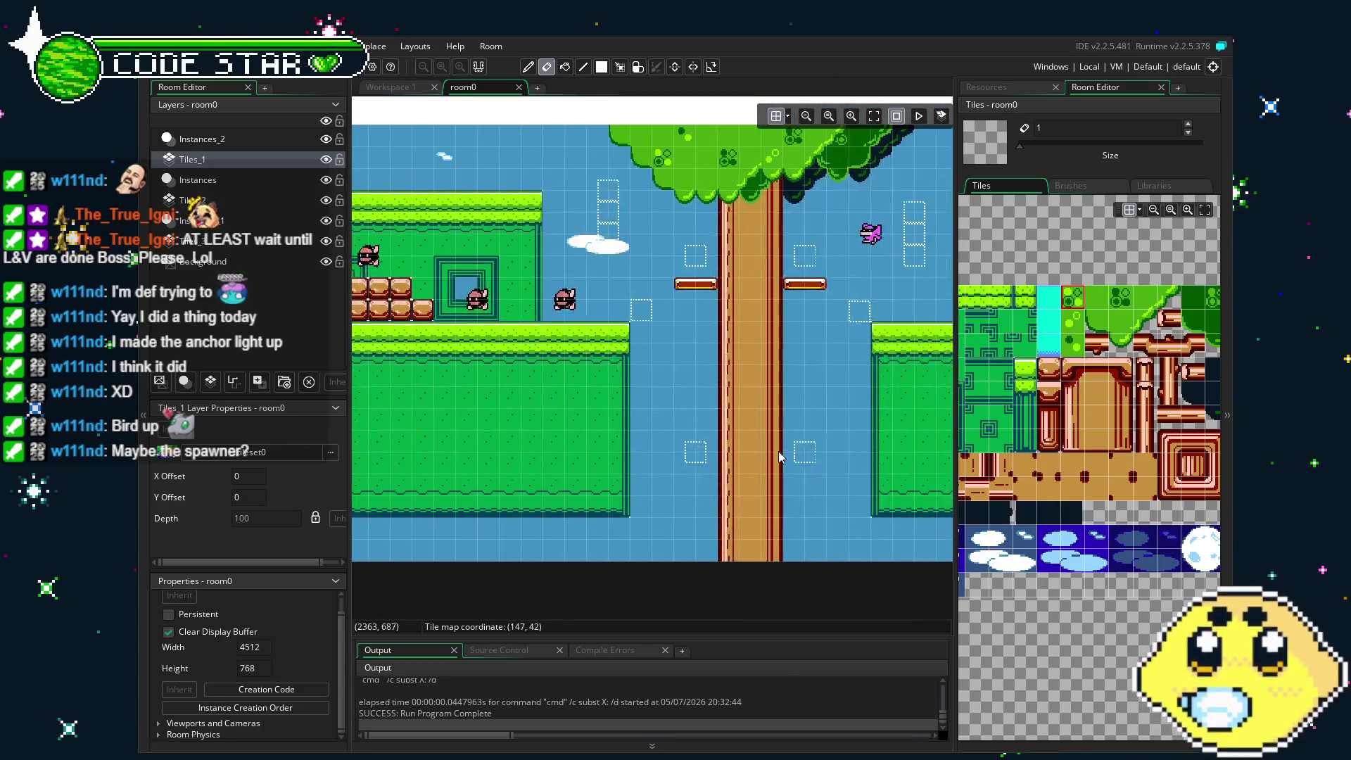
scroll(587, 492, left, 17)
scroll(588, 493, down, 1)
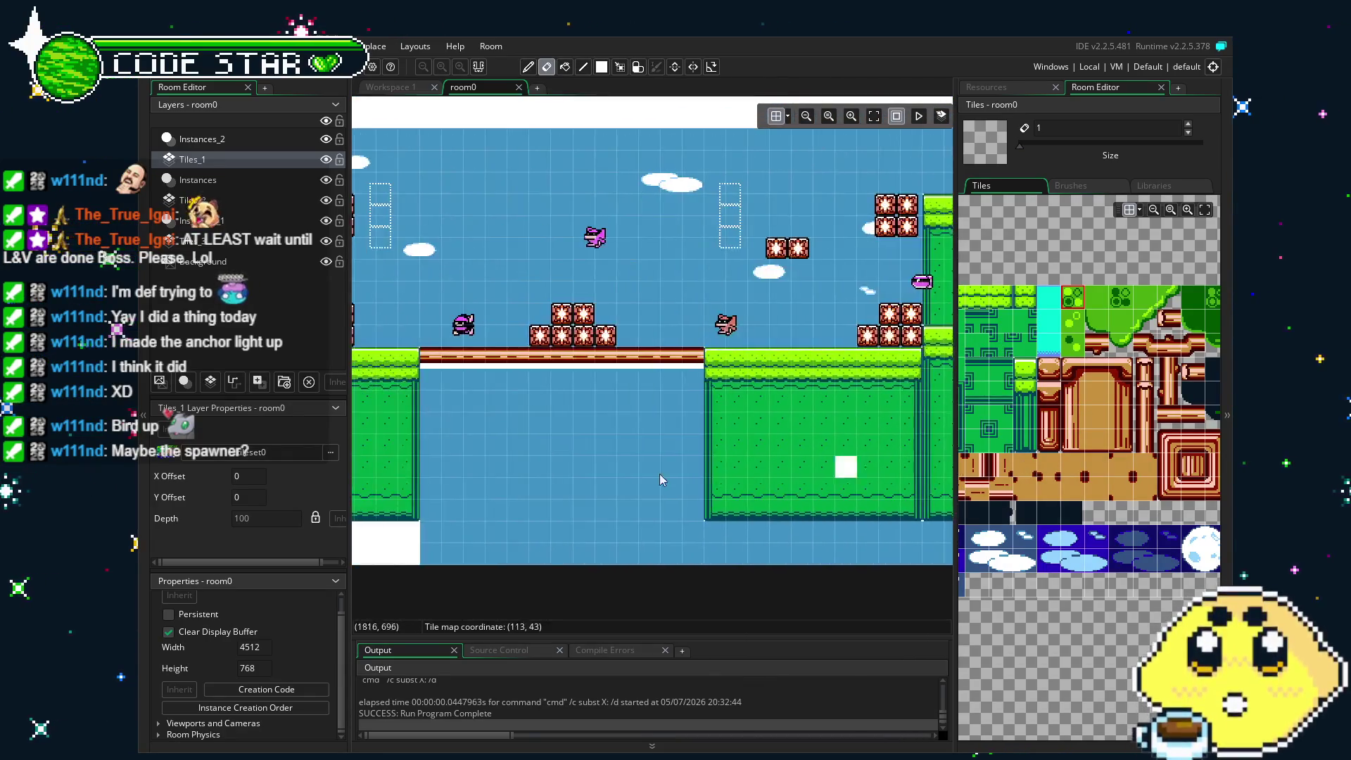
scroll(854, 478, left, 10)
scroll(855, 479, up, 1)
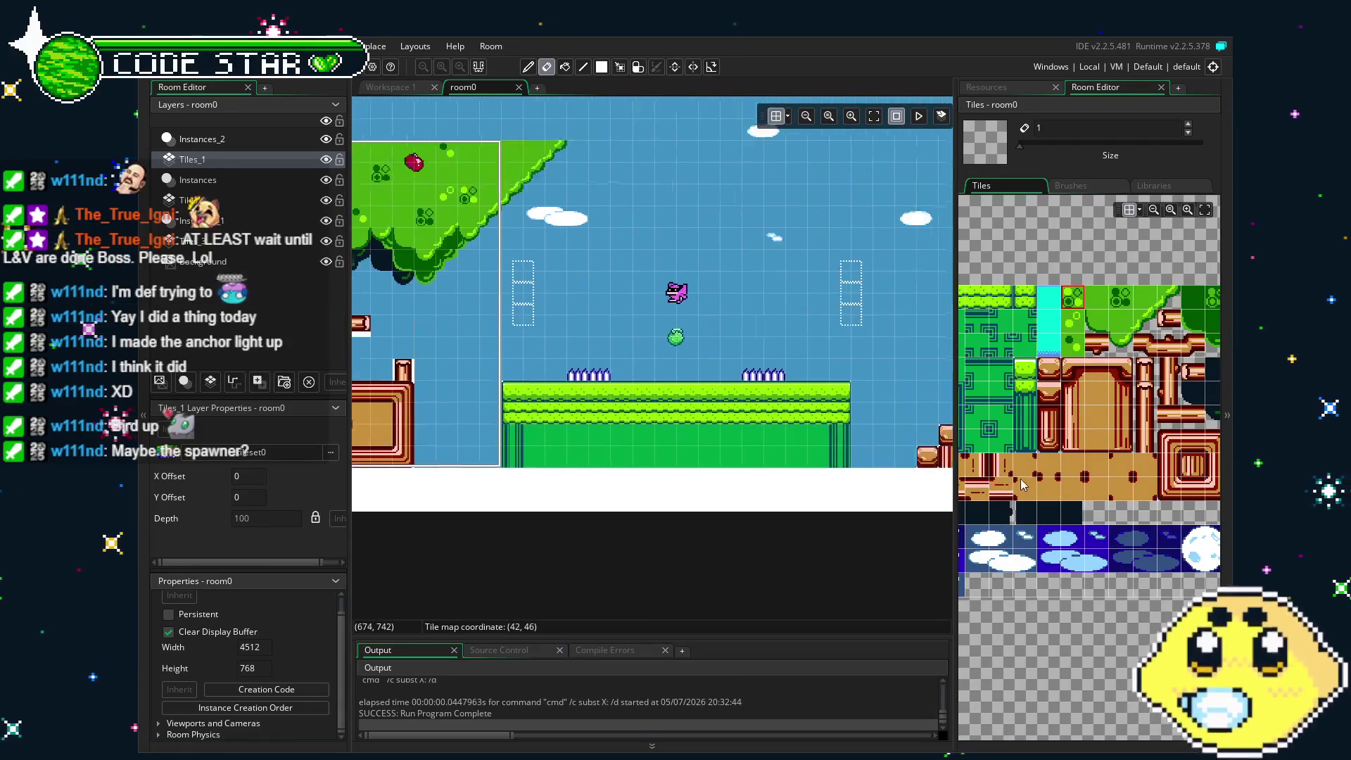
scroll(656, 523, up, 1)
scroll(655, 521, right, 1)
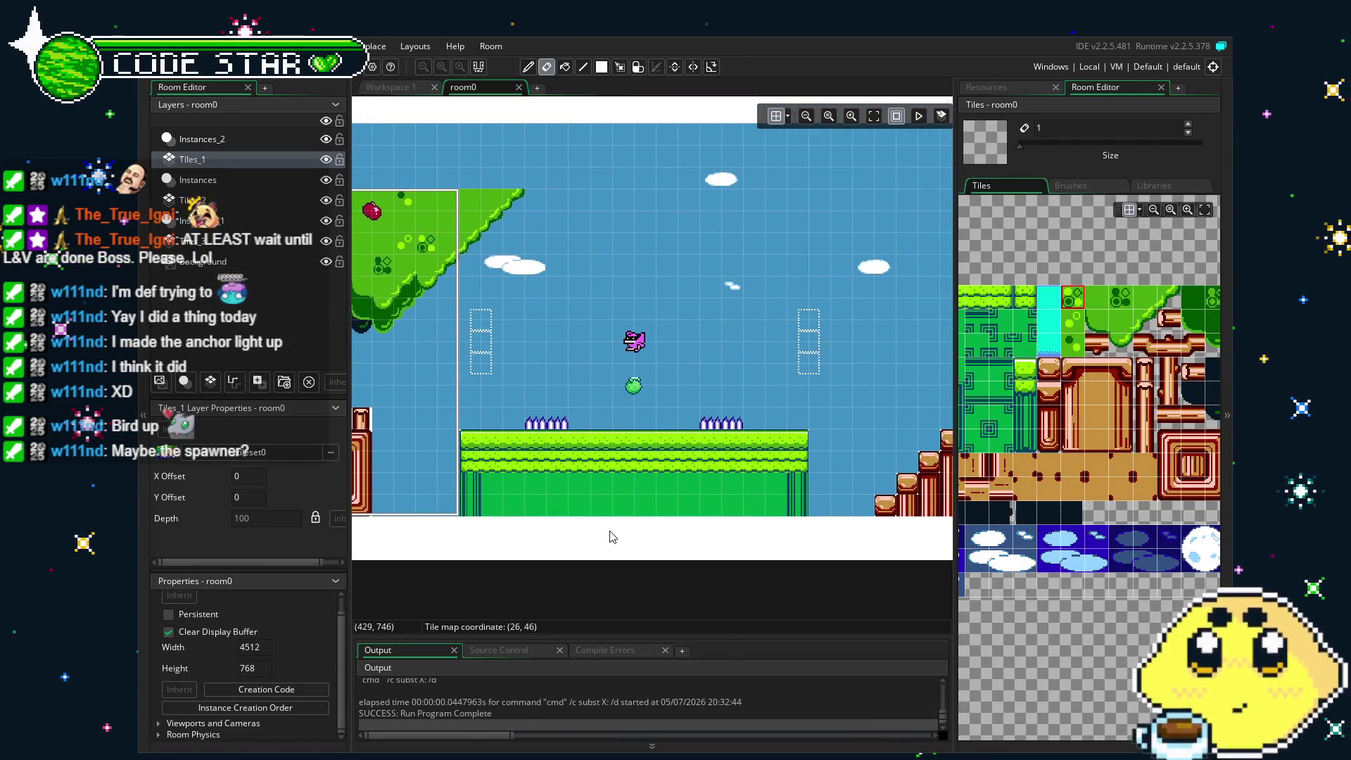
Show the Resources list again and scroll through the resource tree.
click(1007, 88)
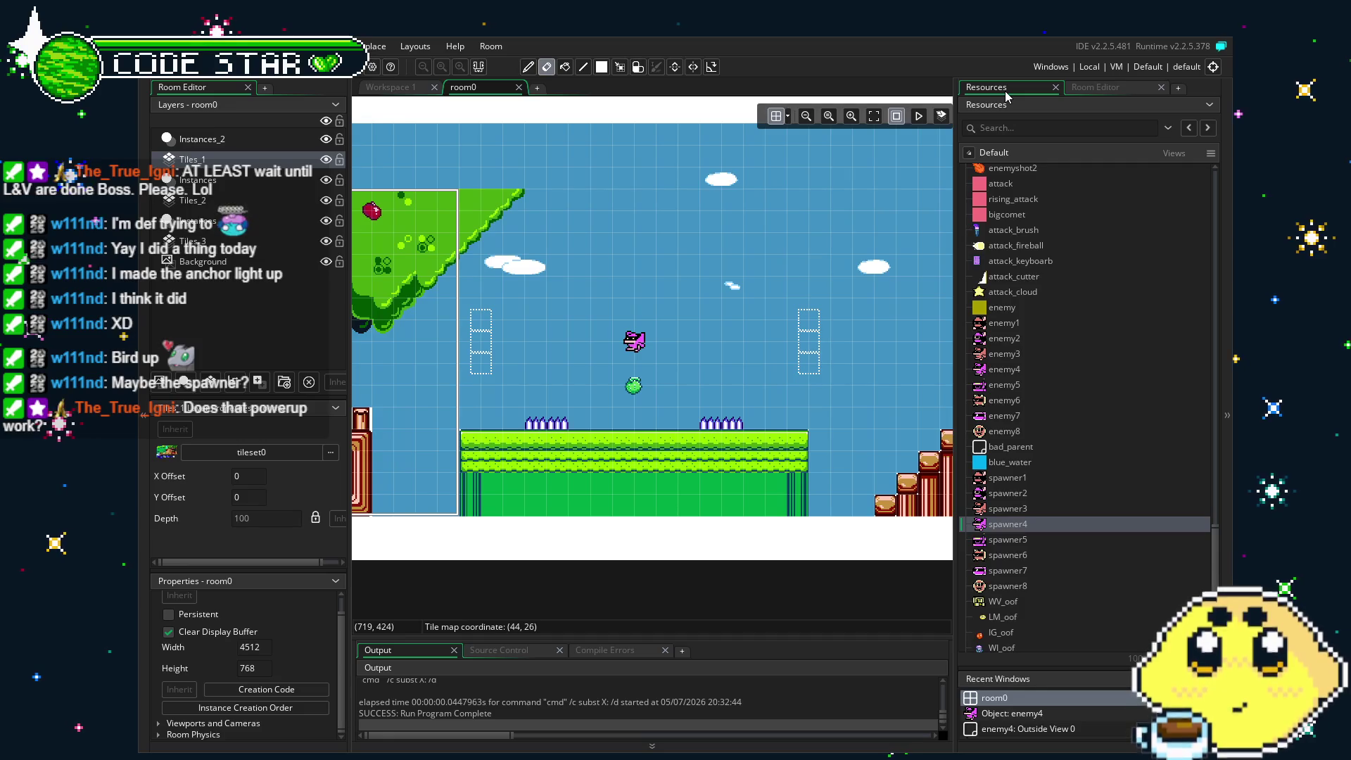
scroll(1016, 574, down, 5)
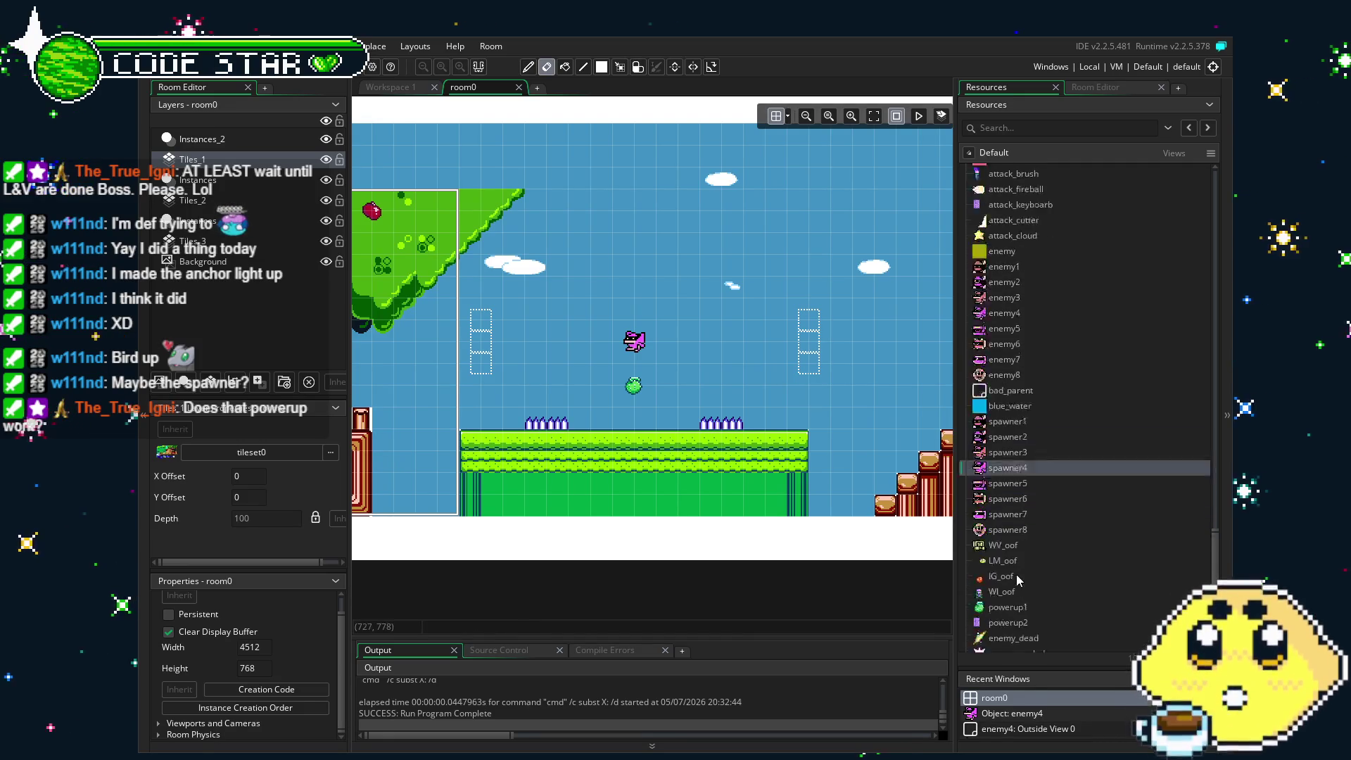
scroll(1017, 579, down, 1)
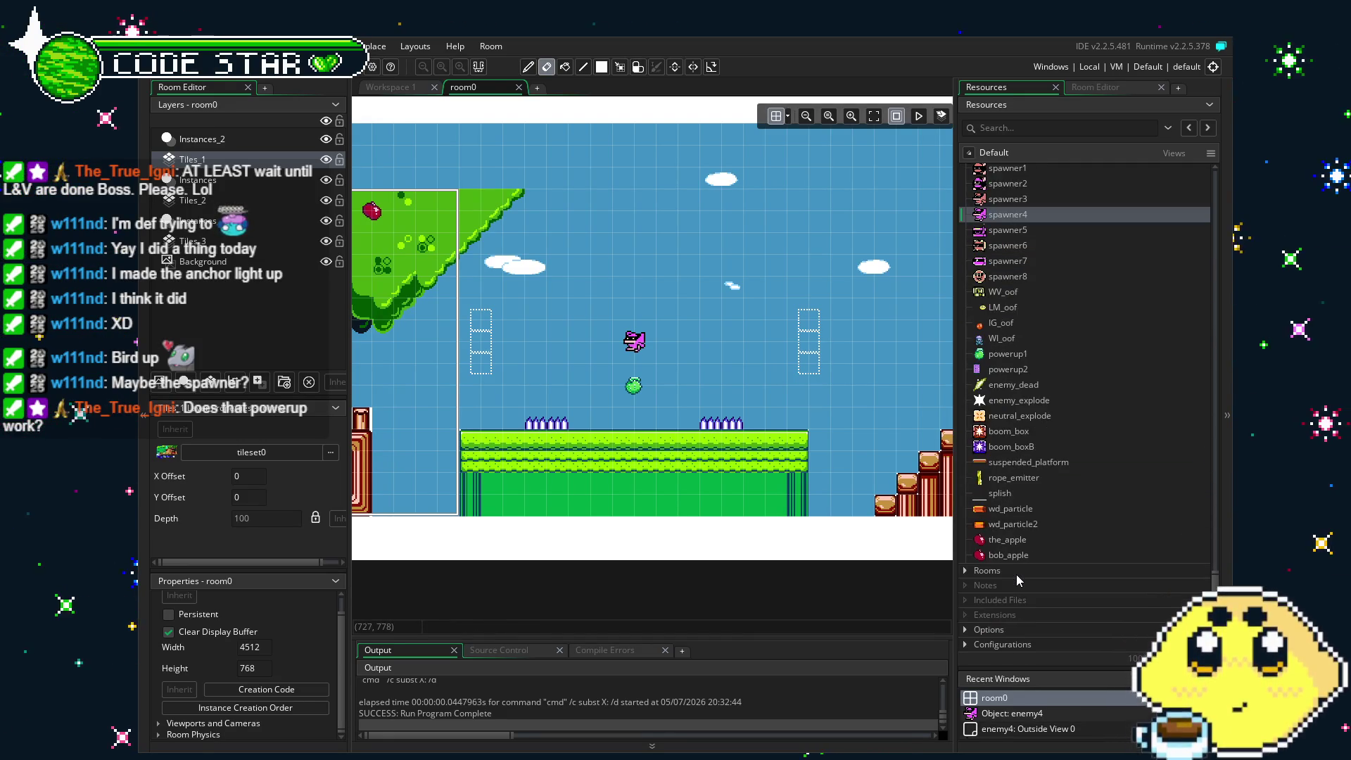
scroll(1017, 575, up, 3)
Reopen spawner4 to review its Step code, then reopen the enemy4 object.
double_click(1015, 356)
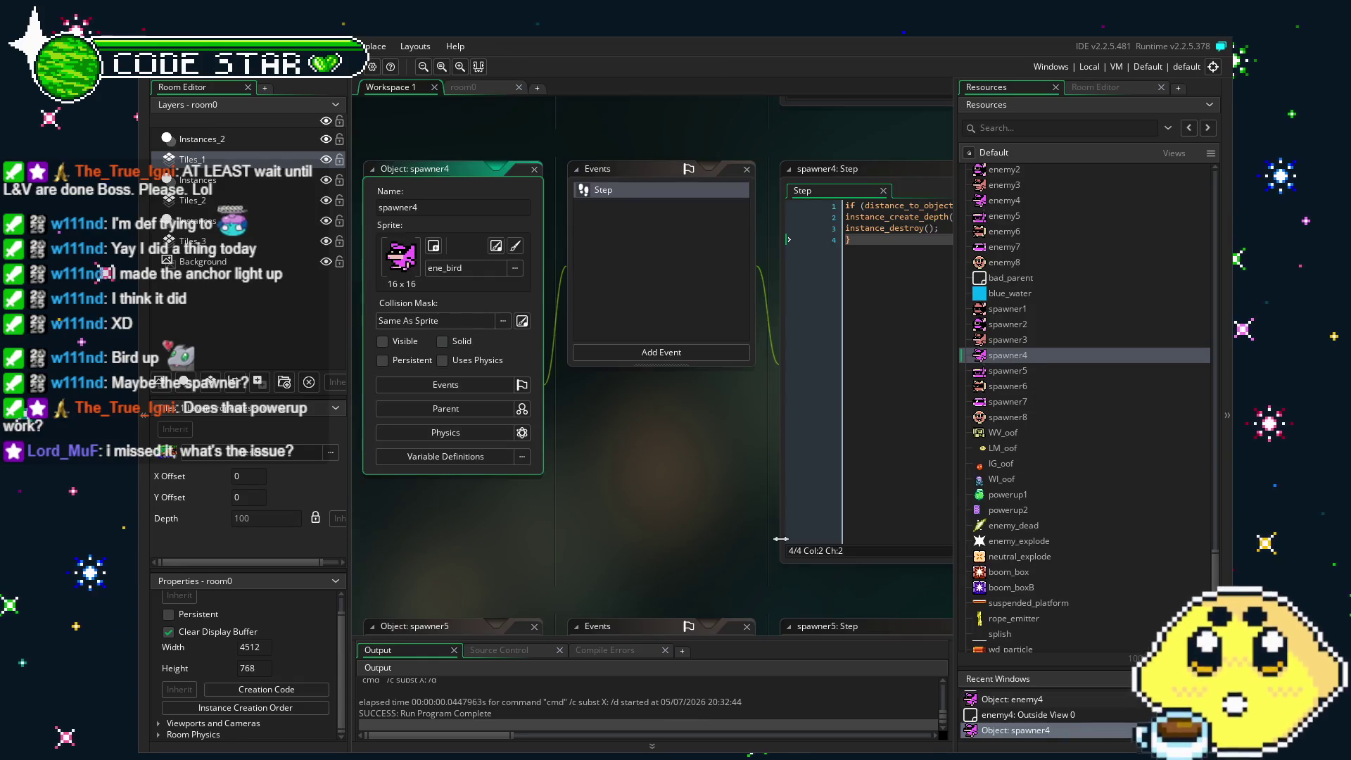
drag(781, 539, 640, 543)
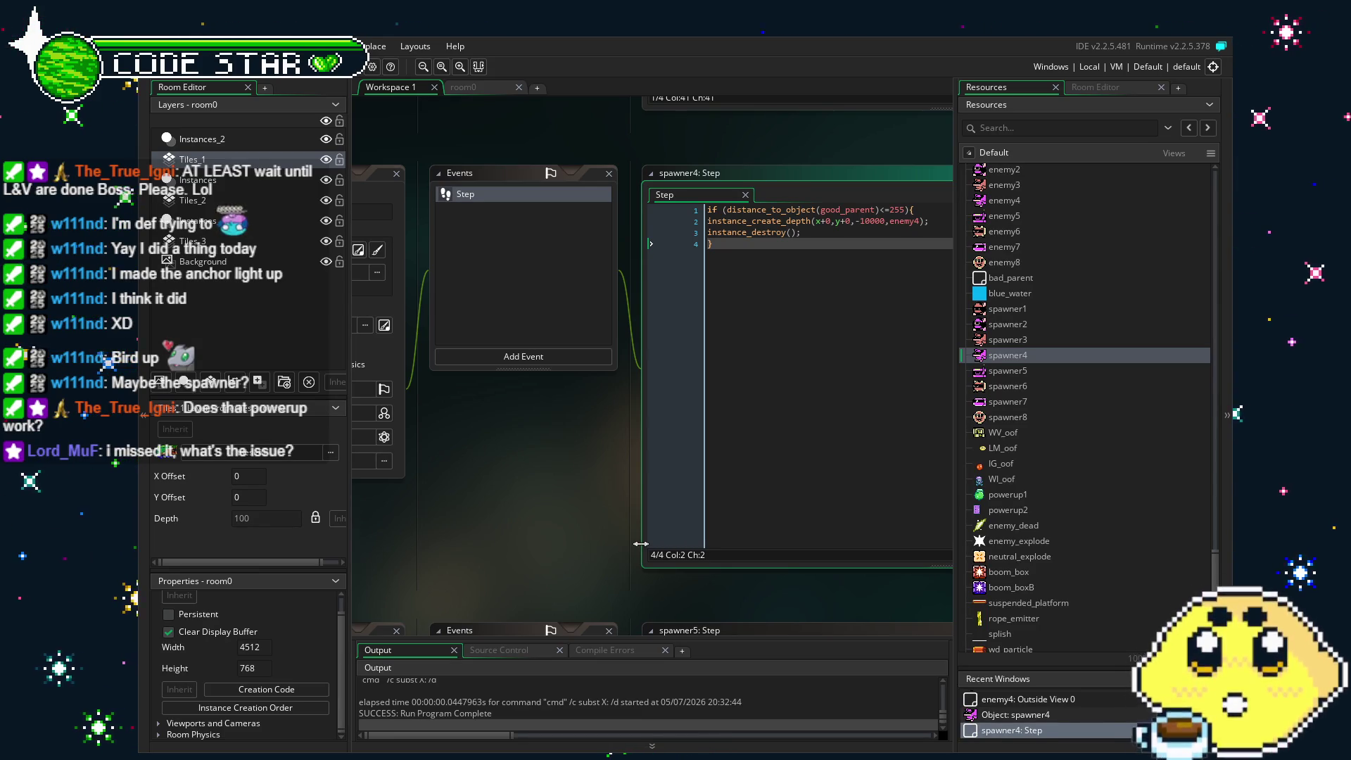
drag(640, 544, 578, 554)
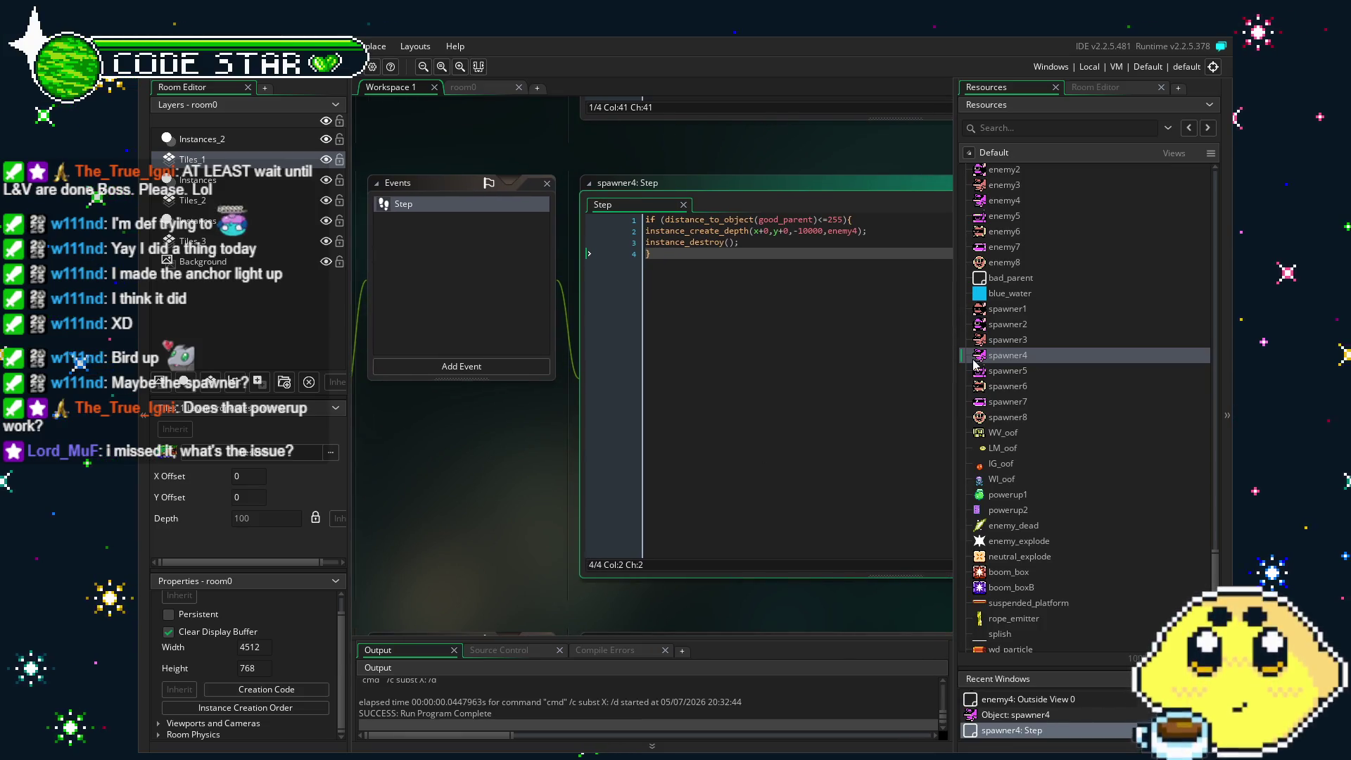
scroll(995, 264, up, 2)
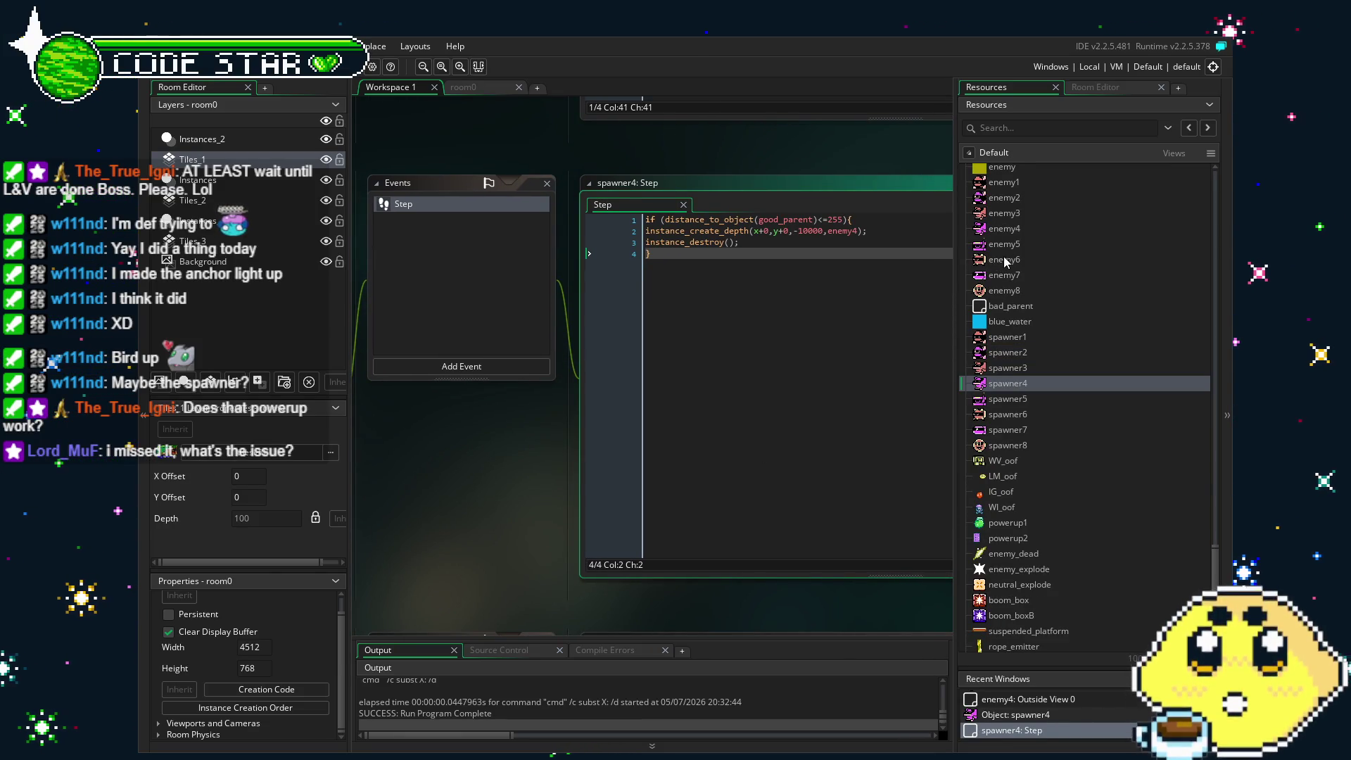
double_click(1003, 229)
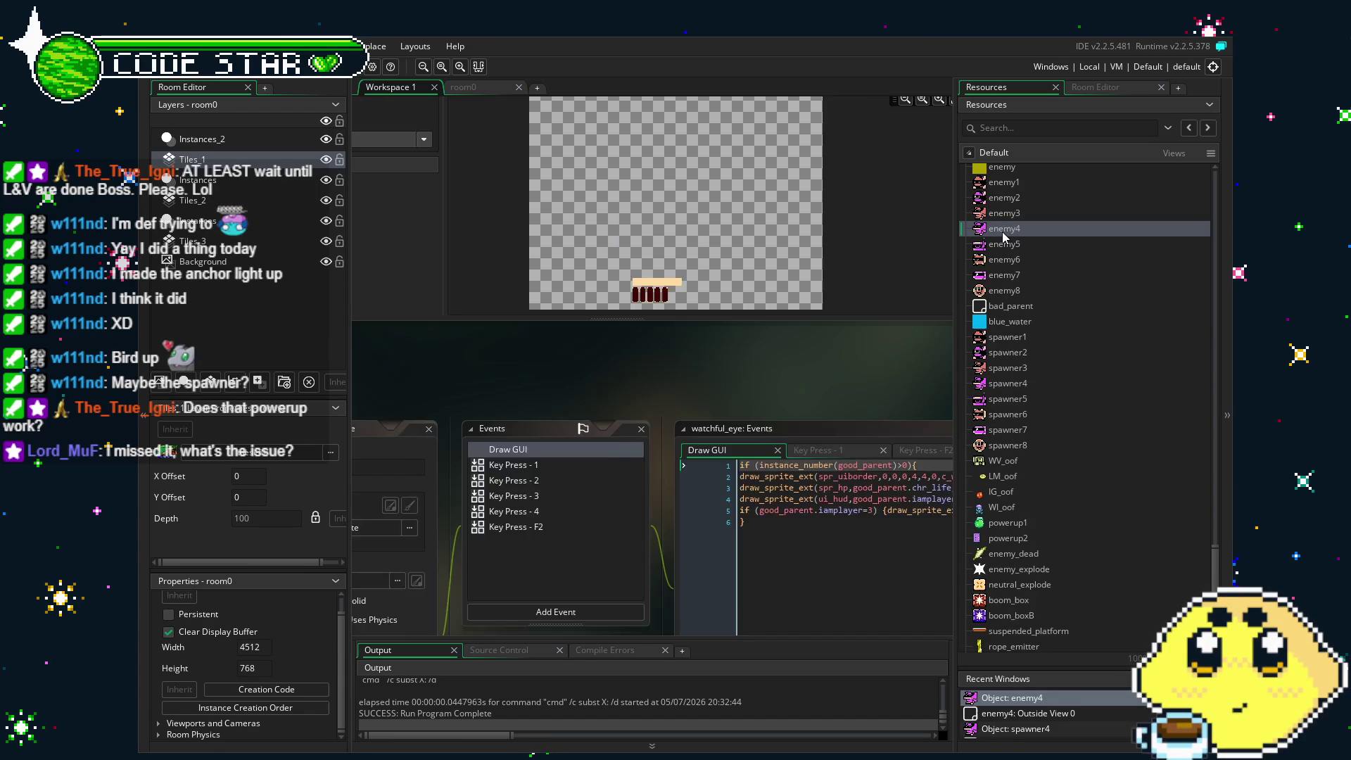
Change enemy4's Outside View 0 code to instance_change(spawner4,1) and run the game with F5.
scroll(585, 304, down, 2)
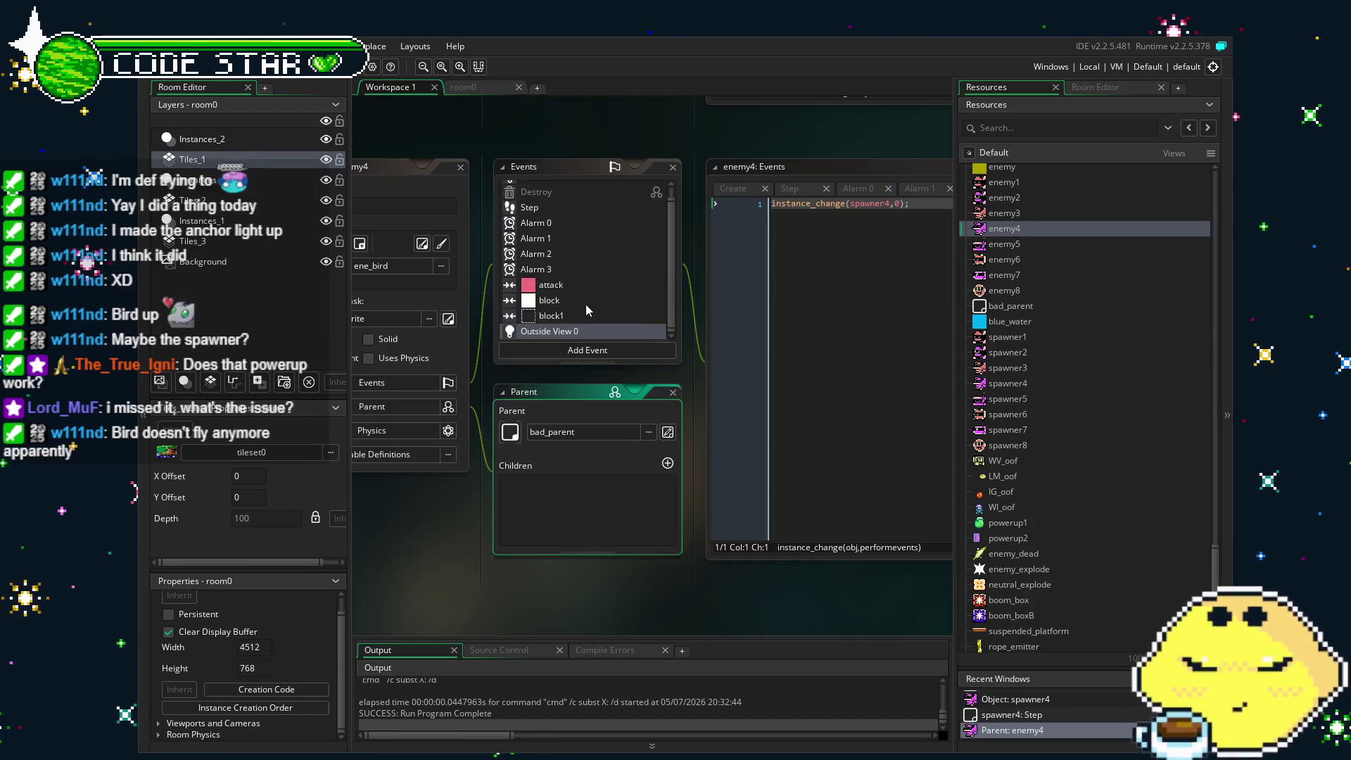
click(619, 330)
click(792, 210)
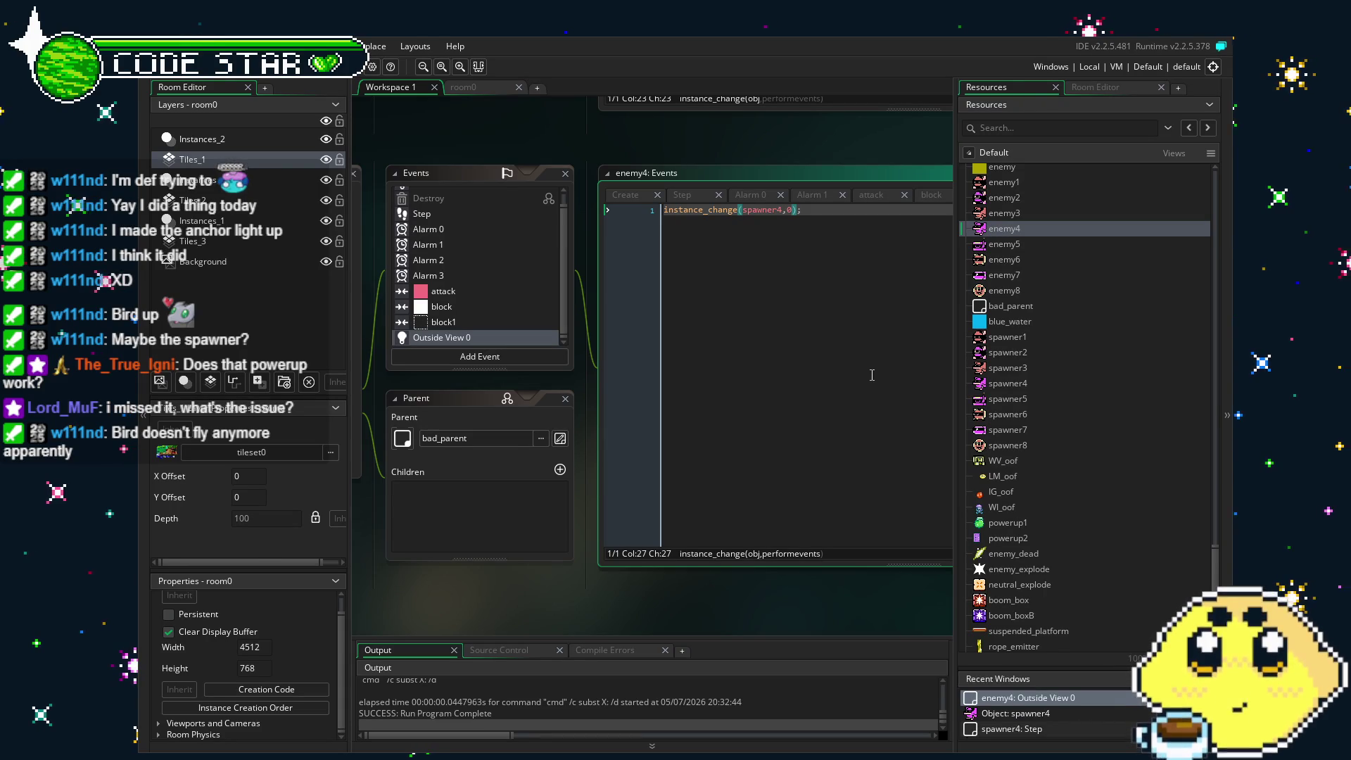
key(BackSpace)
text(1)
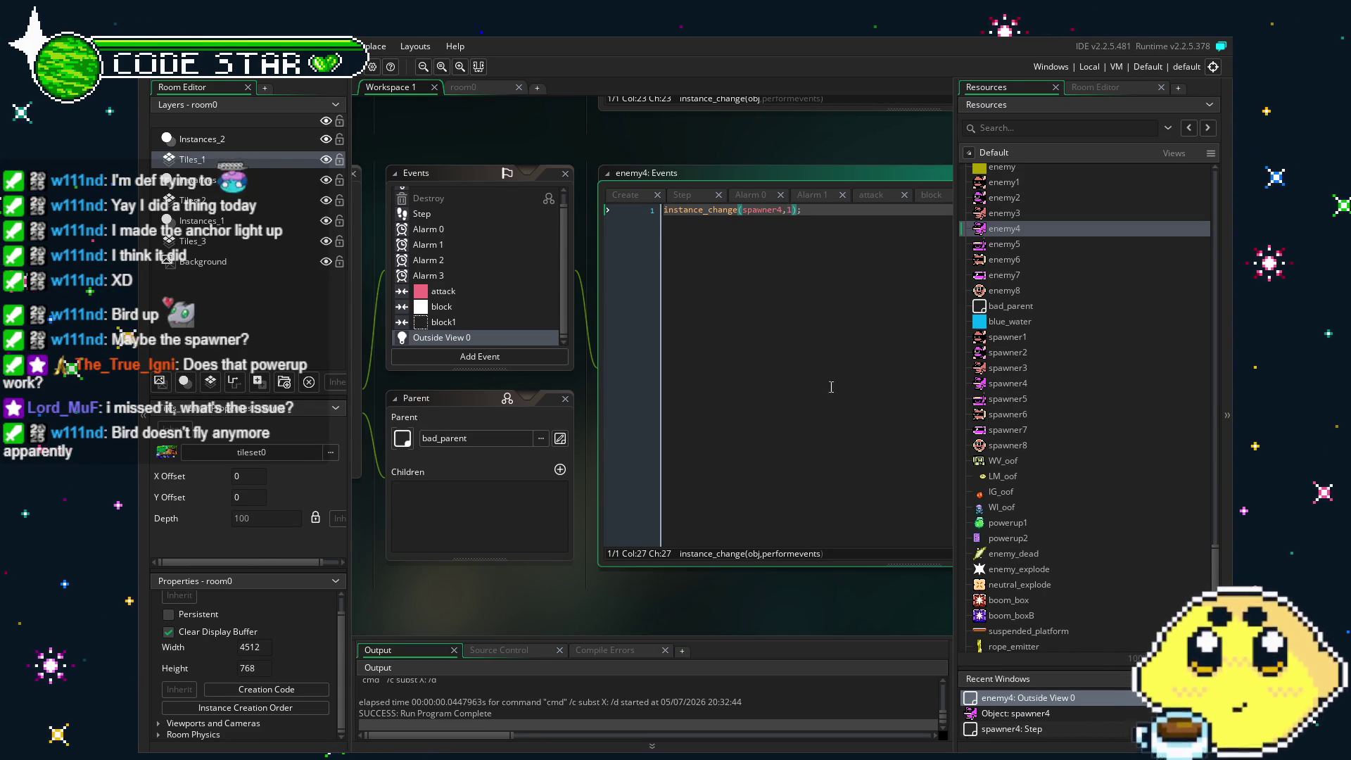
key(F5)
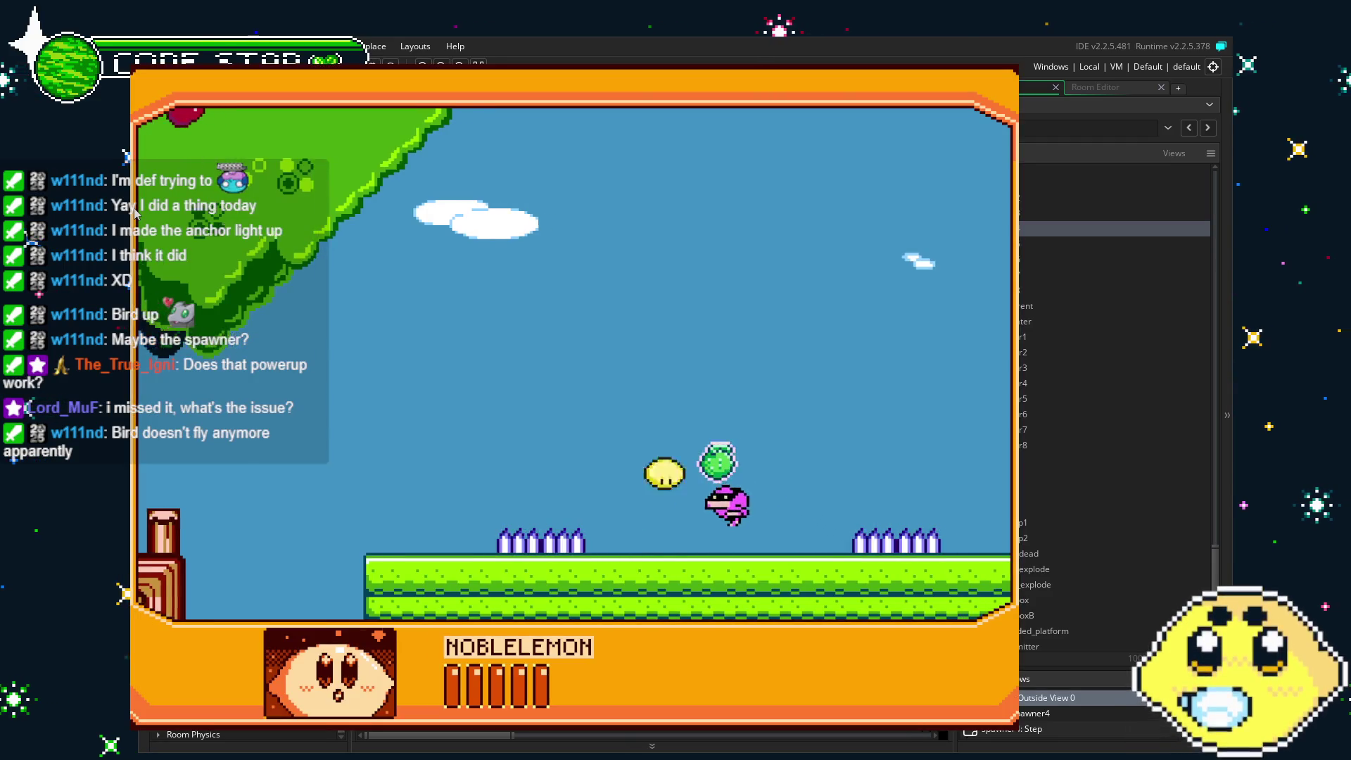
Walk the lemon character along the grass and up and down the stairs to the green building.
key(Left)
key(Right)
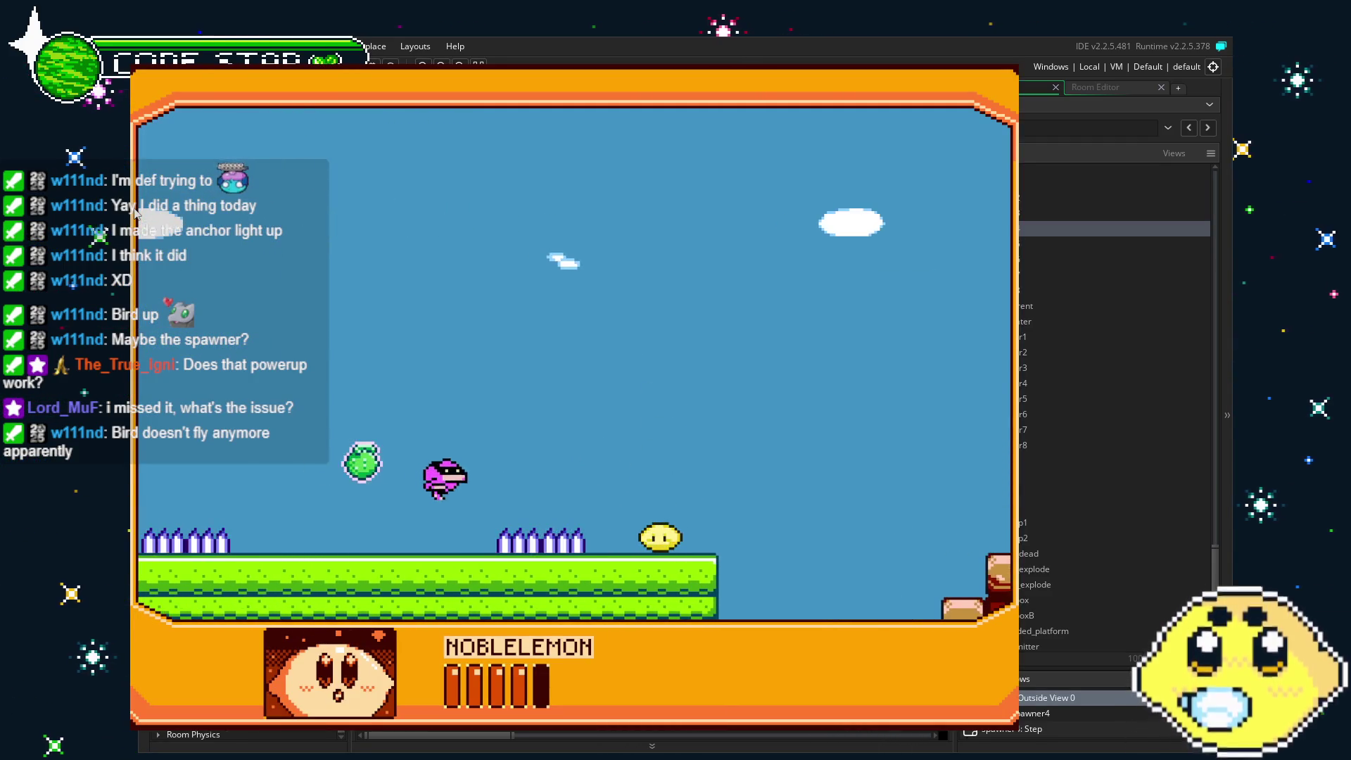
key(Right)
key(Up)
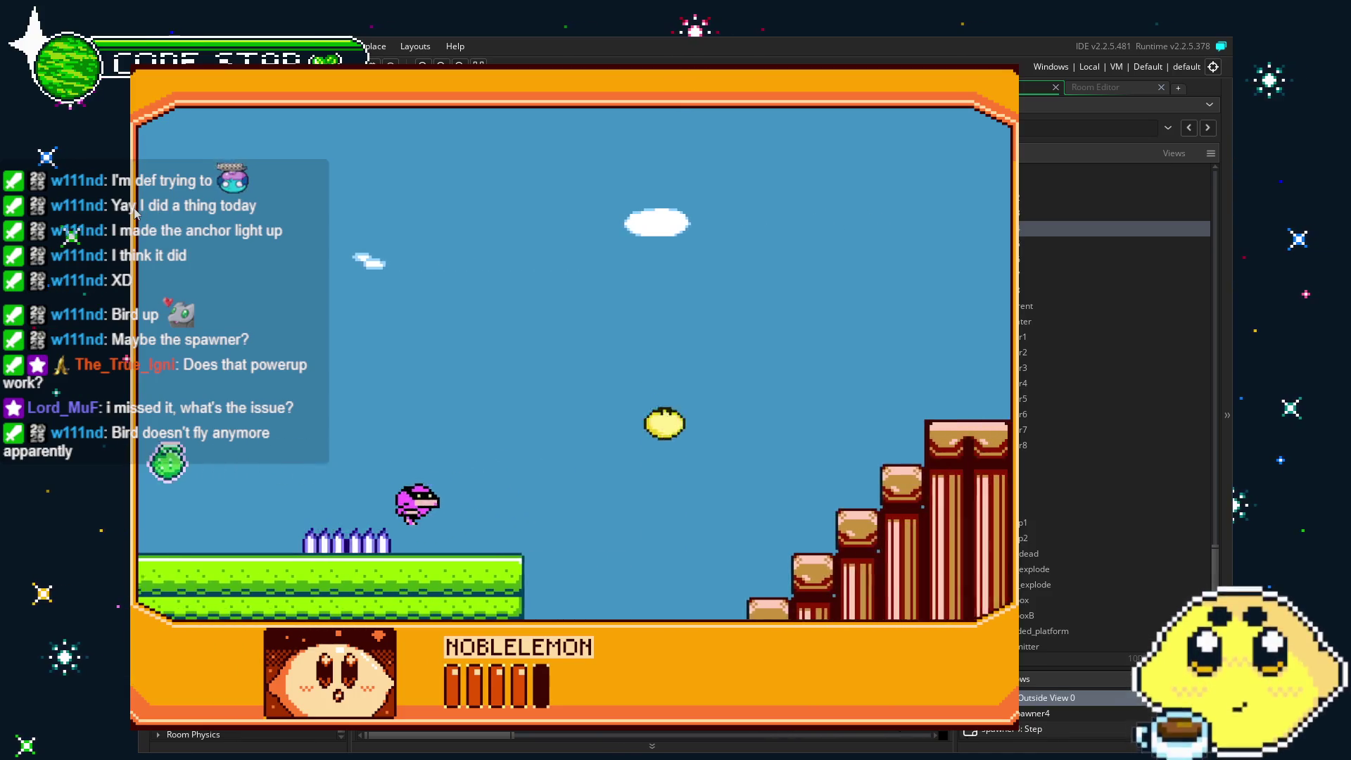
key(Right)
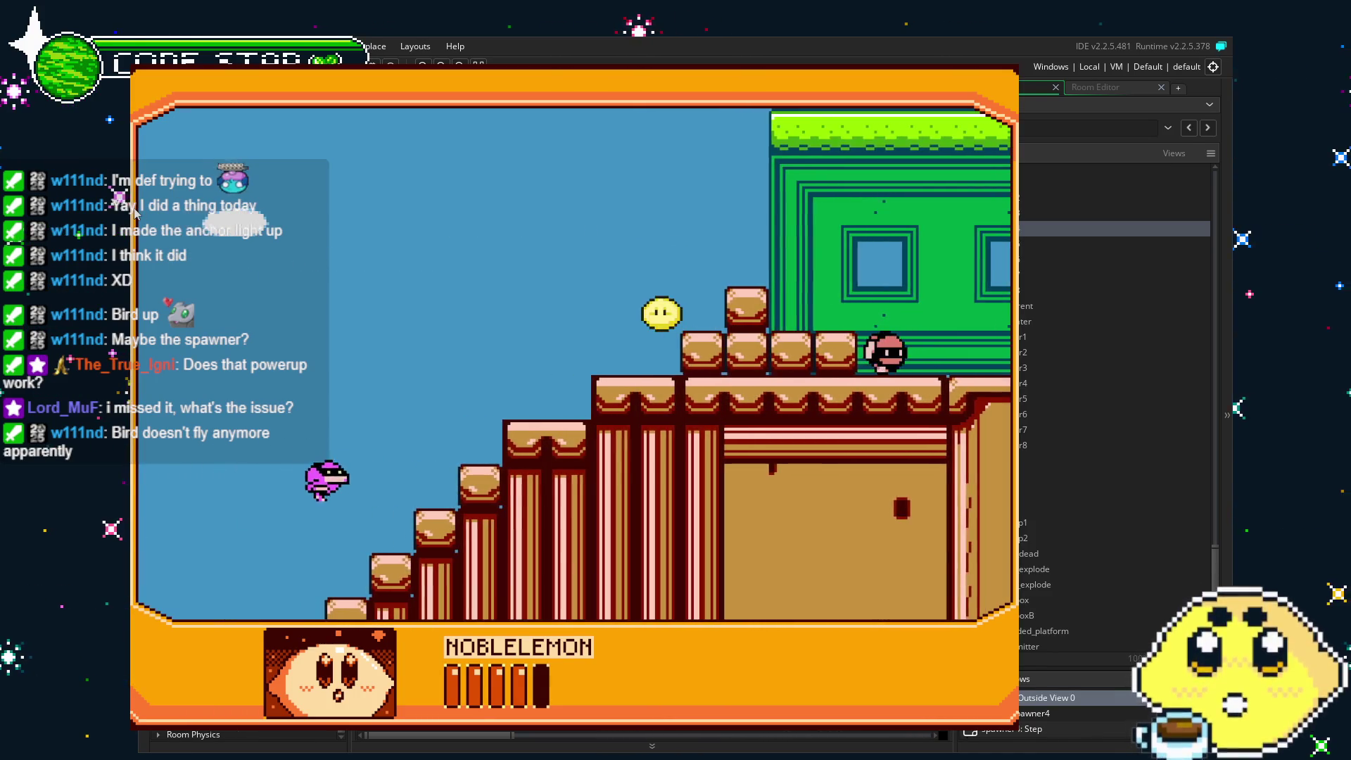
key(Left)
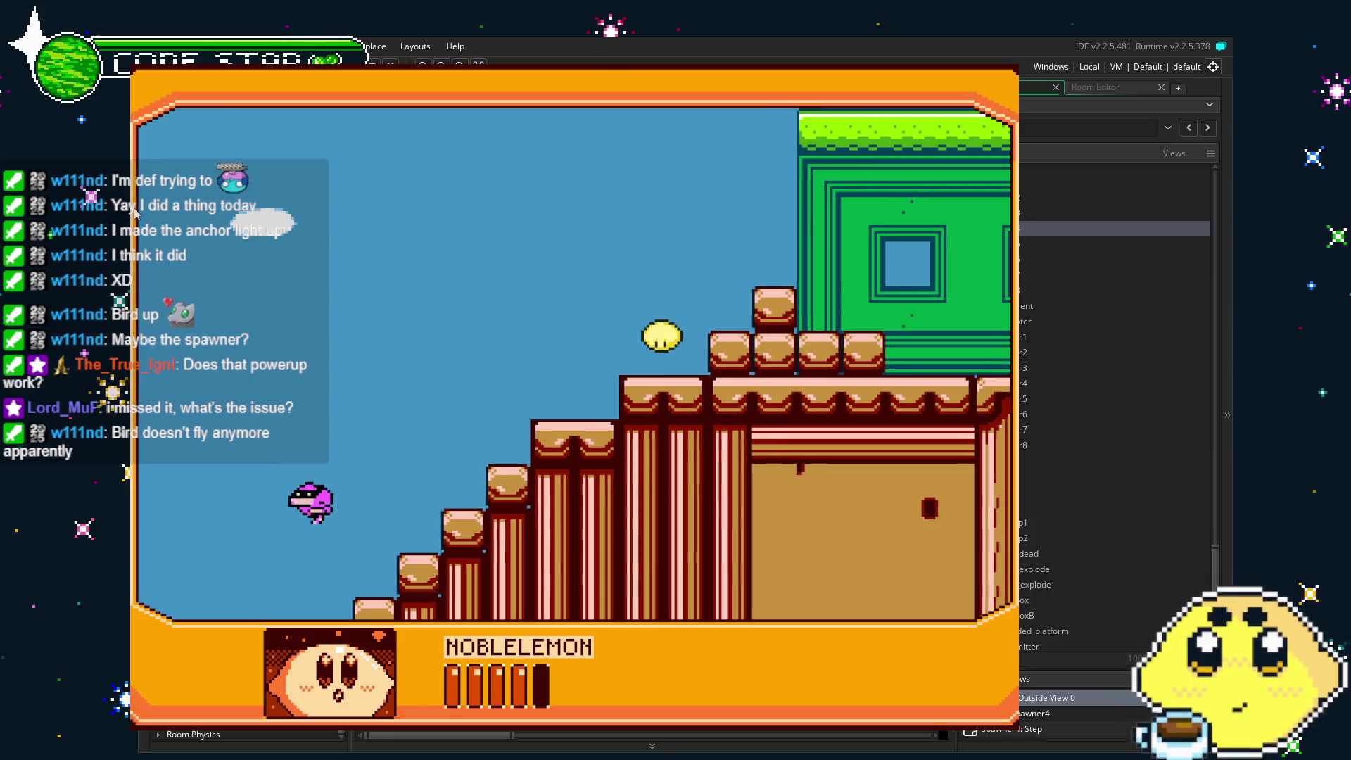
key(Left)
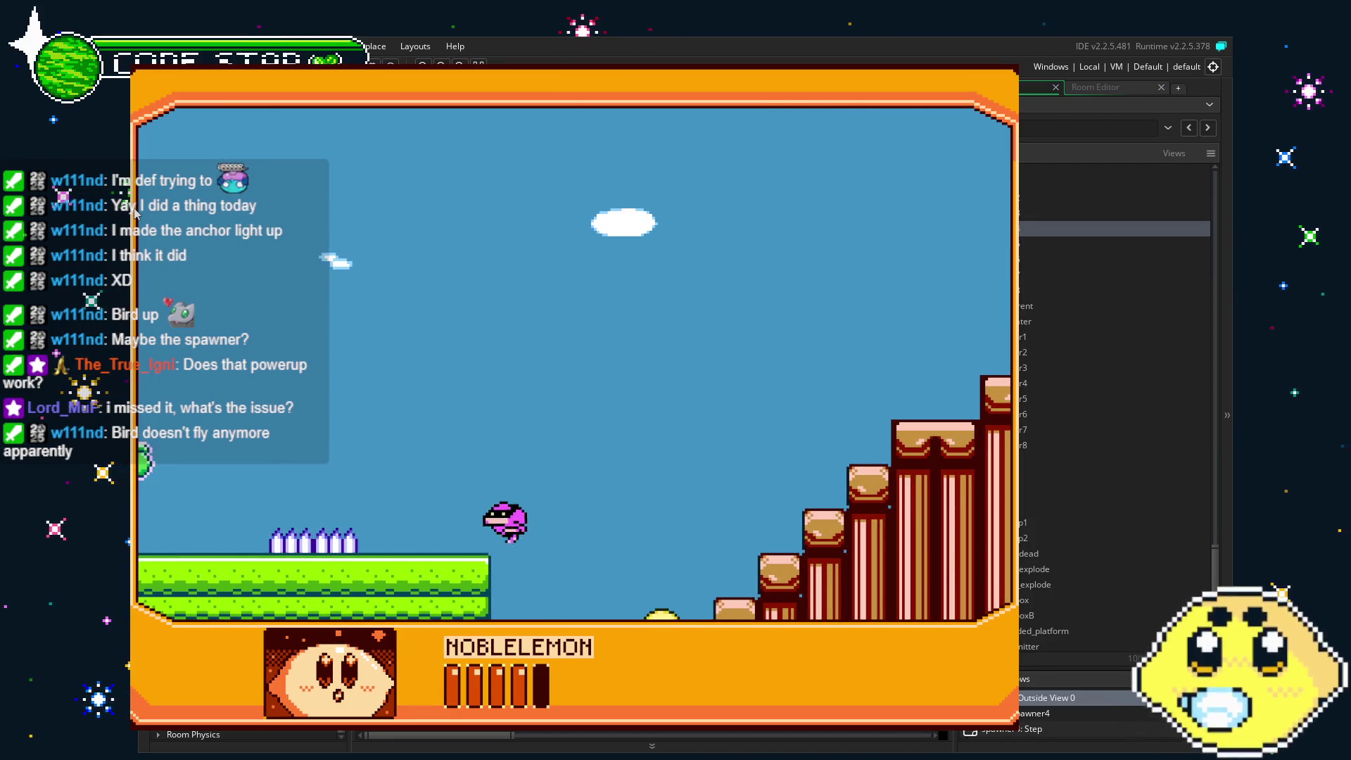
key(Left)
key(Right)
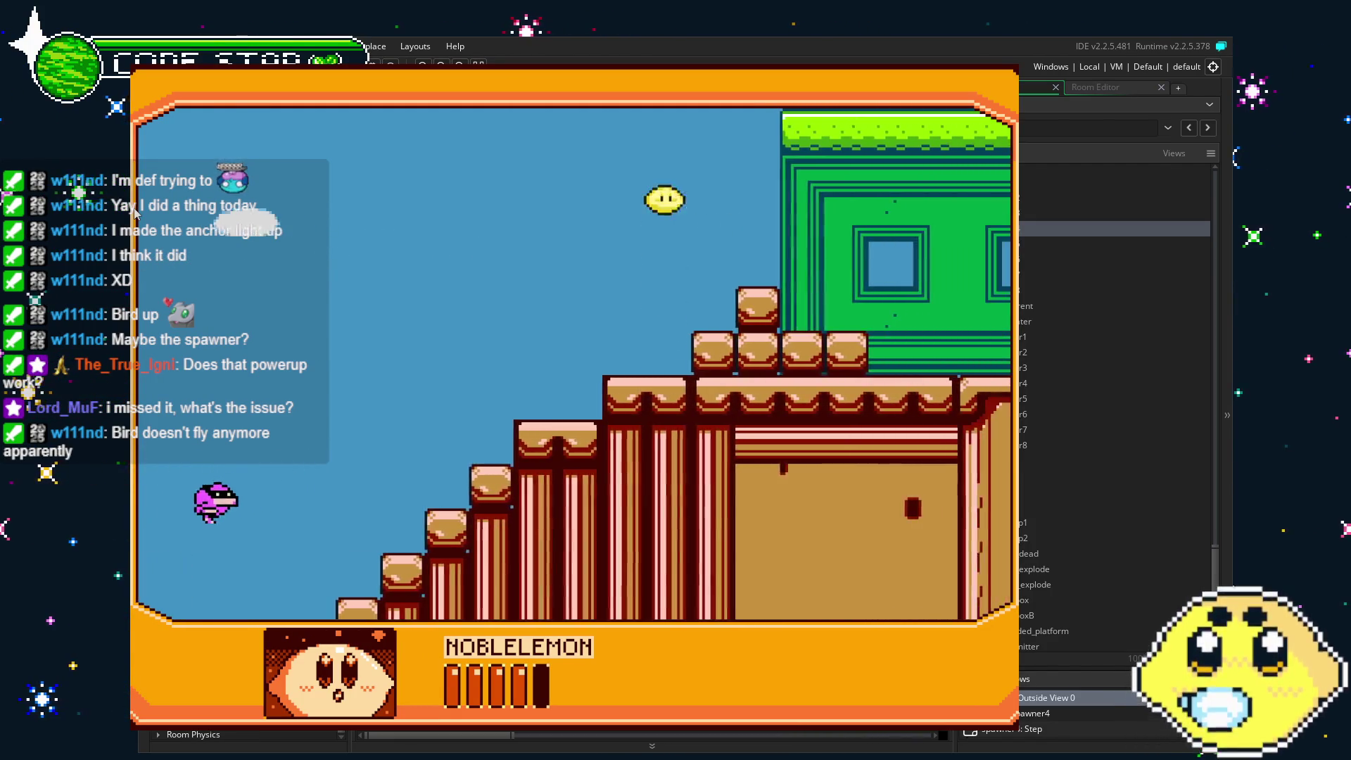
key(Left)
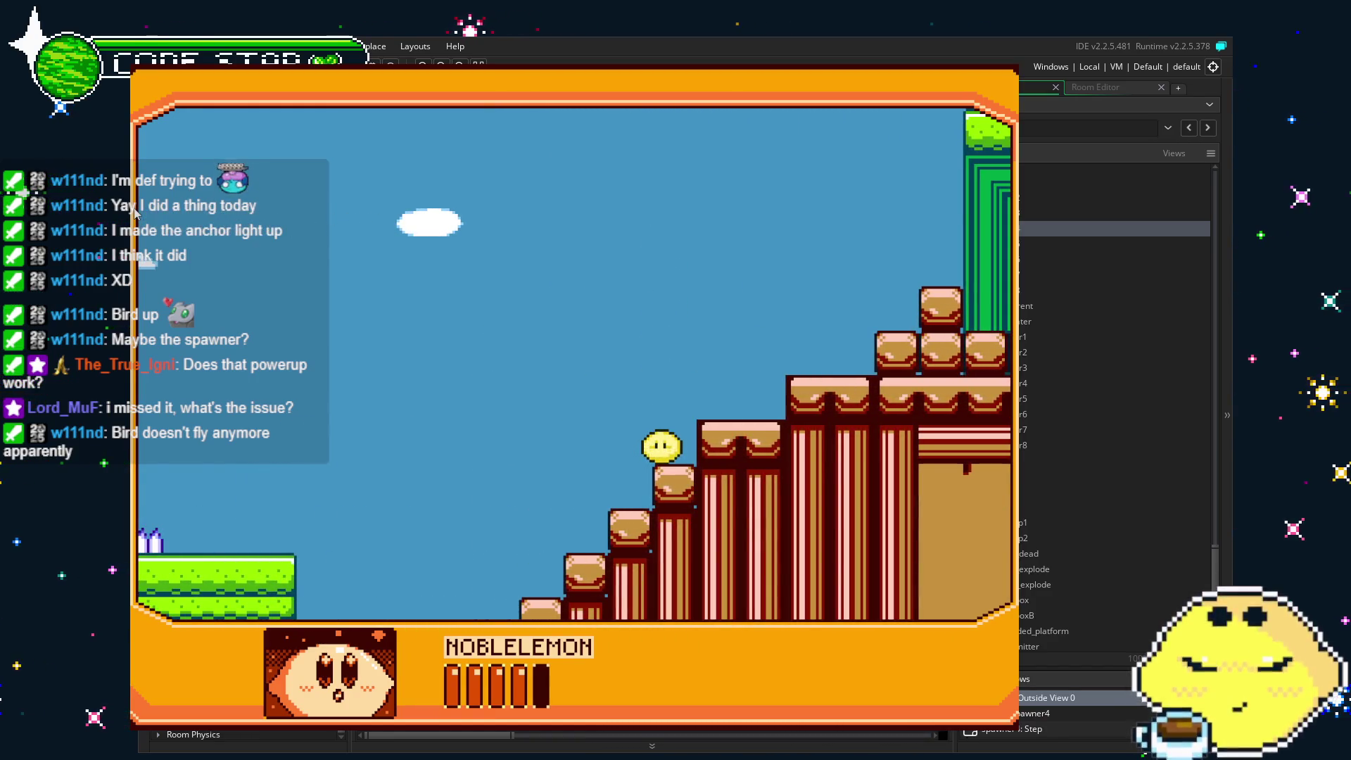
key(Right)
key(Left)
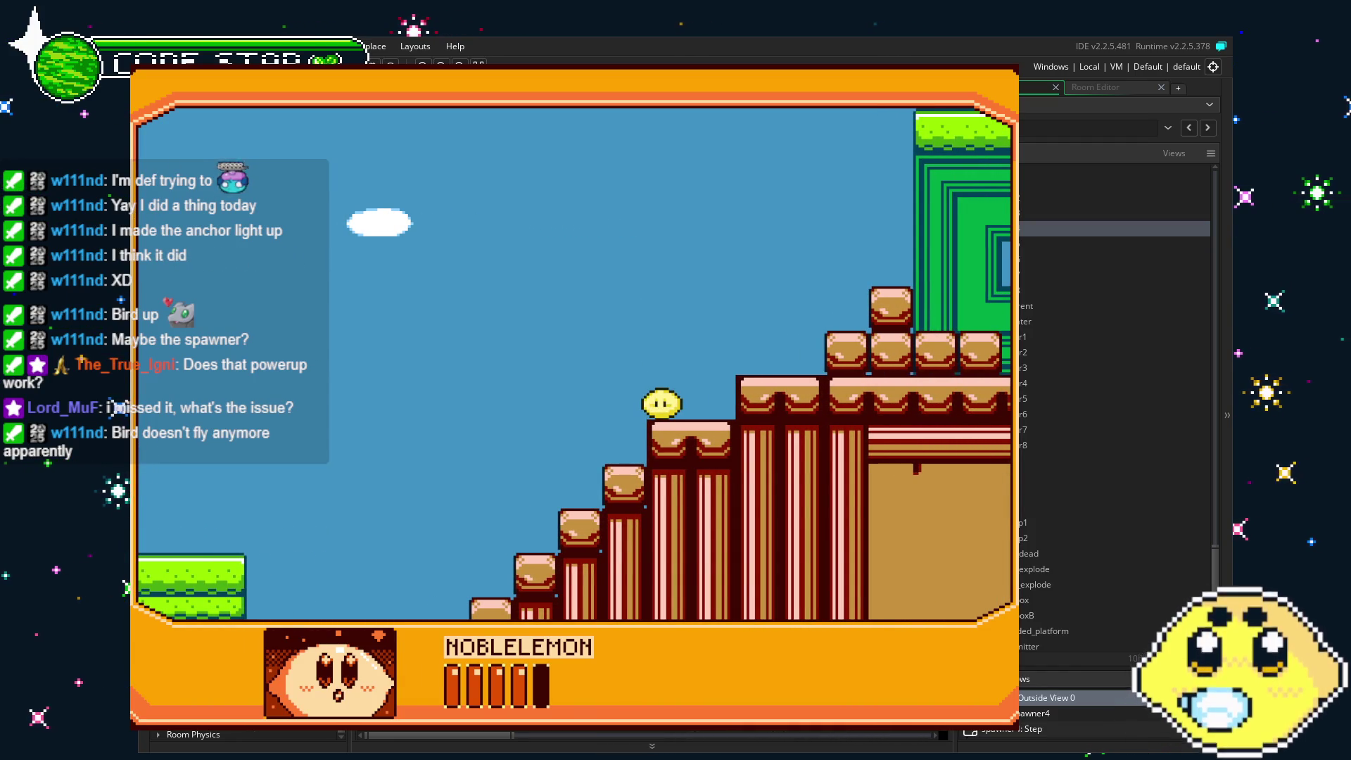
key(Right)
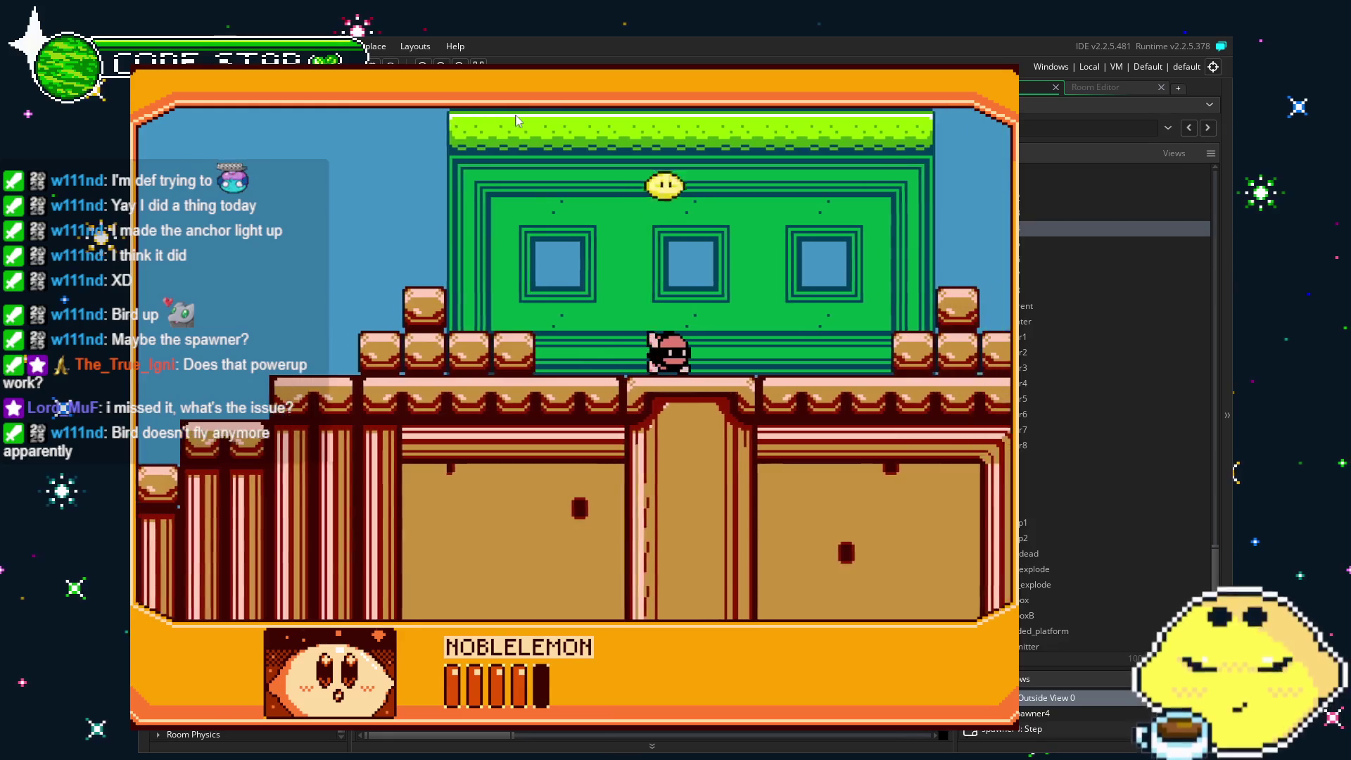
Run right past the green building across the water, then jump back left toward the tree.
key(Right)
key(space)
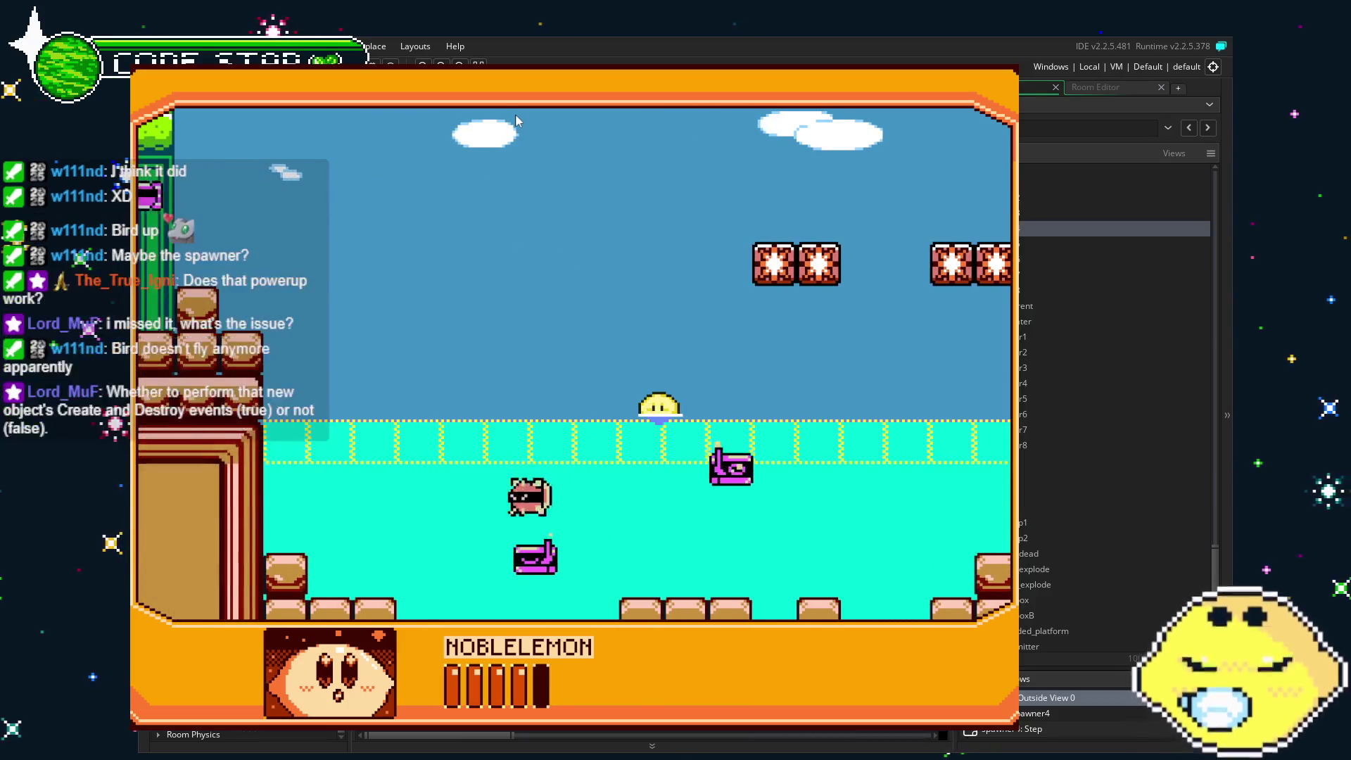
key(Right)
key(Left)
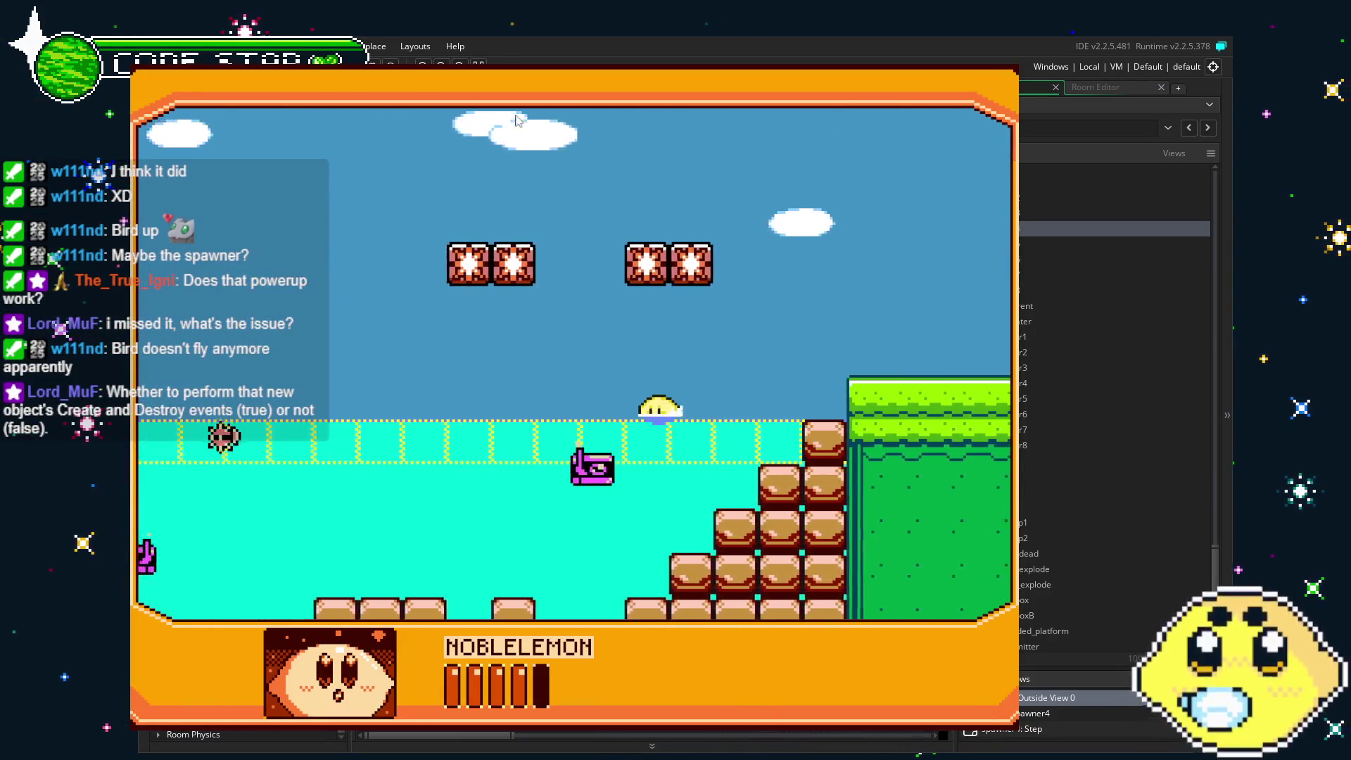
key(Left)
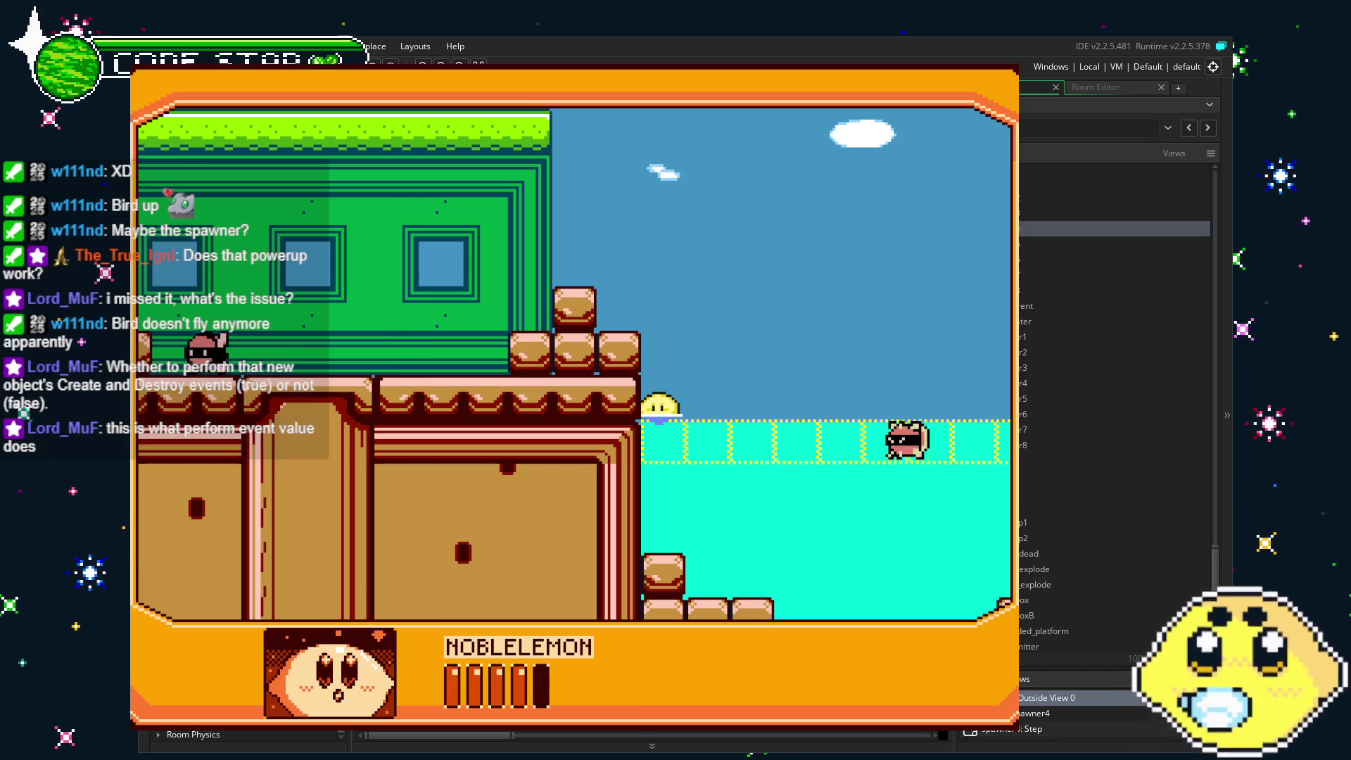
key(Right)
key(Left)
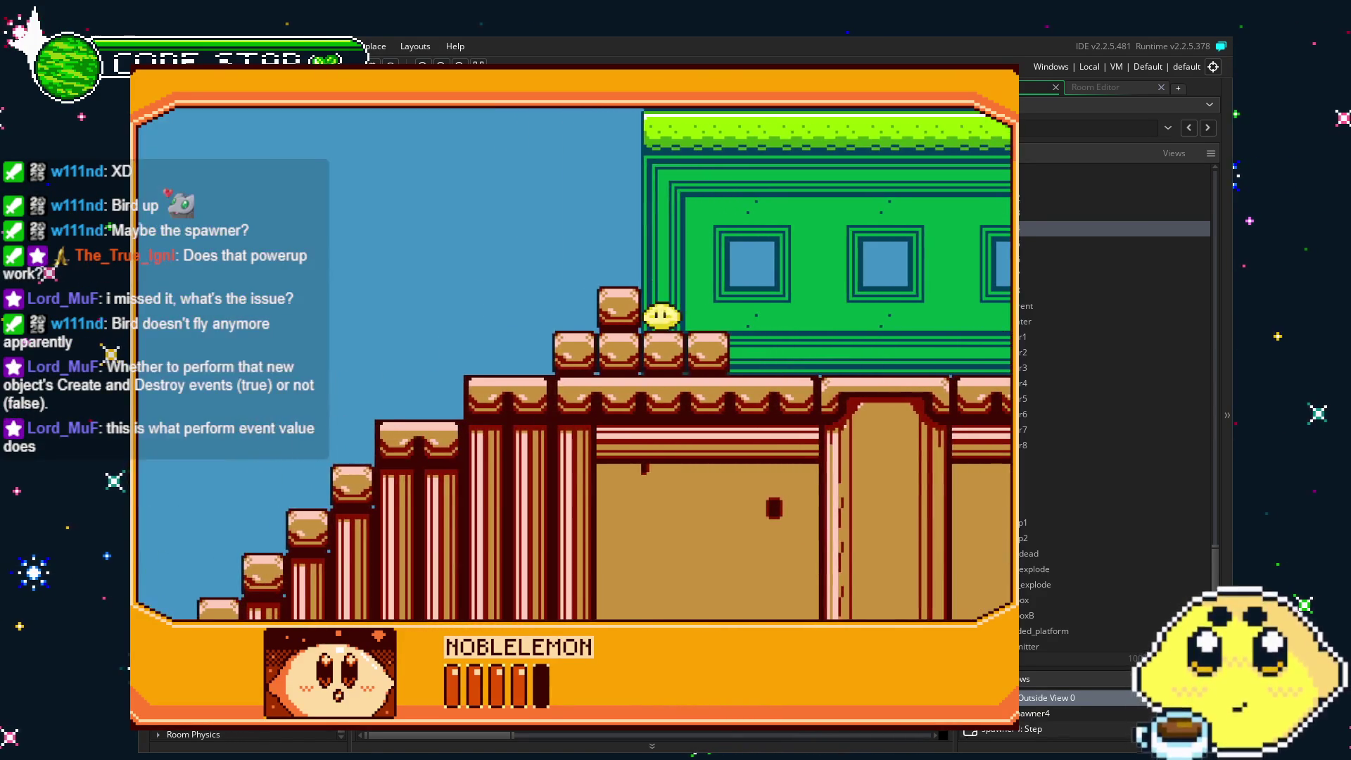
key(Left)
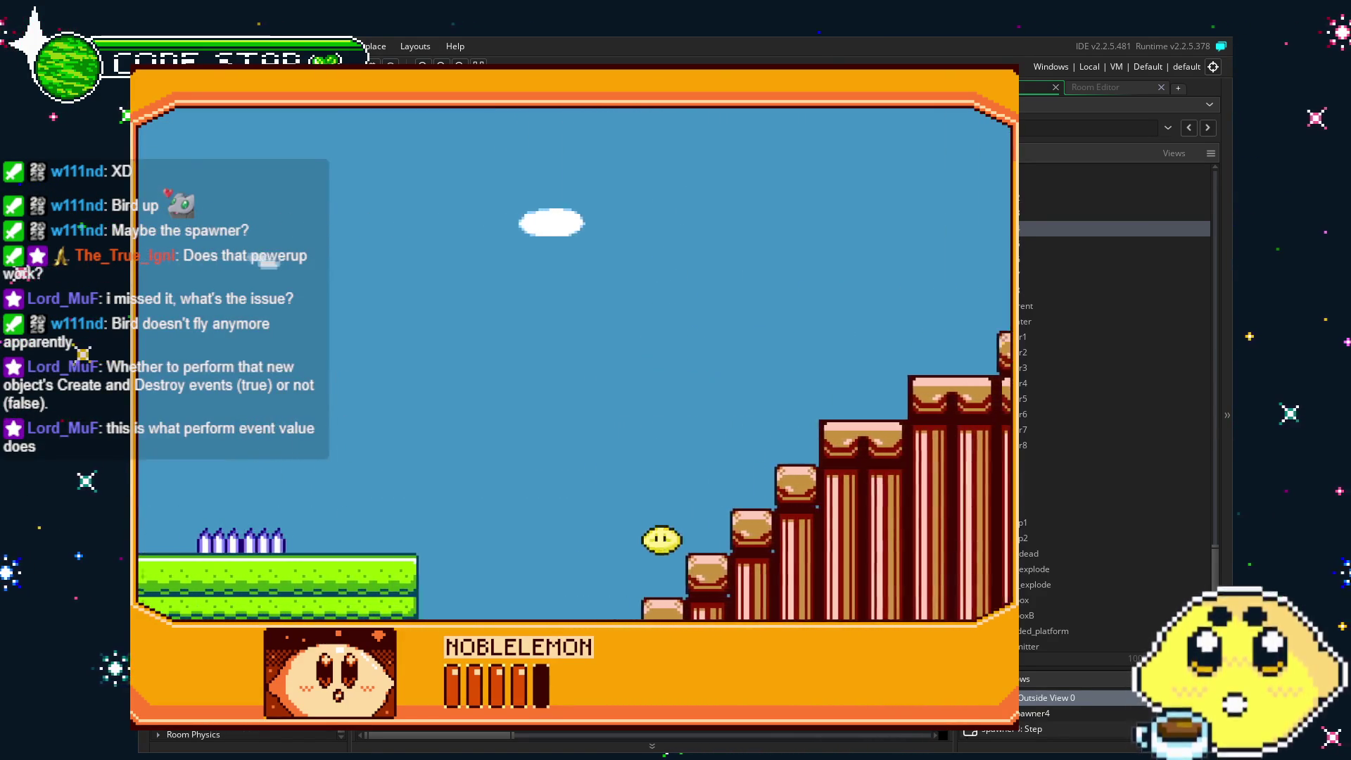
key(Left)
key(Up)
key(Left)
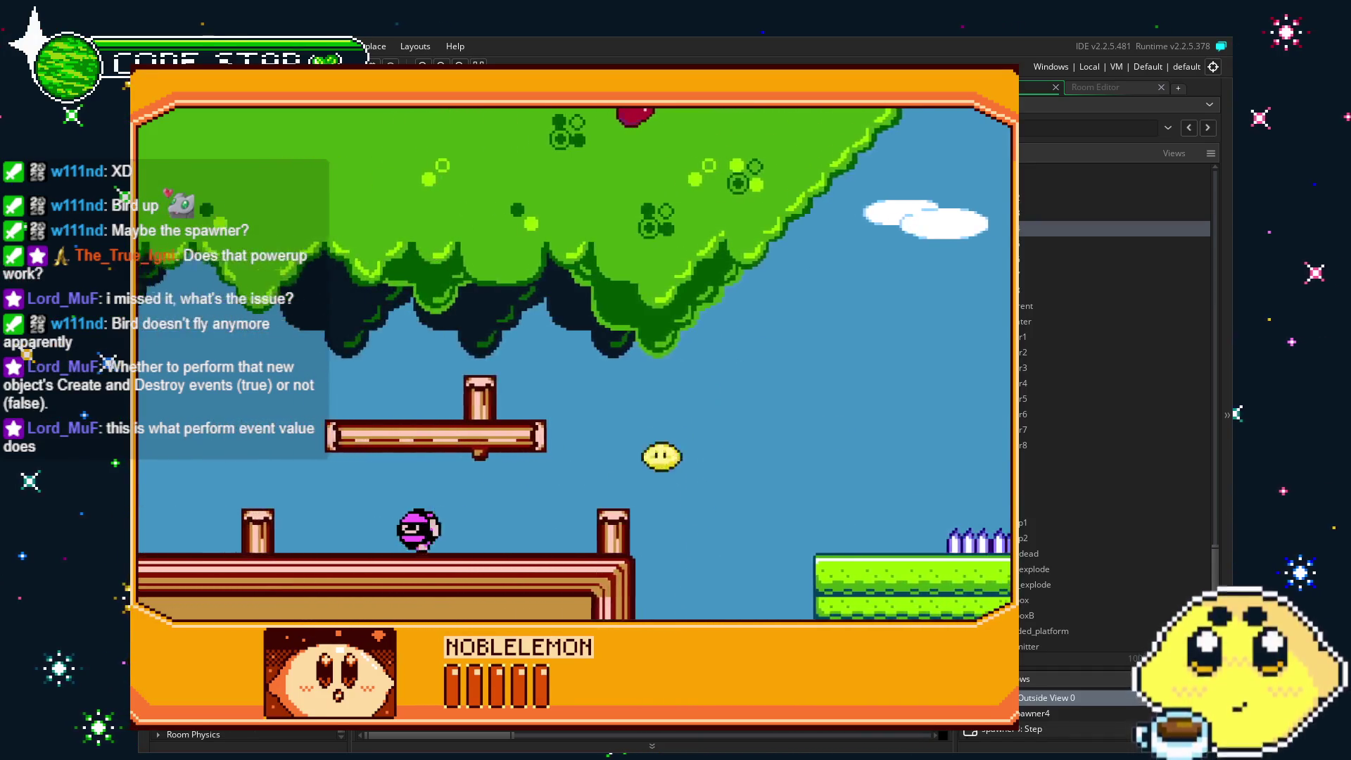
Move back and forth between the tree and the log pillars, then quit the test run.
key(Right)
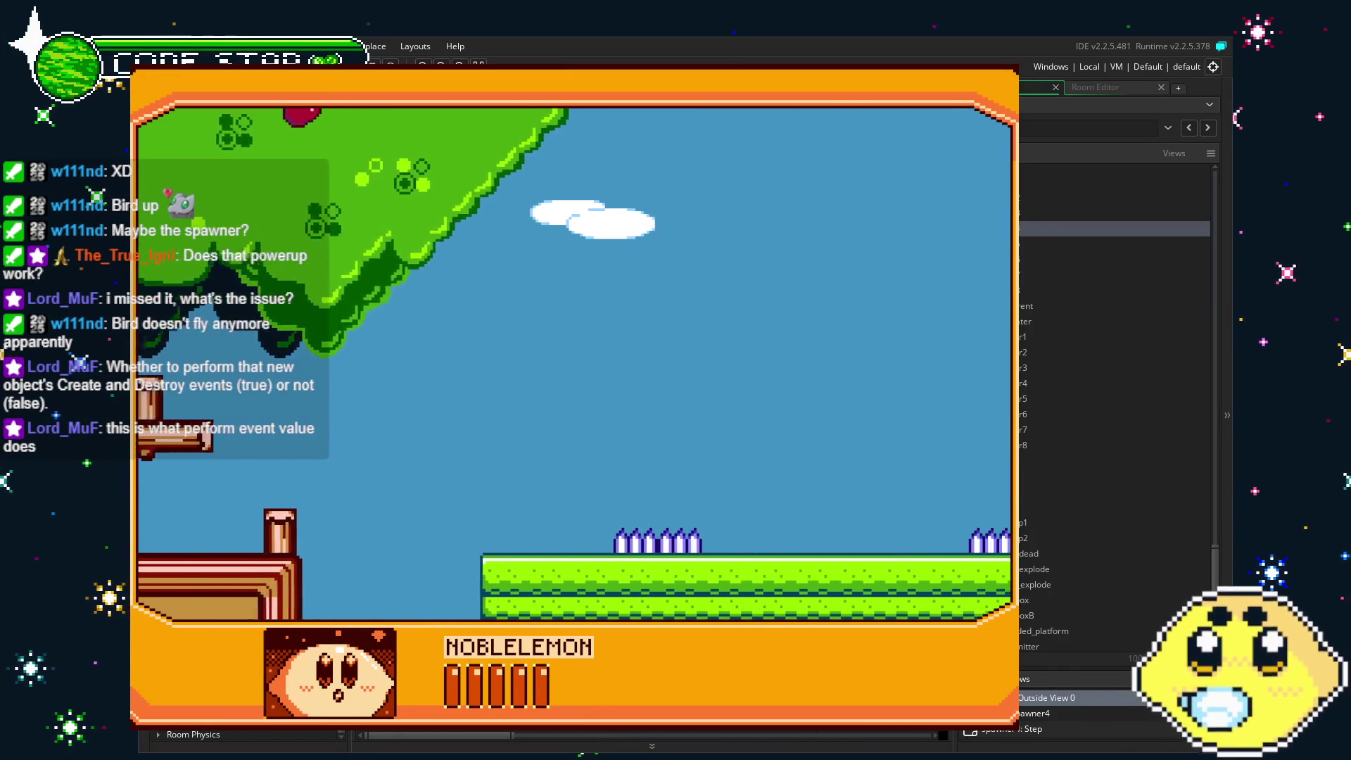
key(Left)
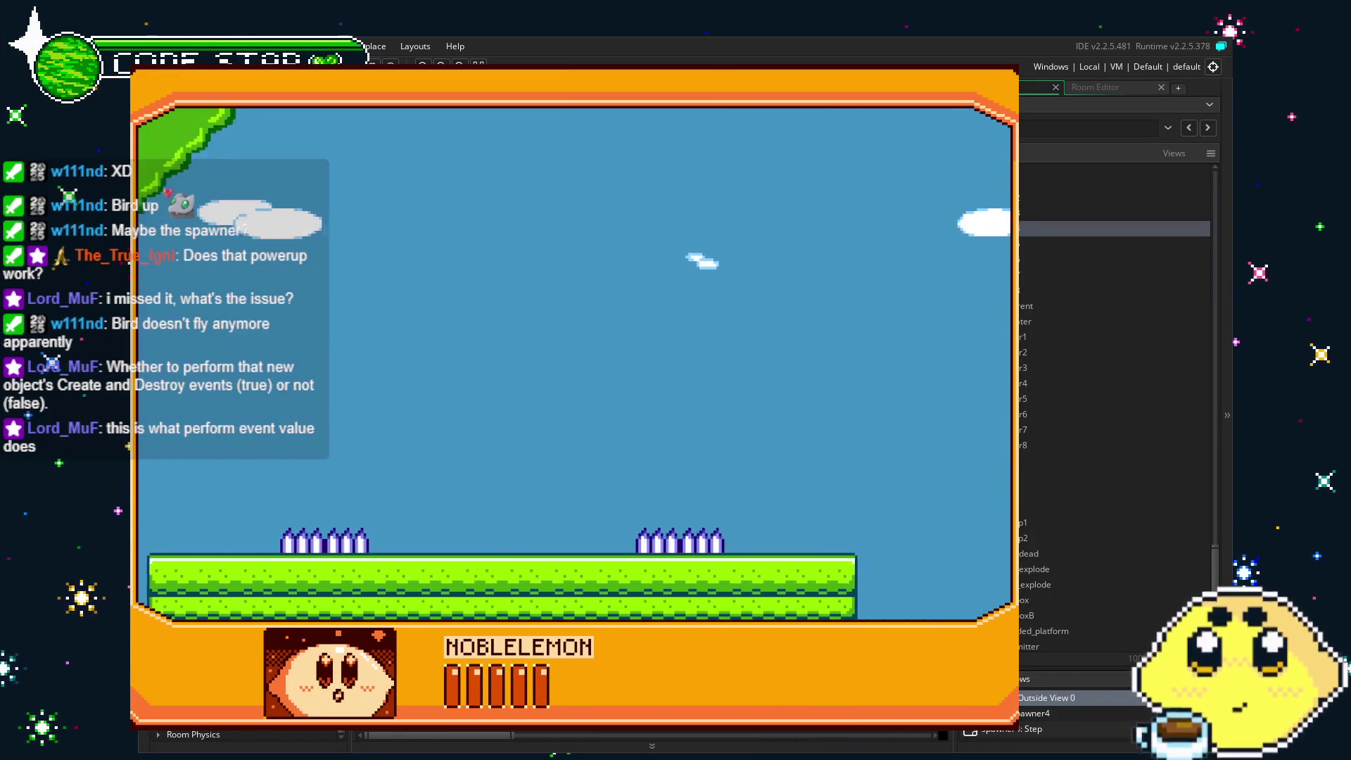
key(Left)
key(Right)
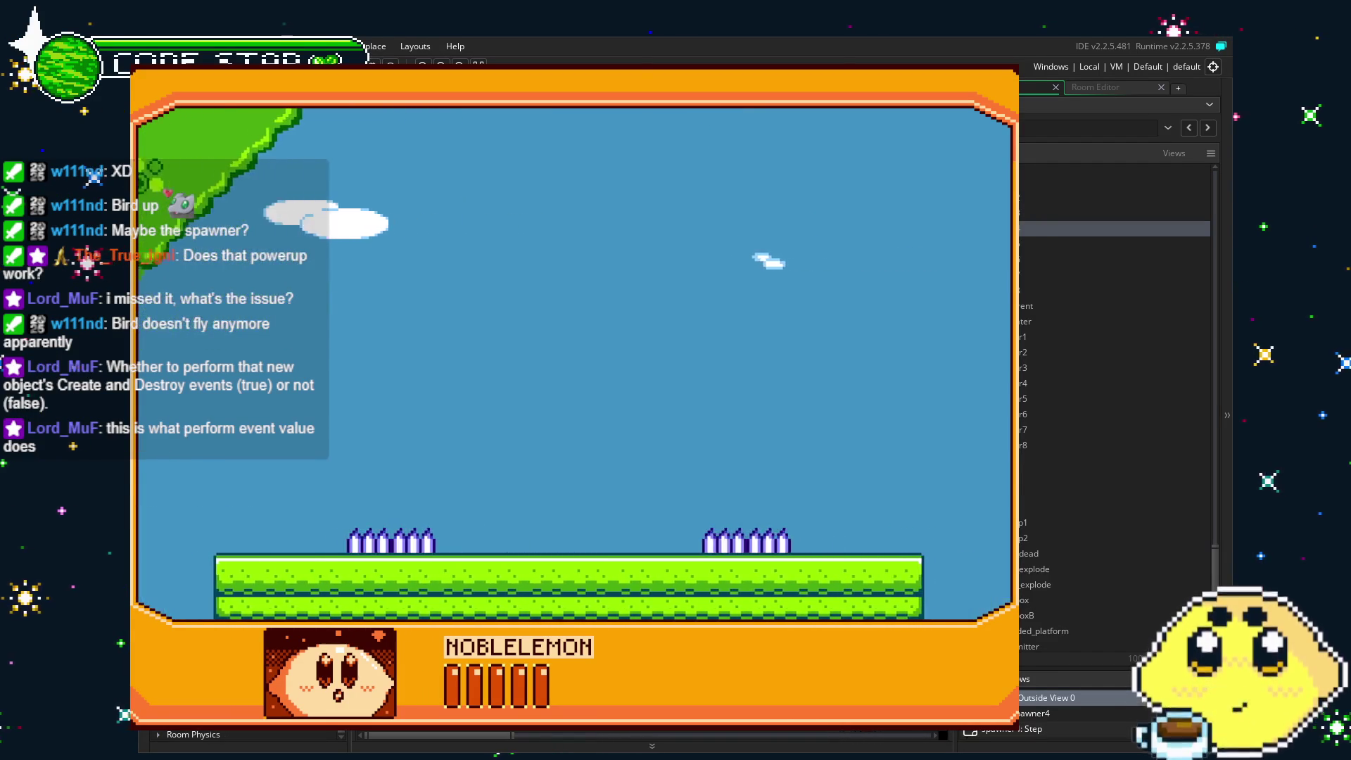
key(Left)
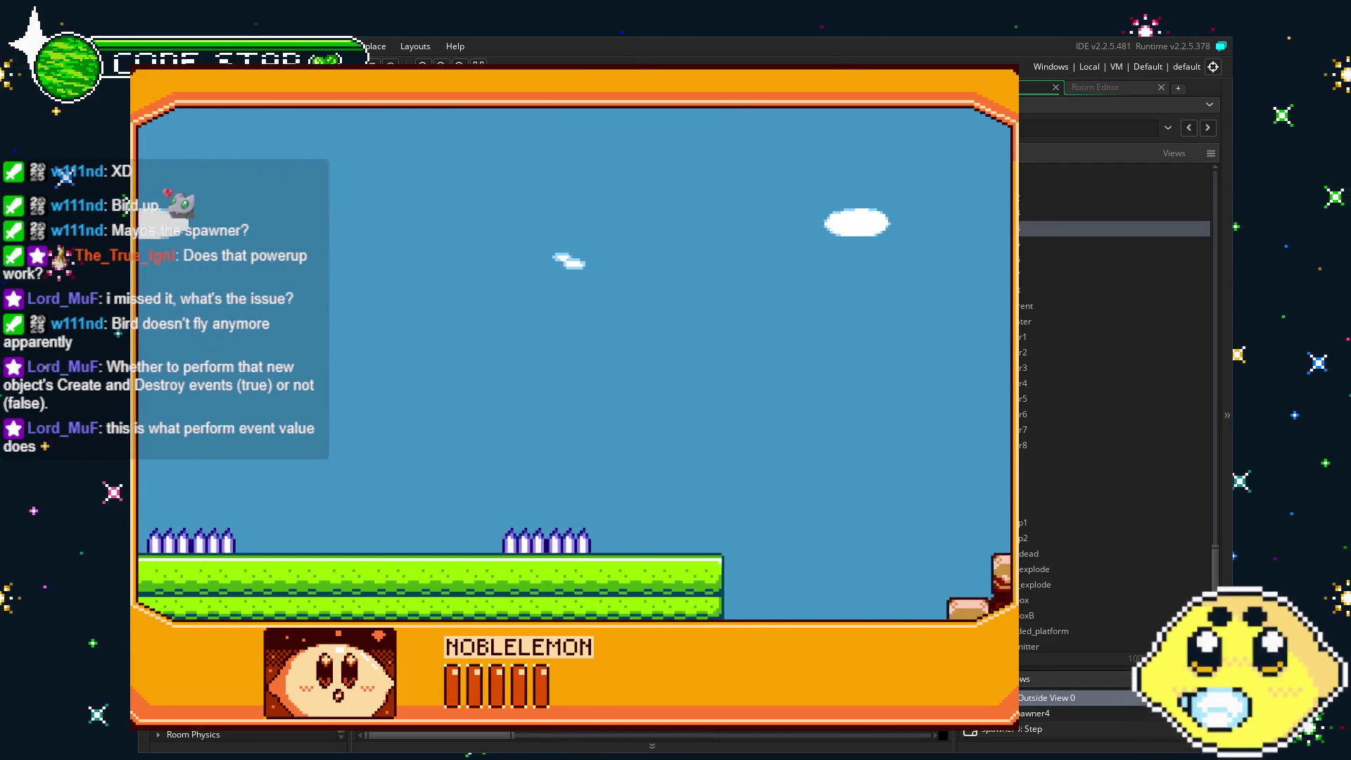
key(Left)
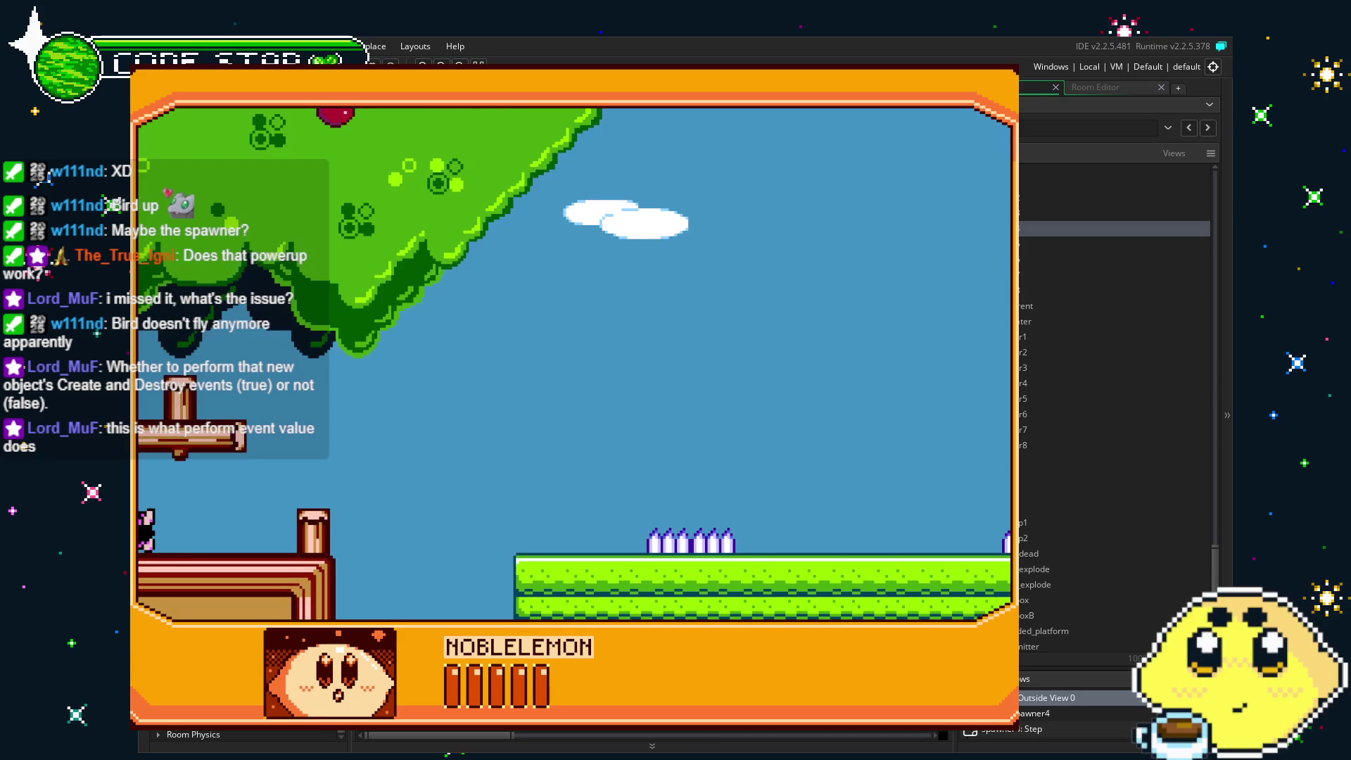
key(Right)
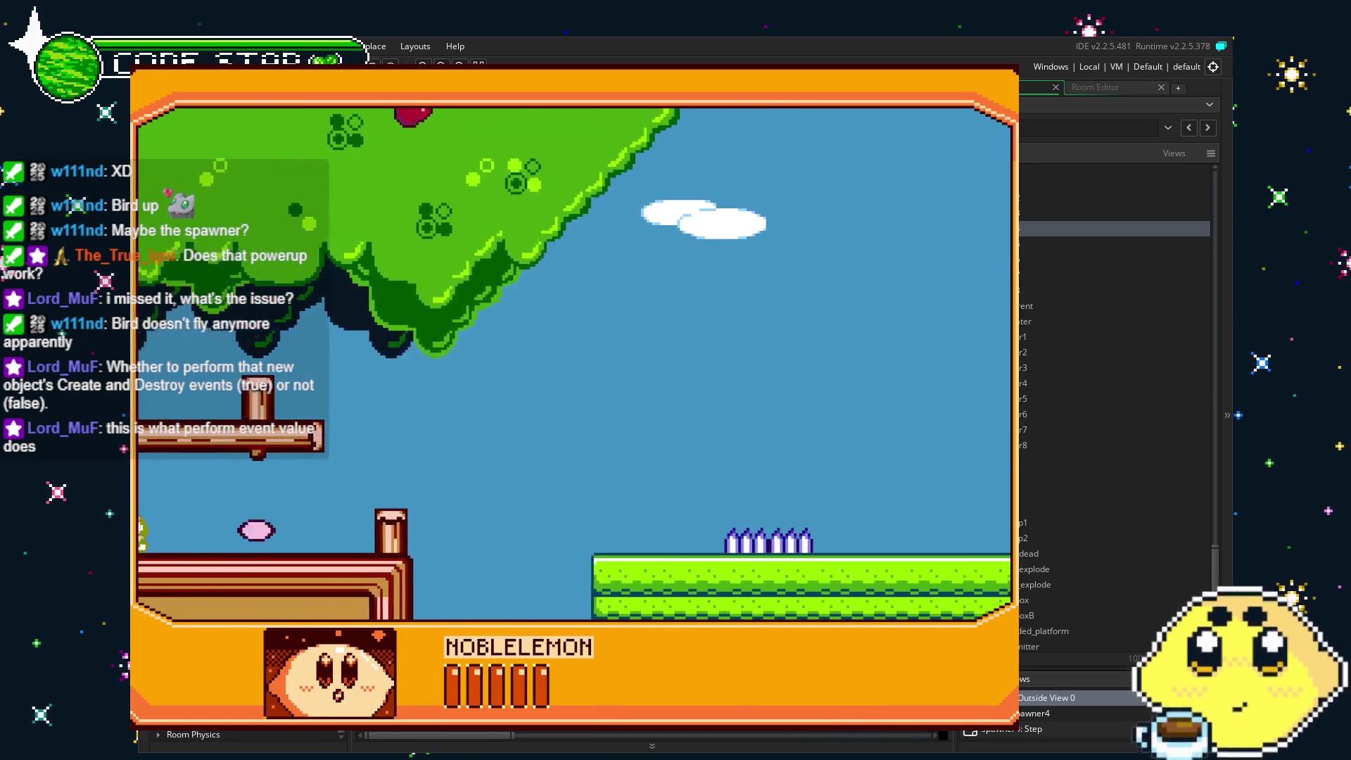
key(Left)
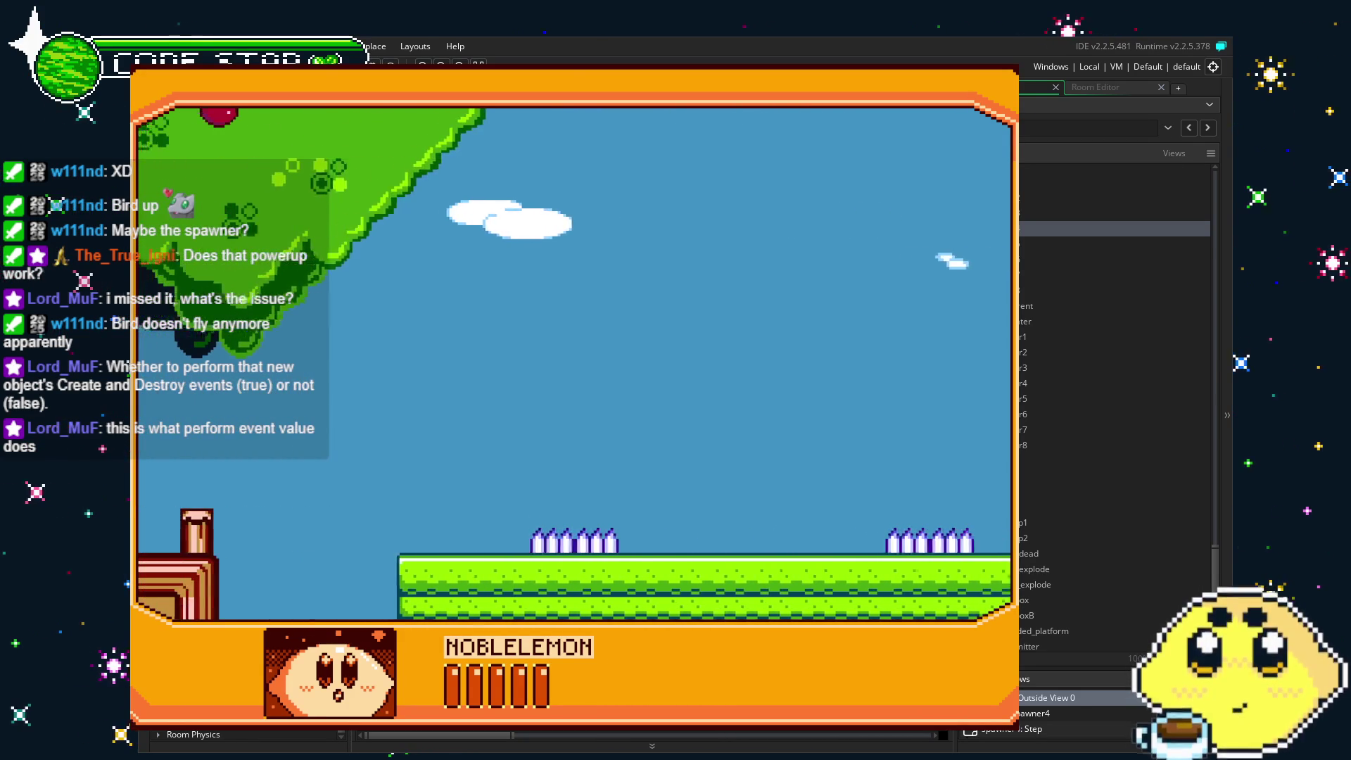
key(Right)
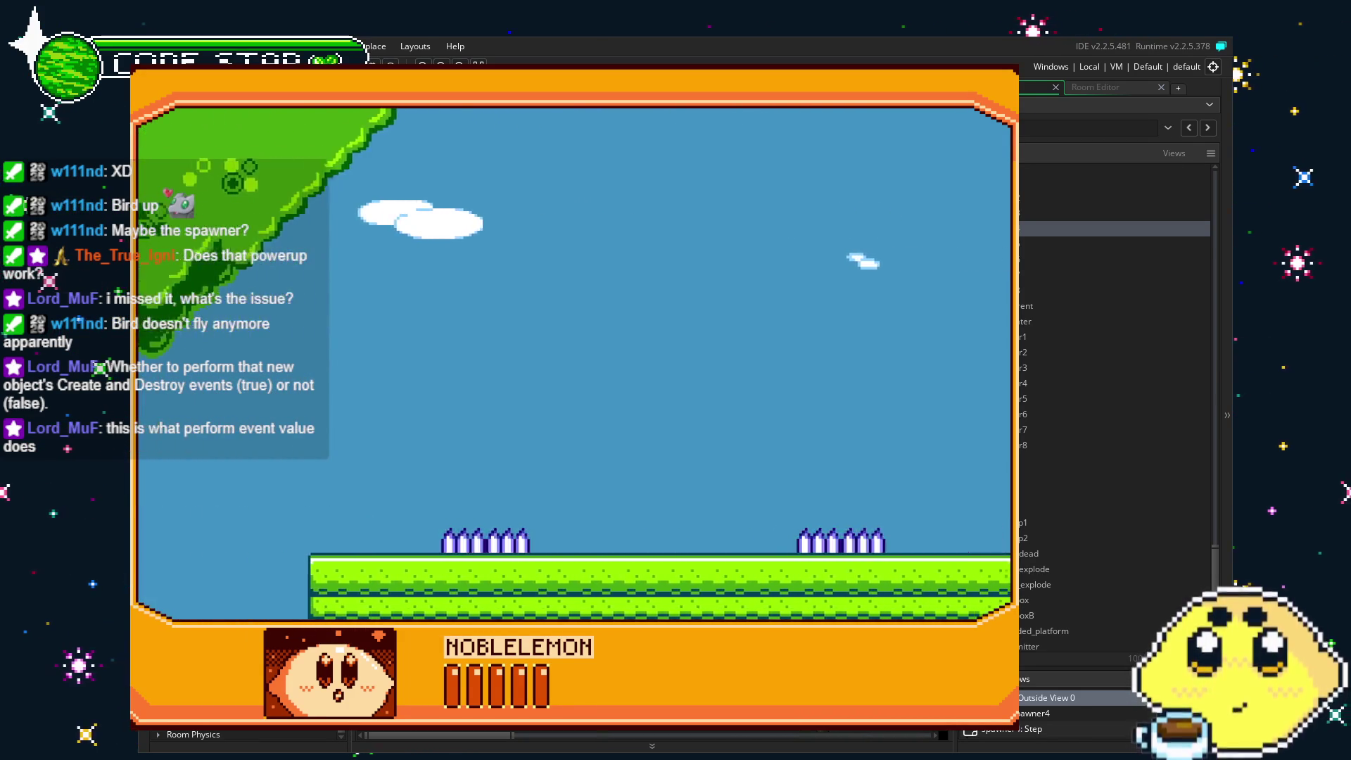
key(Left)
key(Right)
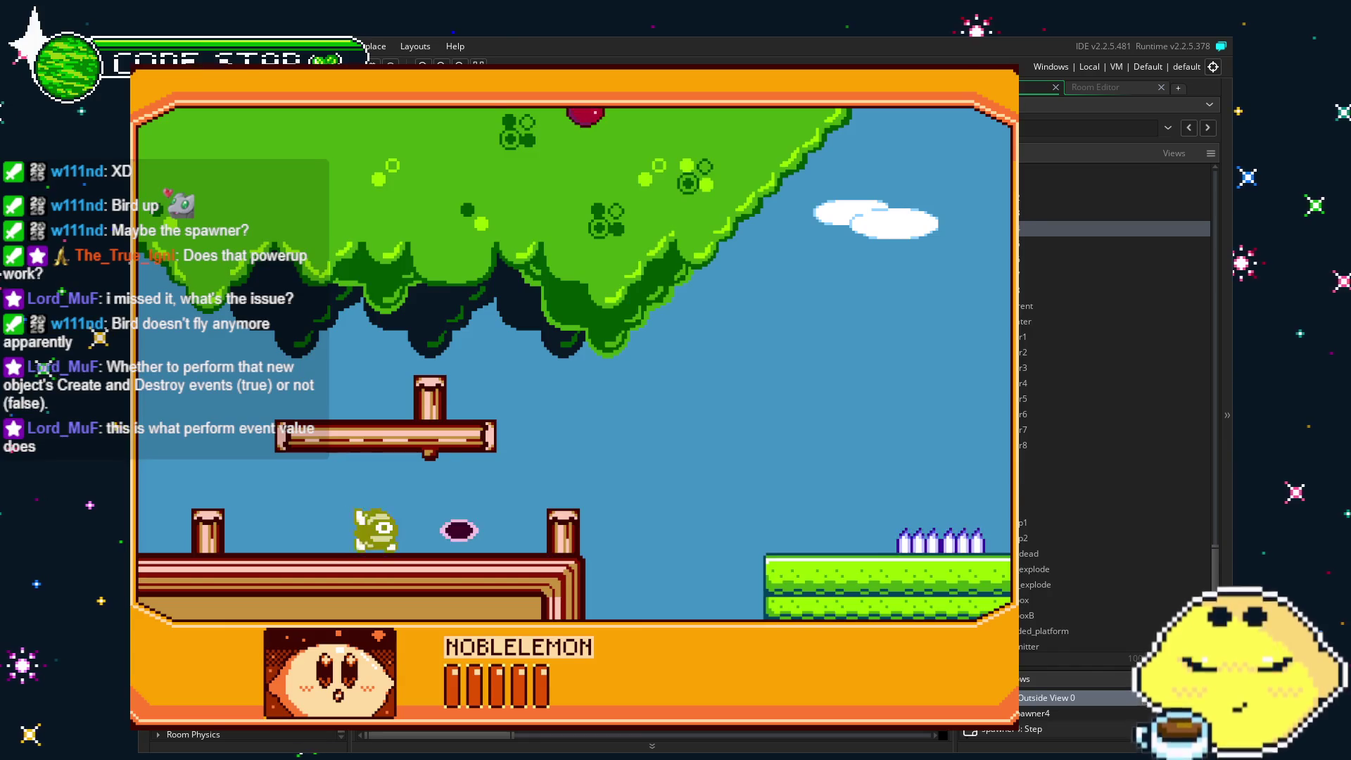
key(Escape)
click(796, 210)
Move the cursor back inside the instance_change(spawner4,0) arguments.
key(Left)
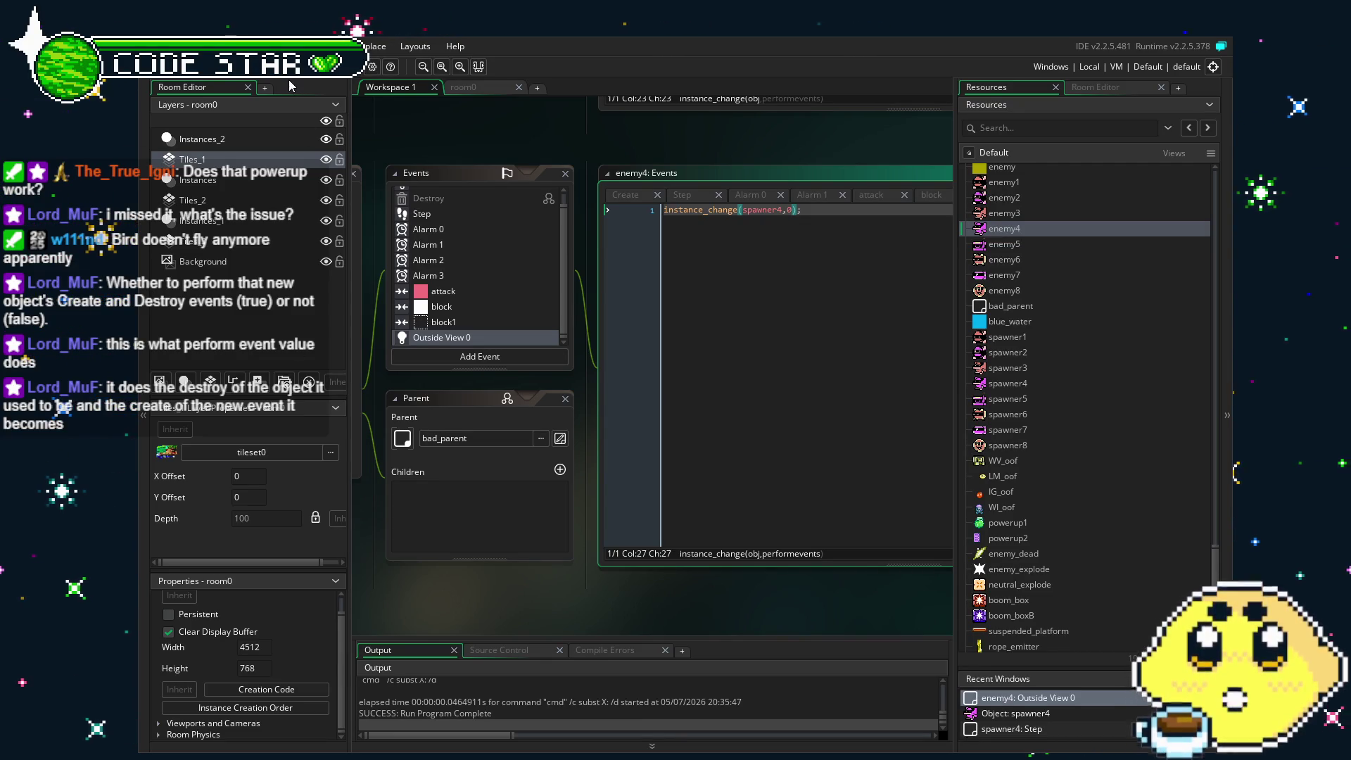
Build and run the game again with F5.
key(F5)
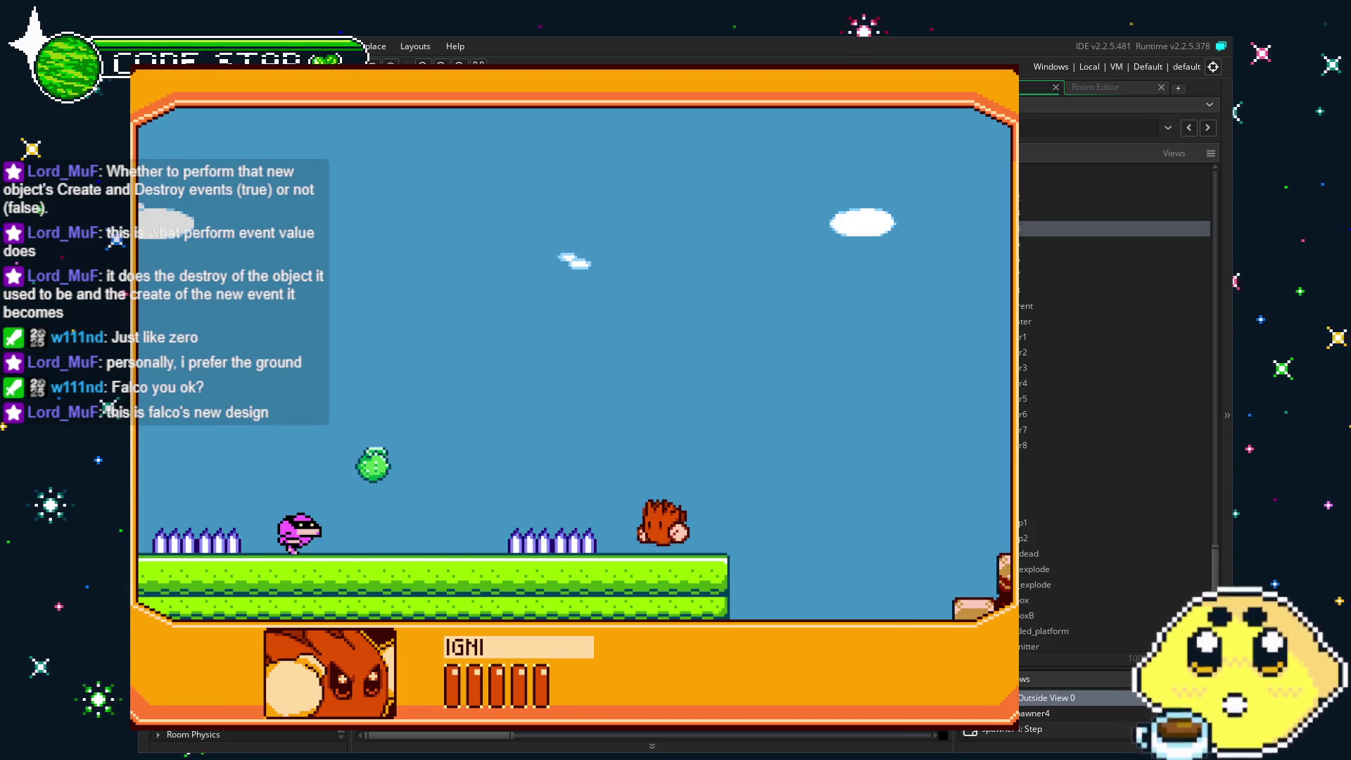
Close the running game and save the Vault Safes the Day project from the toolbar.
key(Escape)
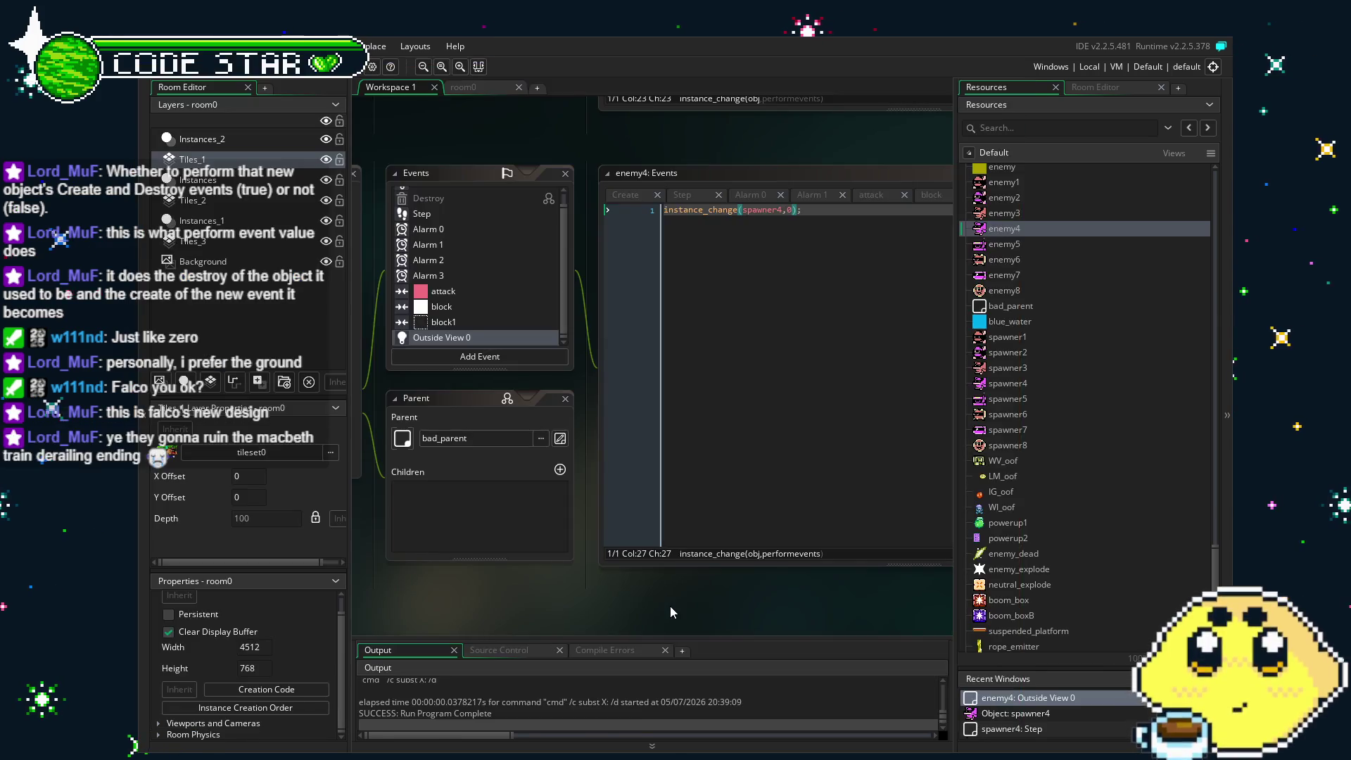
scroll(689, 597, right, 2)
scroll(634, 610, left, 2)
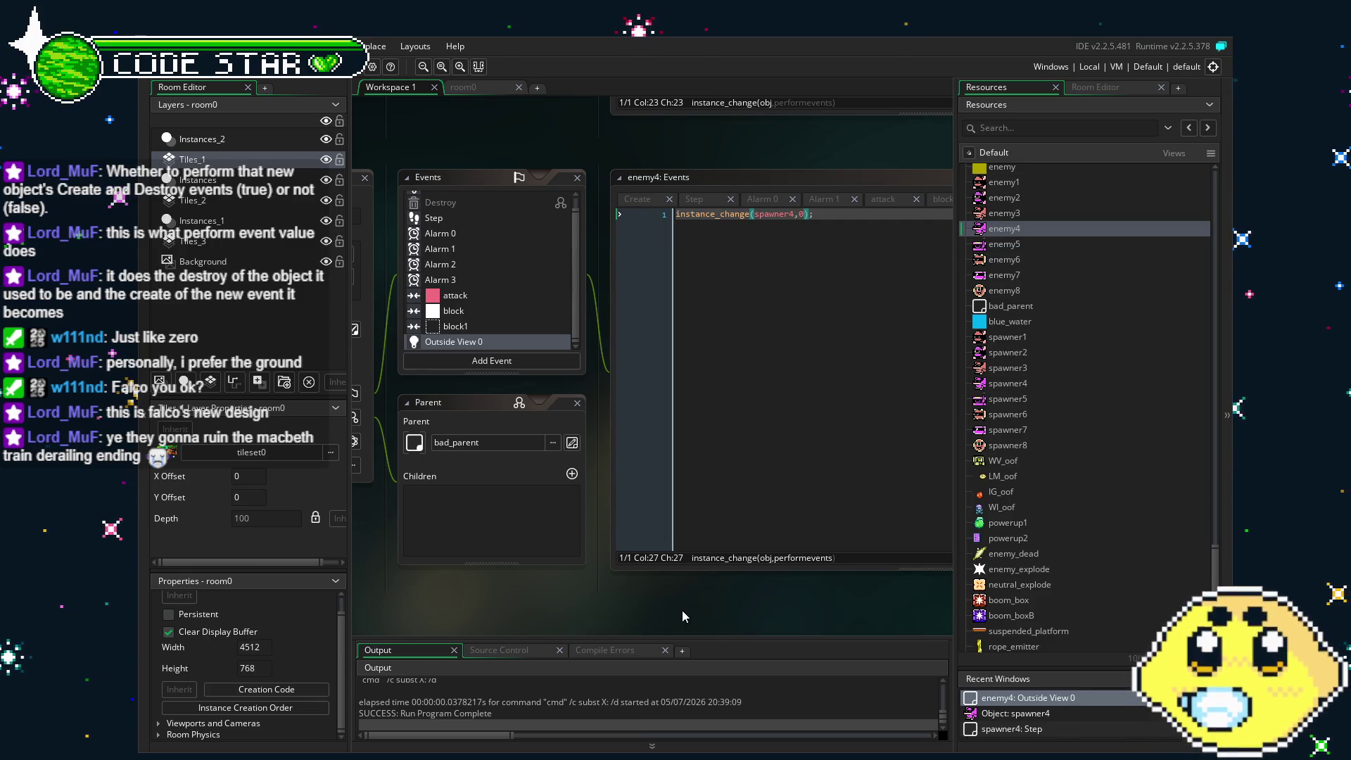
click(253, 66)
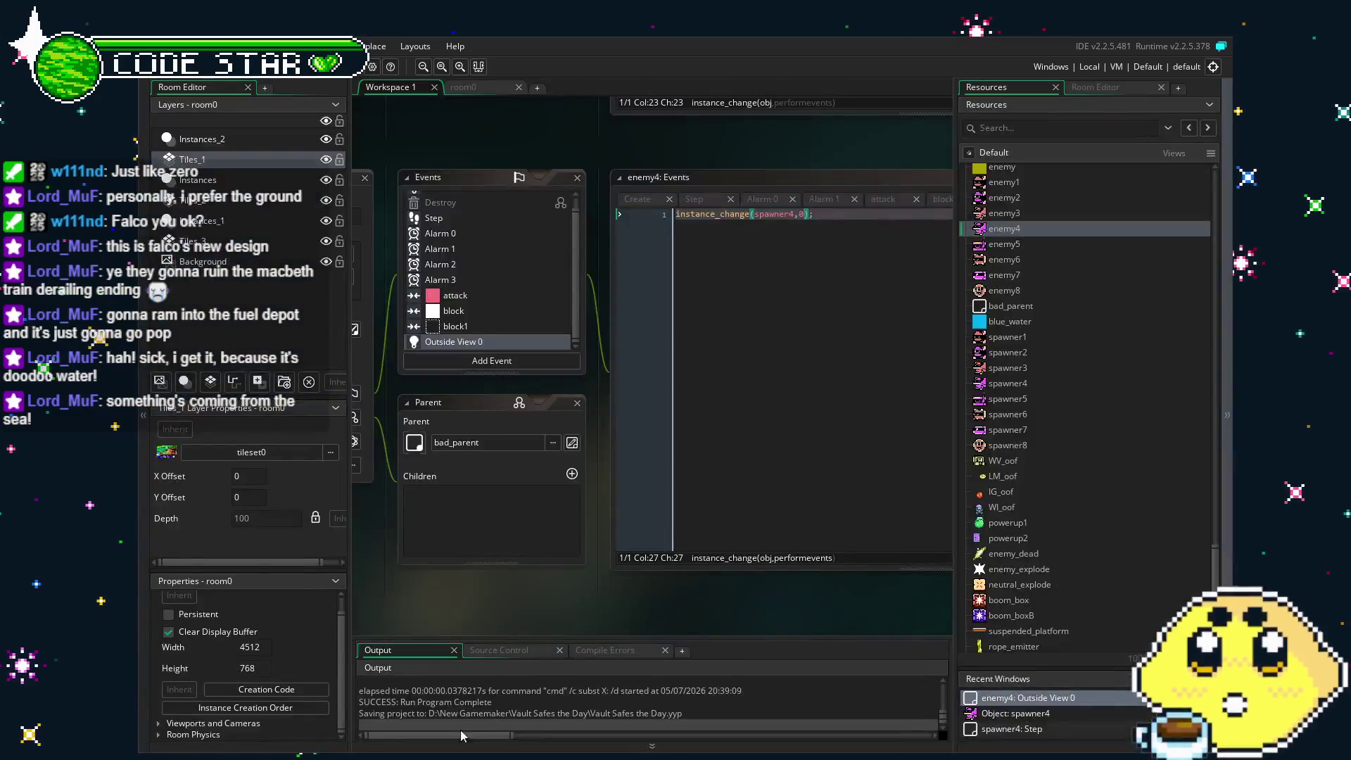
Shift the enemy4 workspace windows right and save the project again with Ctrl+S.
drag(511, 614, 577, 616)
key(ctrl+s)
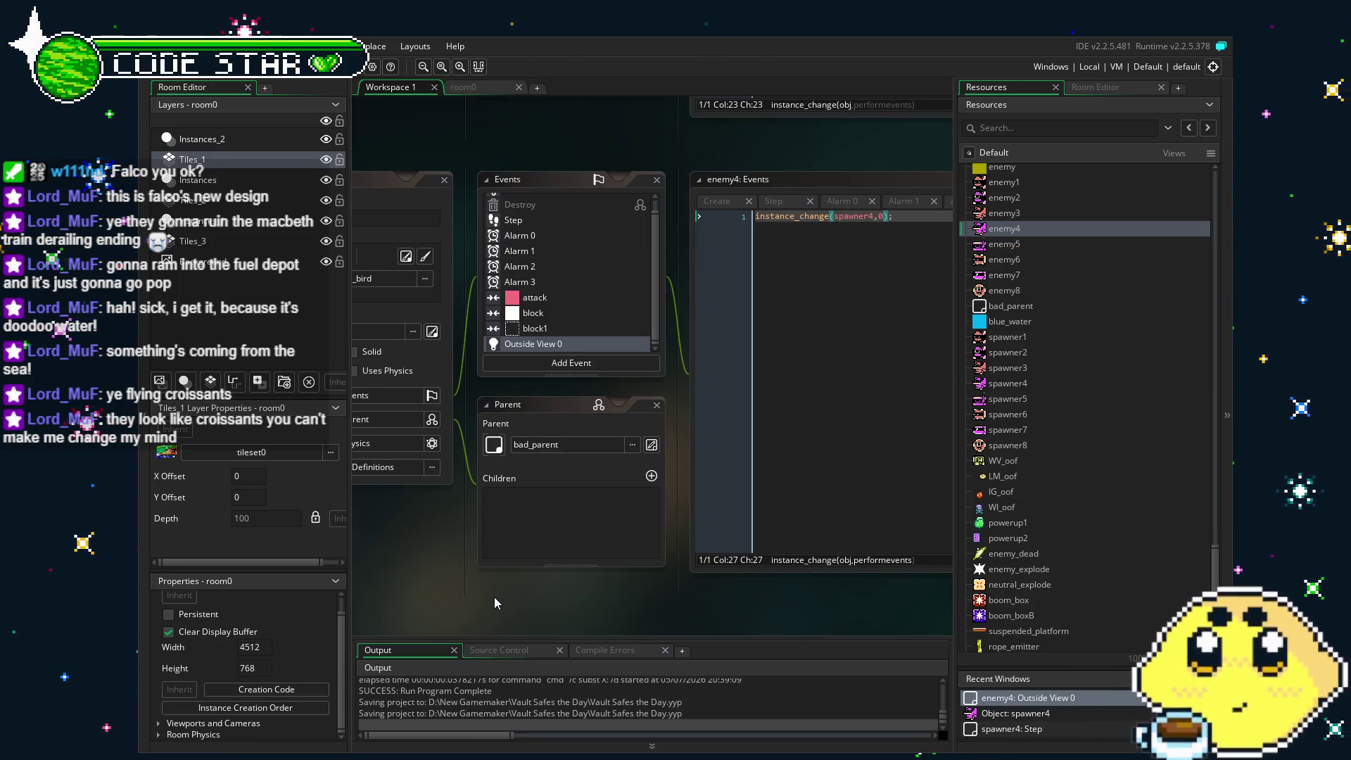
Delete the instance_change(spawner4,0); line, leaving enemy4's Outside View 0 code empty.
click(883, 216)
key(BackSpace)
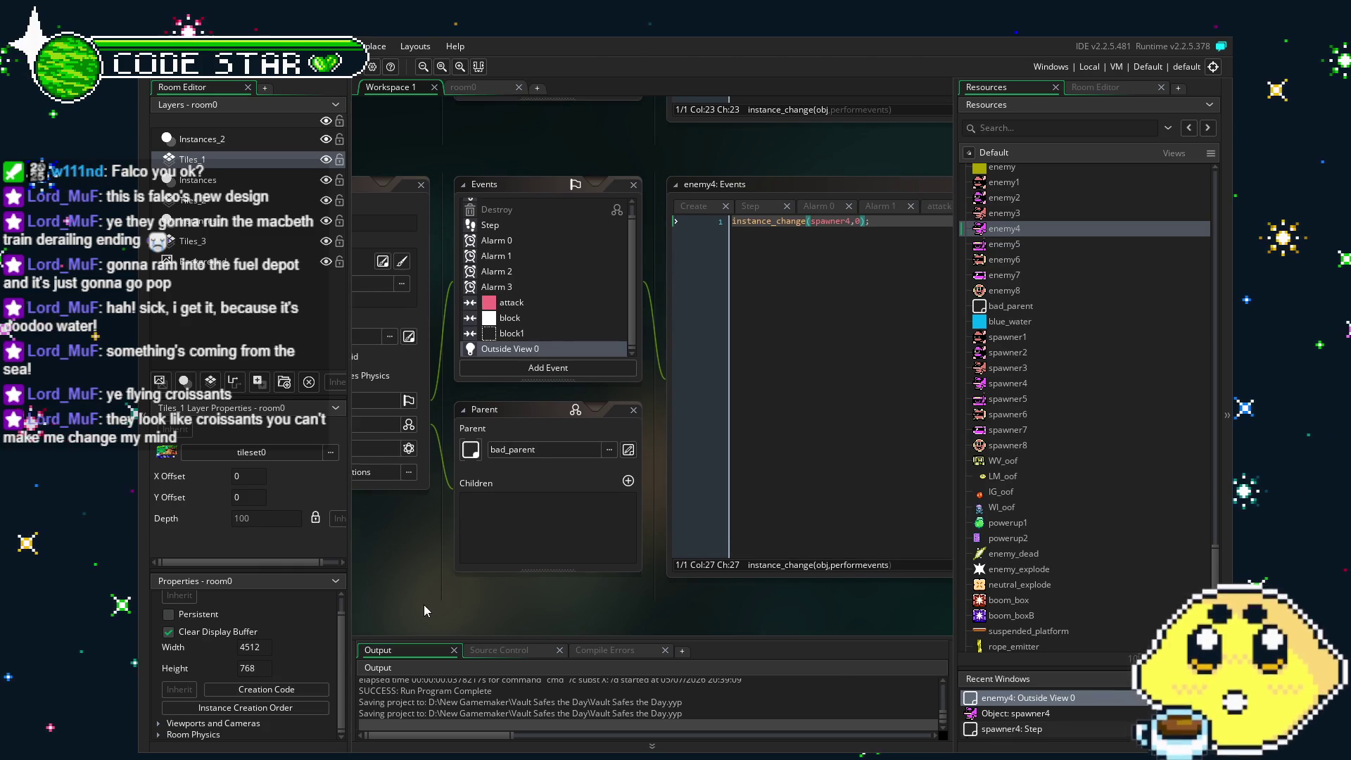
key(ctrl+a)
key(BackSpace)
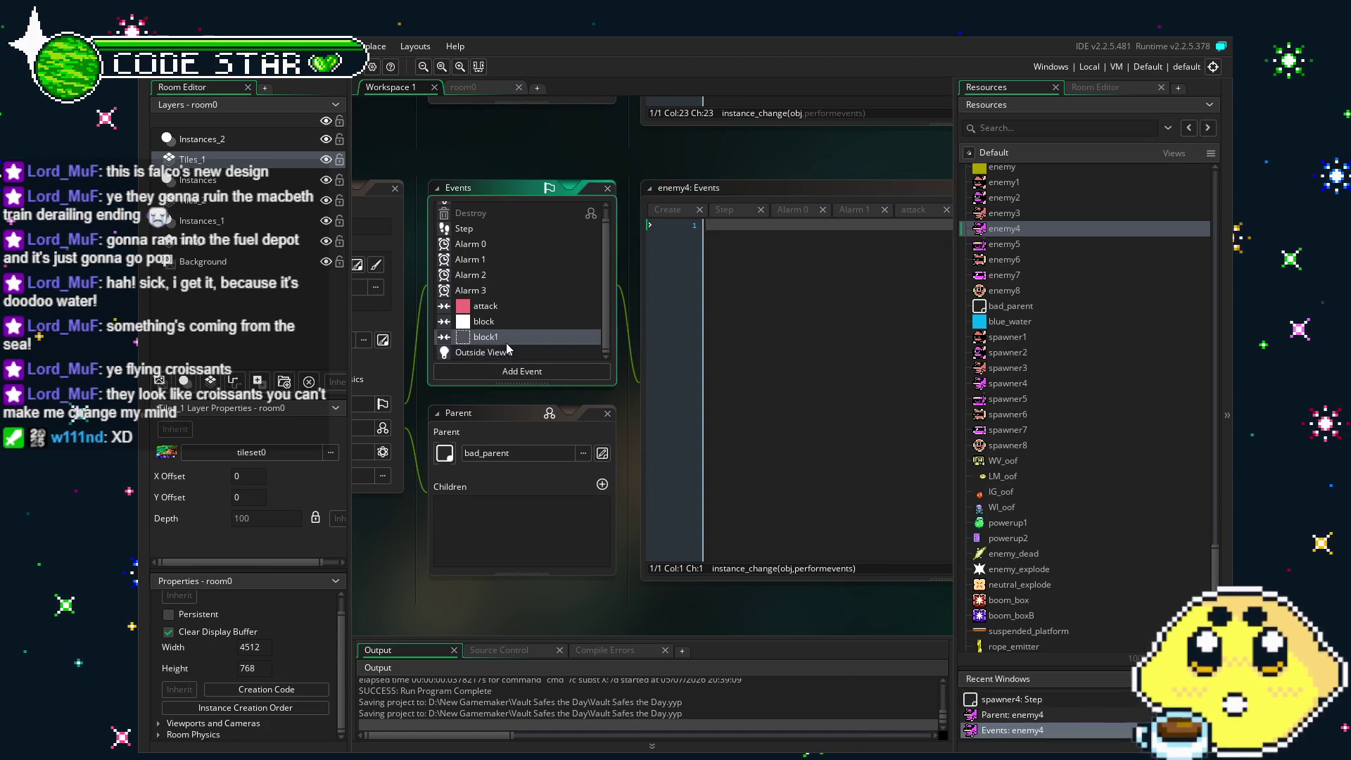
Remove enemy4's Outside View 0 event and build and run the game with F5.
click(513, 353)
key(Delete)
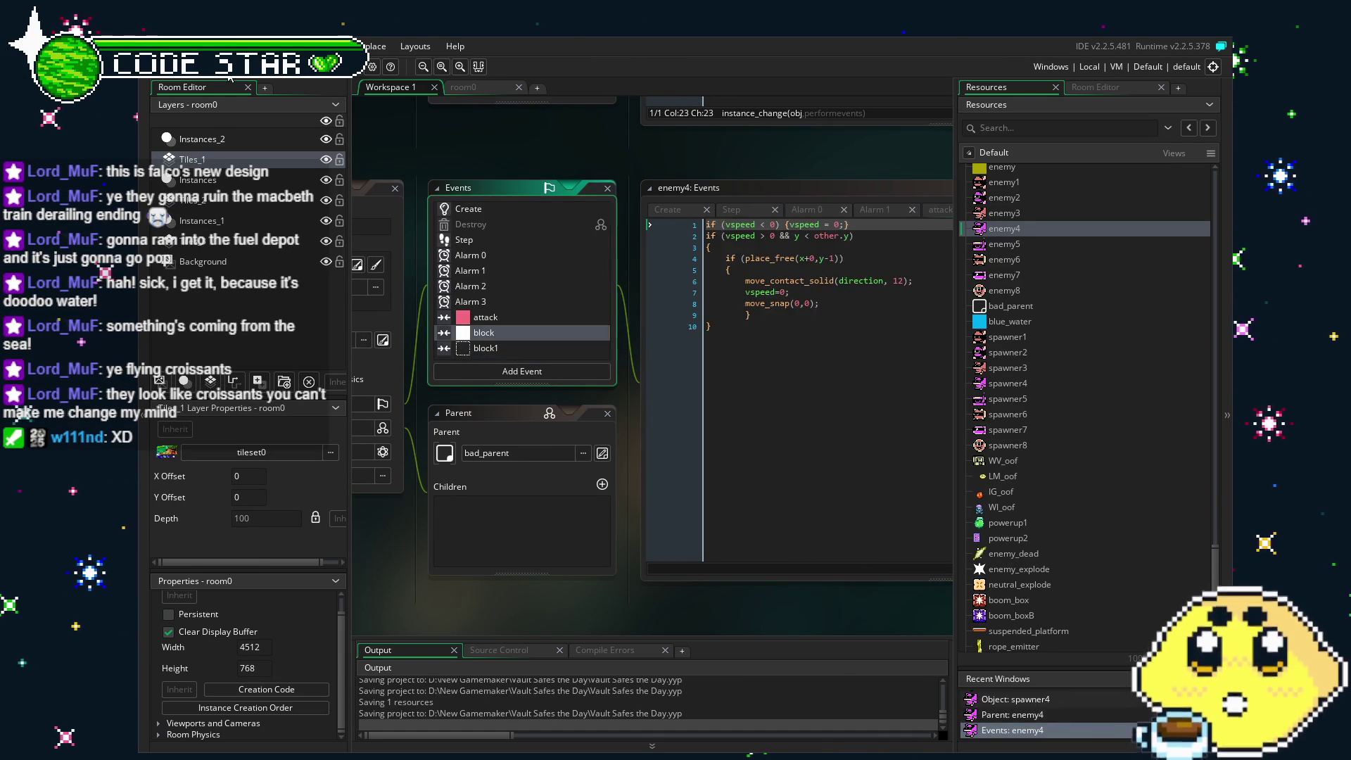
key(F5)
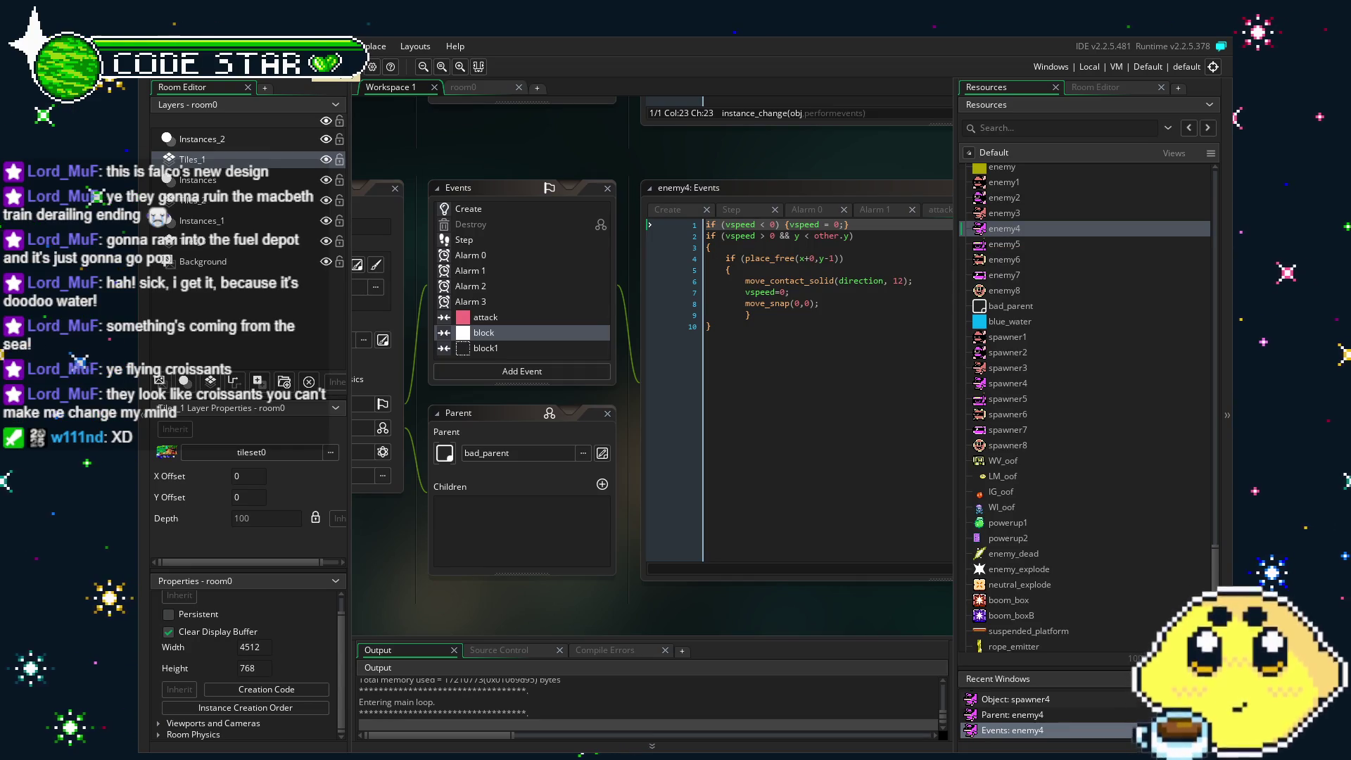
key(Left)
key(Left)
Walk VAULT left and right along the platform, firing shots.
key(Right)
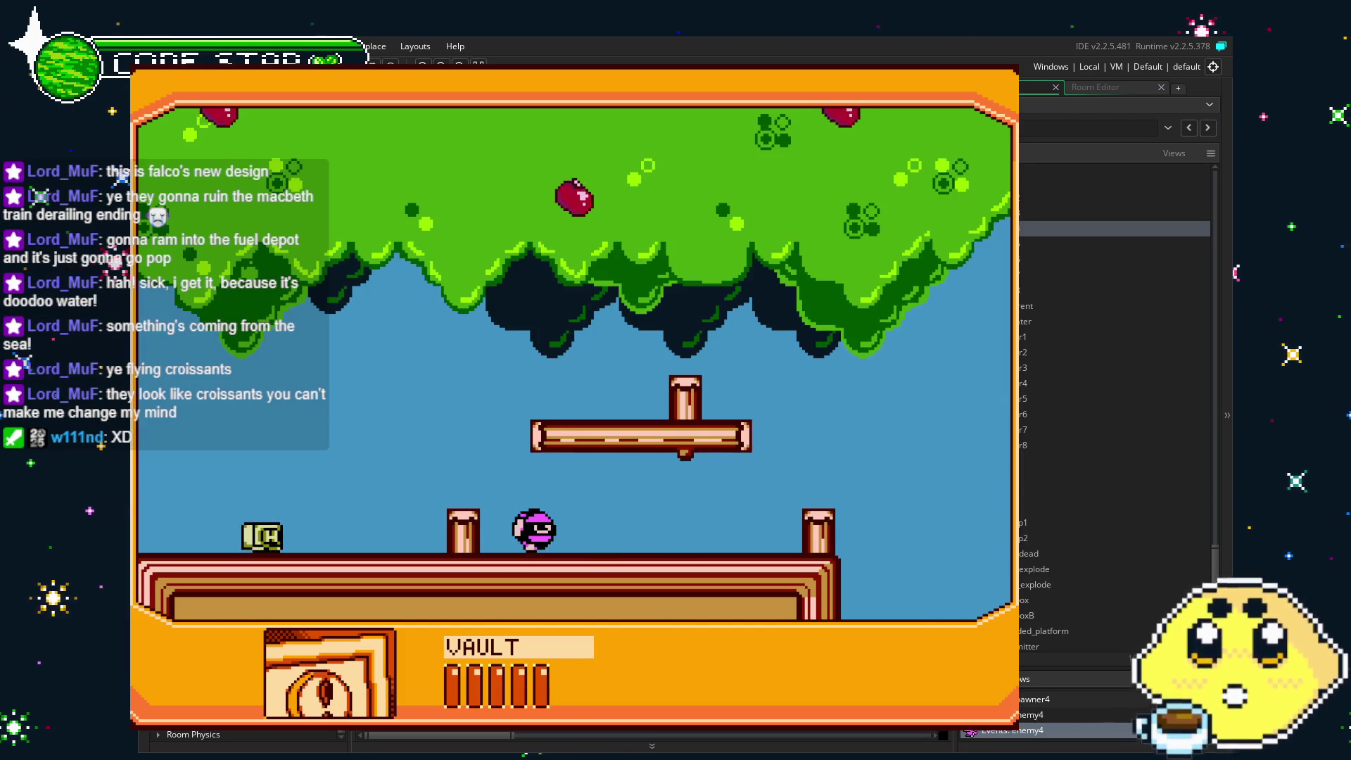
key(x)
key(Right)
key(Right)
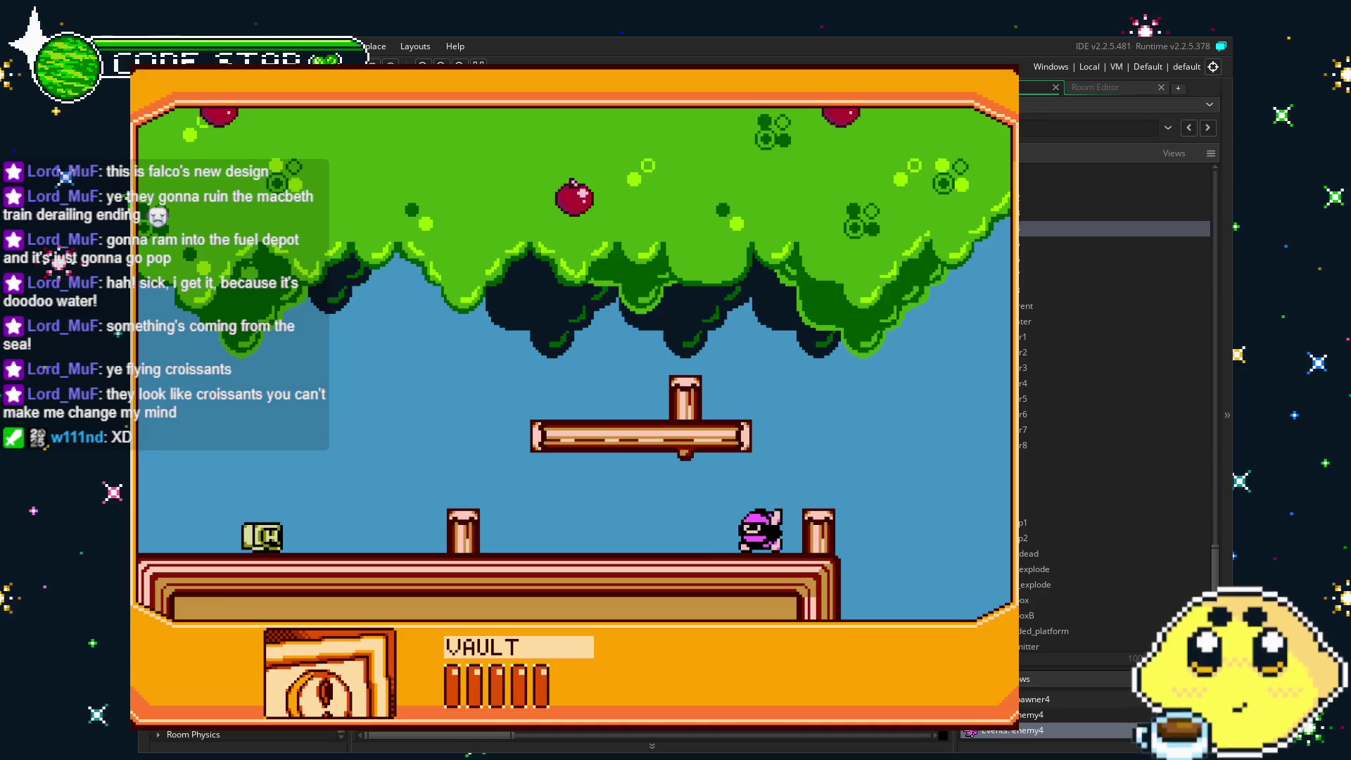
key(Left)
key(x)
key(Left)
key(Left)
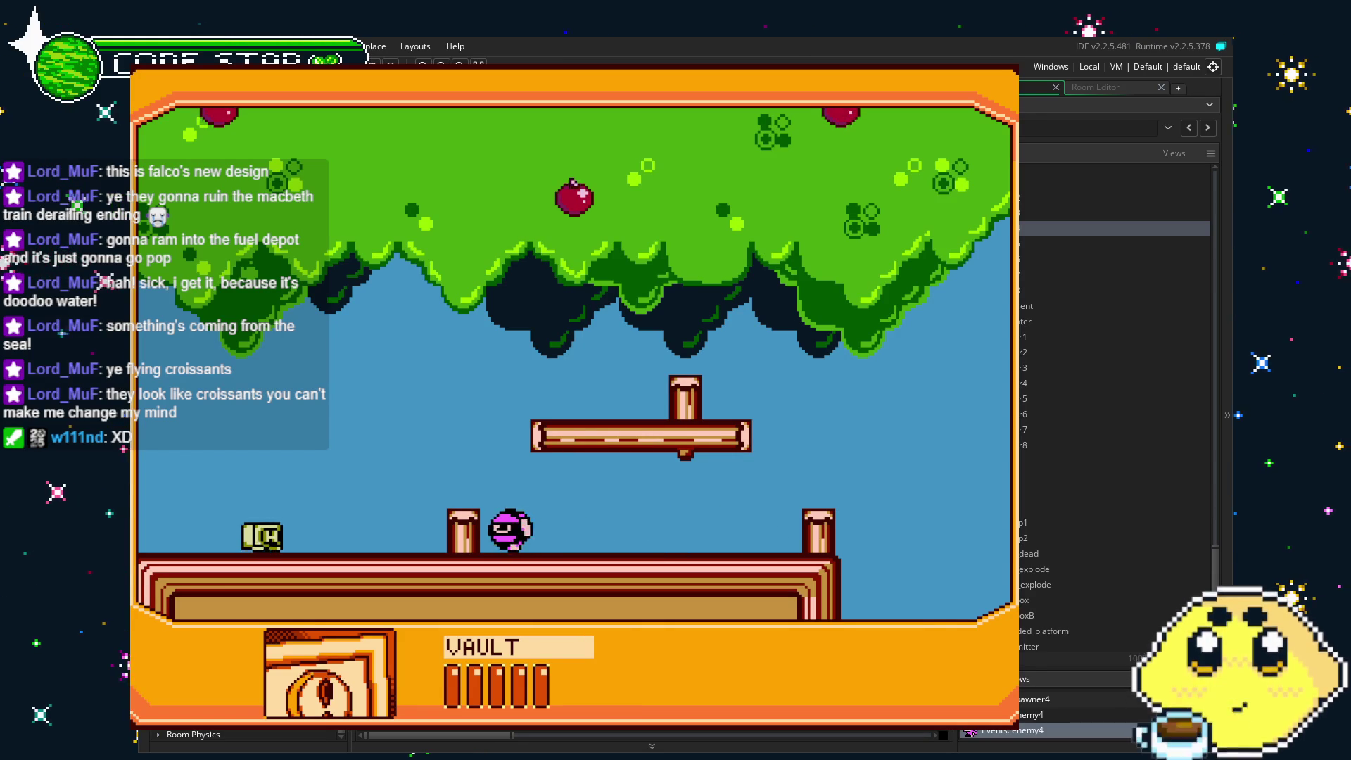
key(Right)
key(Right)
key(Right)
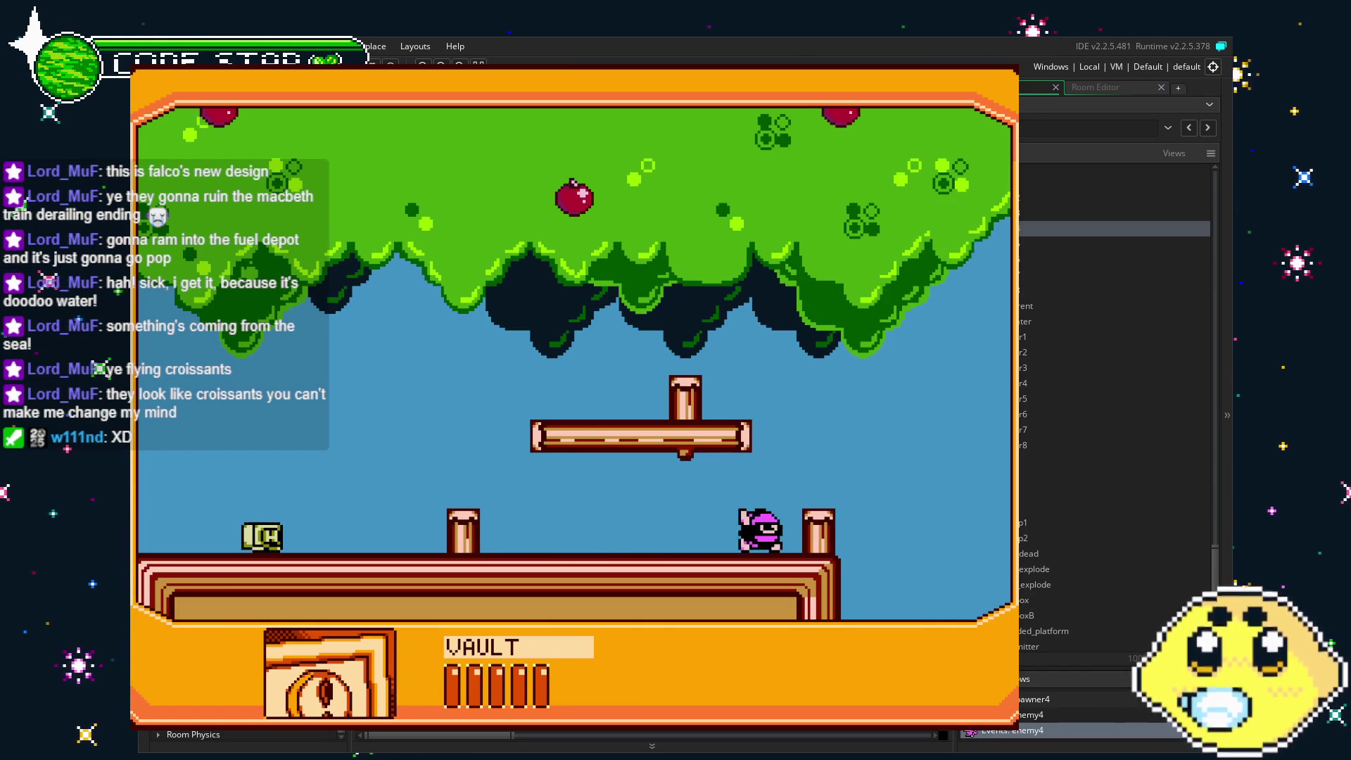
key(Left)
key(Left)
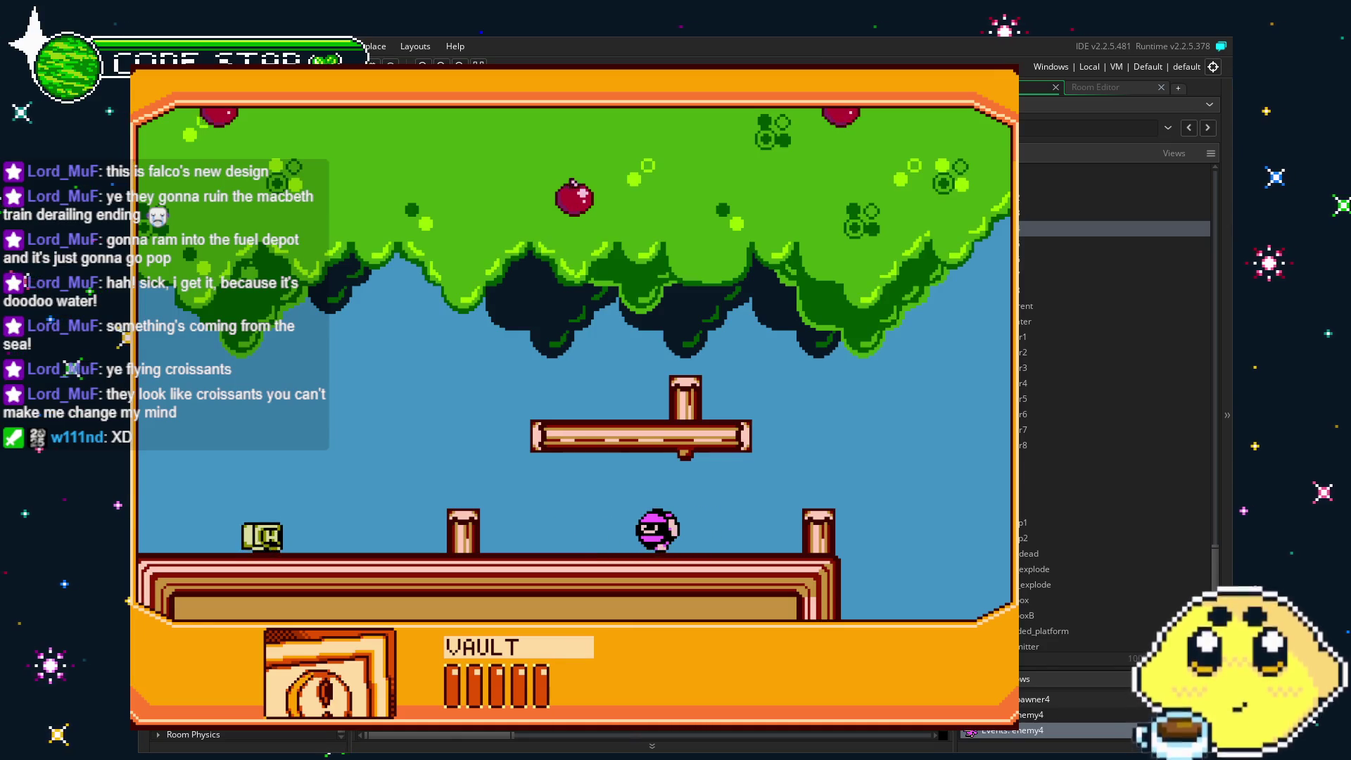
key(z)
Keep walking VAULT back and forth, firing projectiles in both directions.
key(Right)
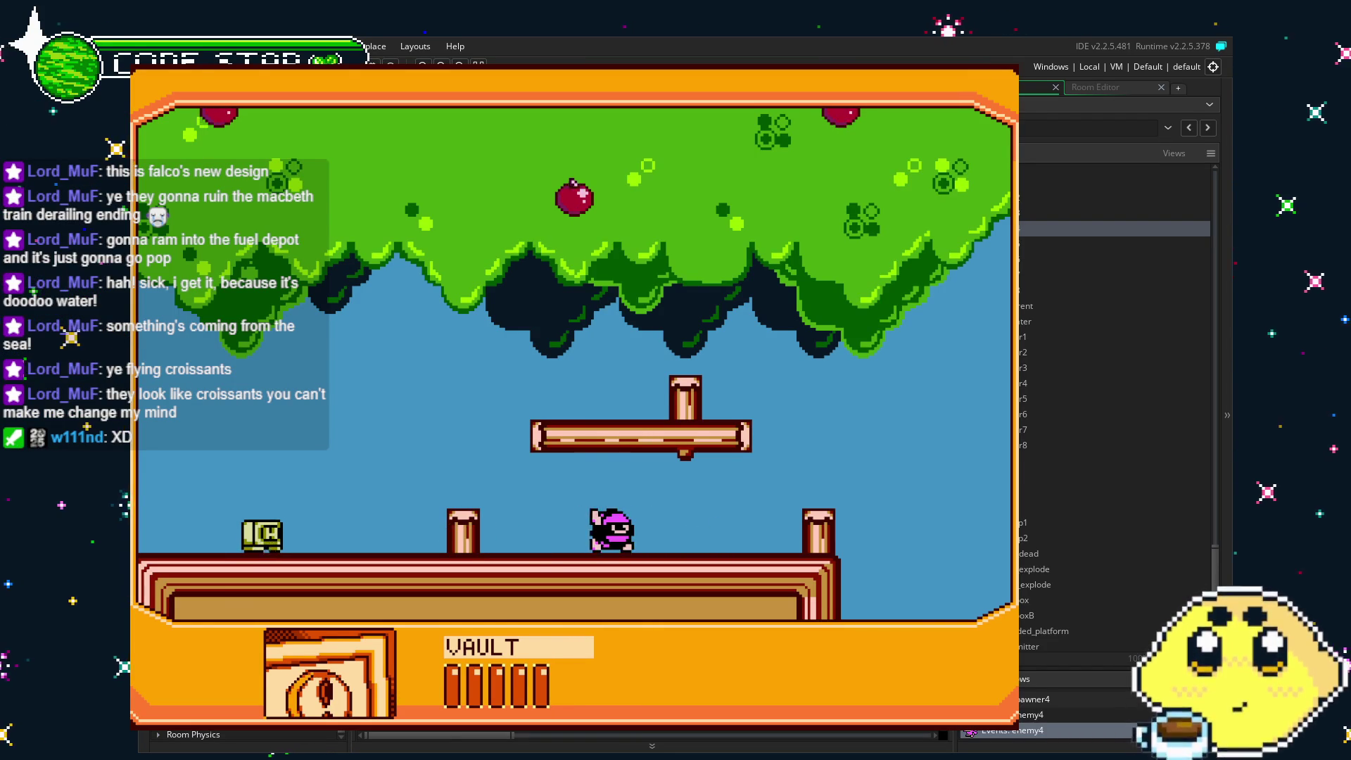
key(z)
key(Left)
key(z)
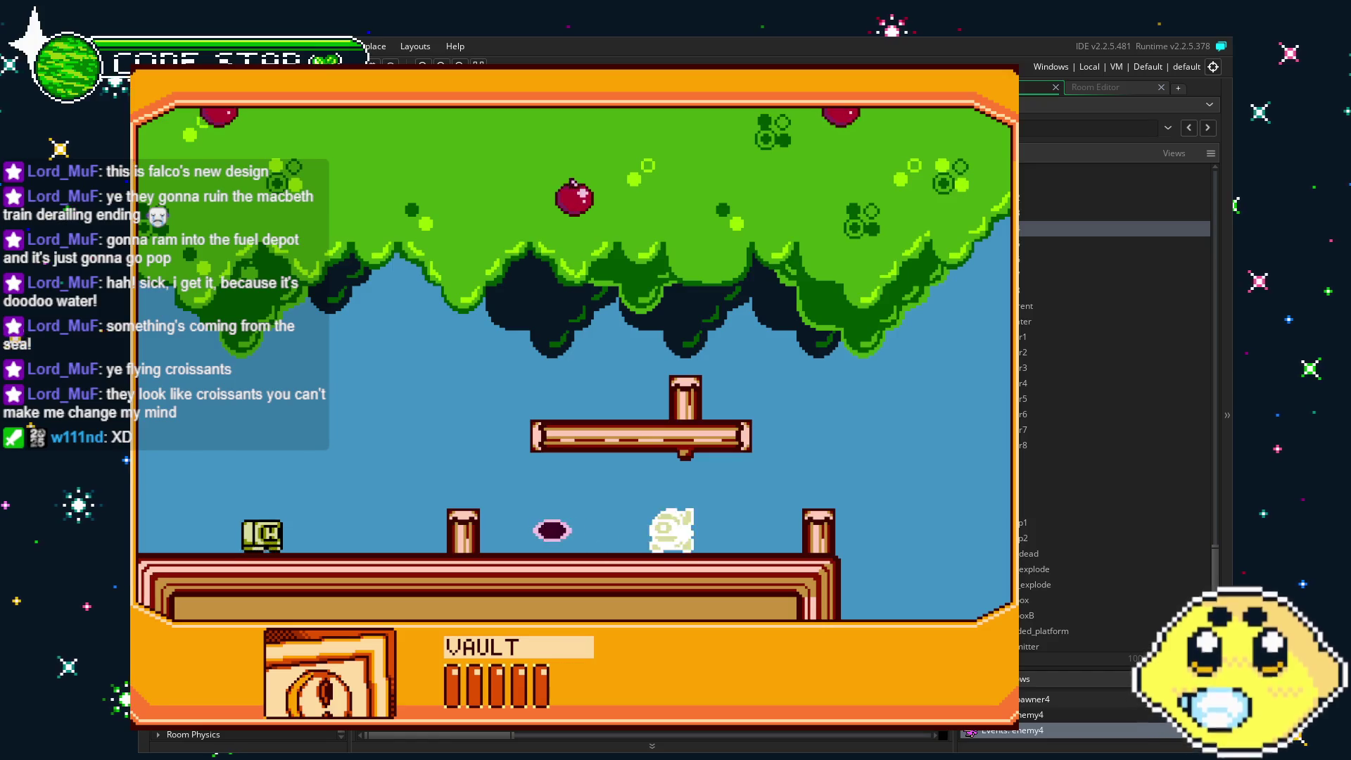
key(Left)
key(Right)
key(z)
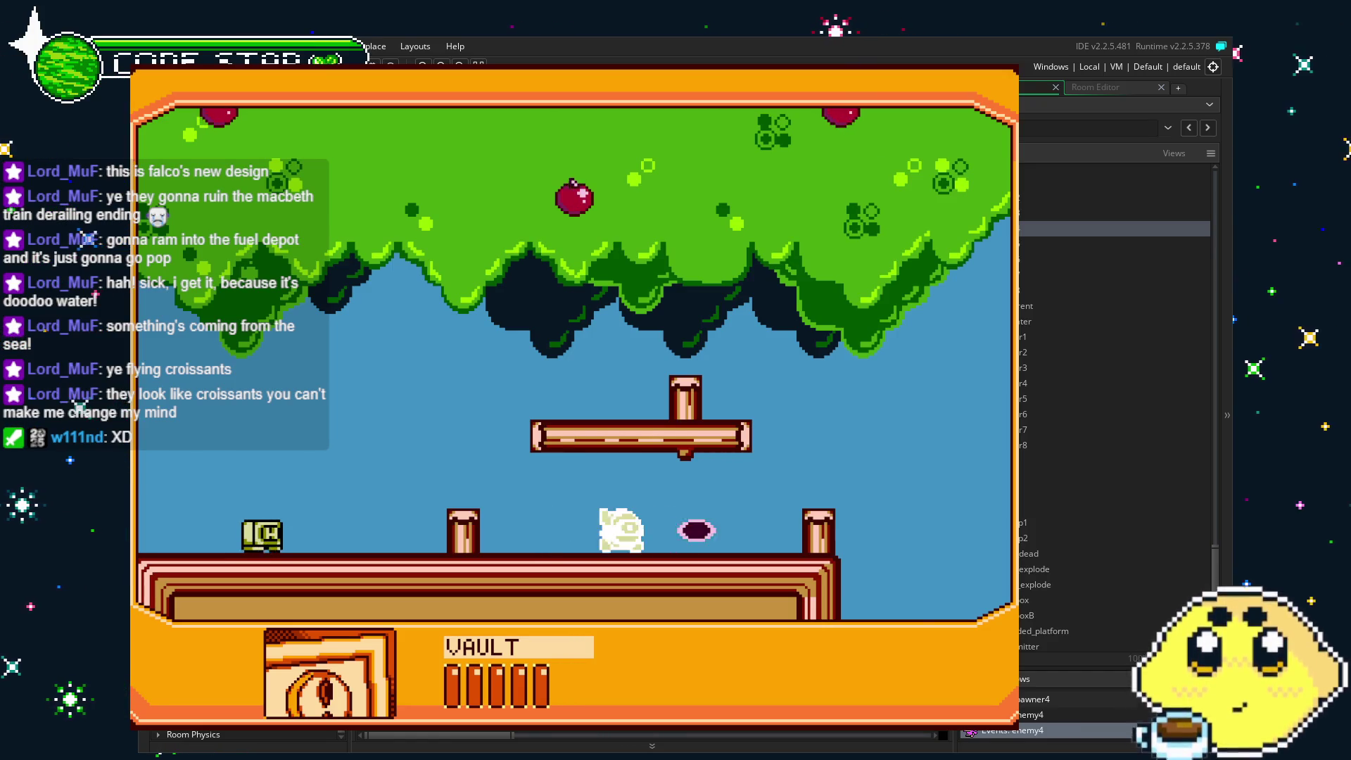
key(Right)
key(z)
key(Left)
key(Left)
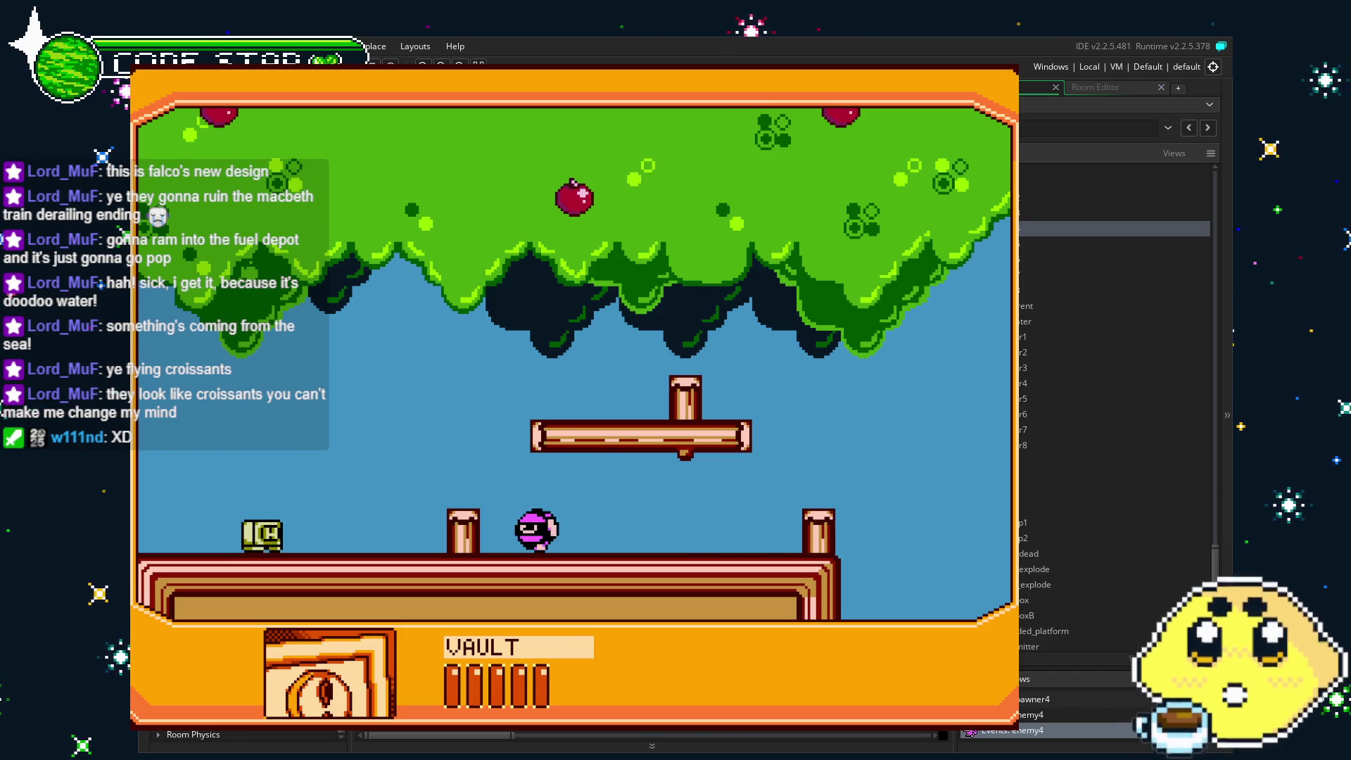
key(z)
key(Right)
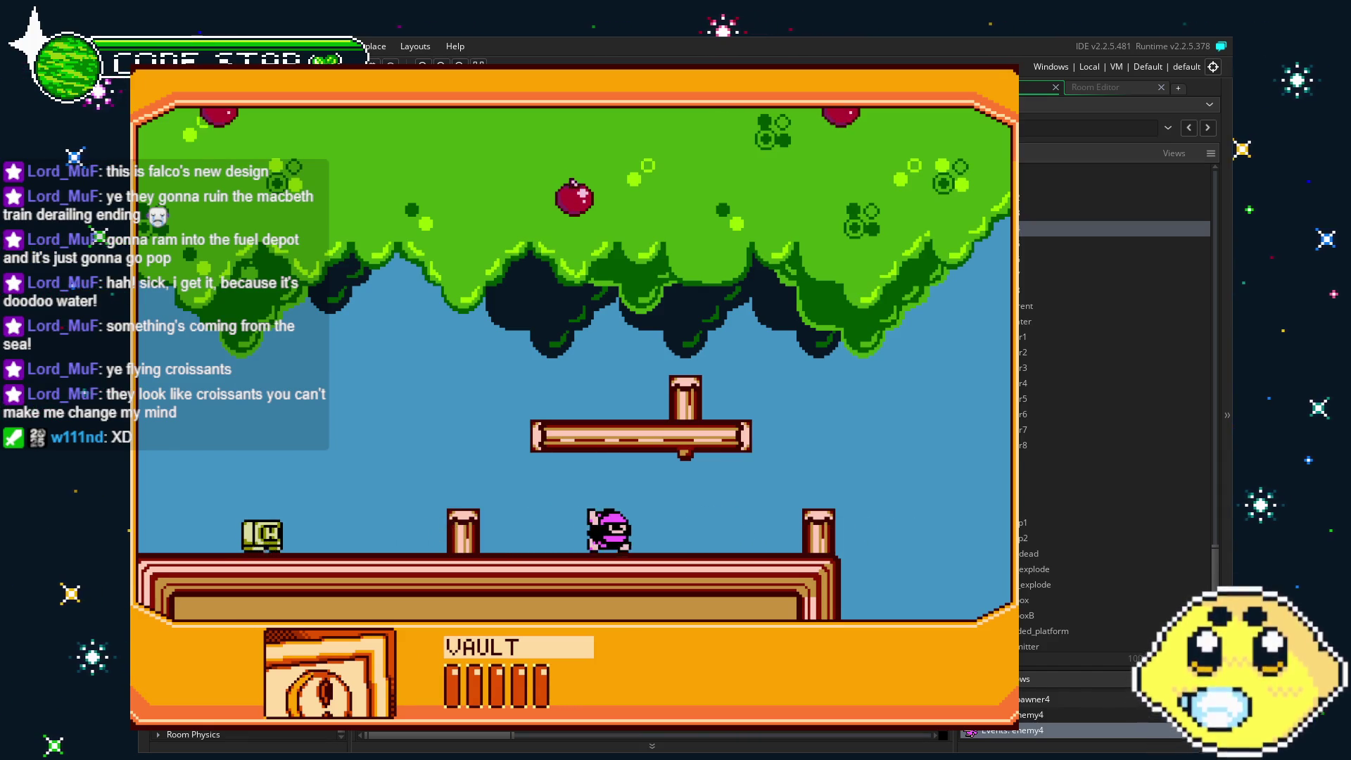
key(z)
key(Right)
key(Right)
Switch the player to NOBLELEMON and move beside the lemon.
key(Left)
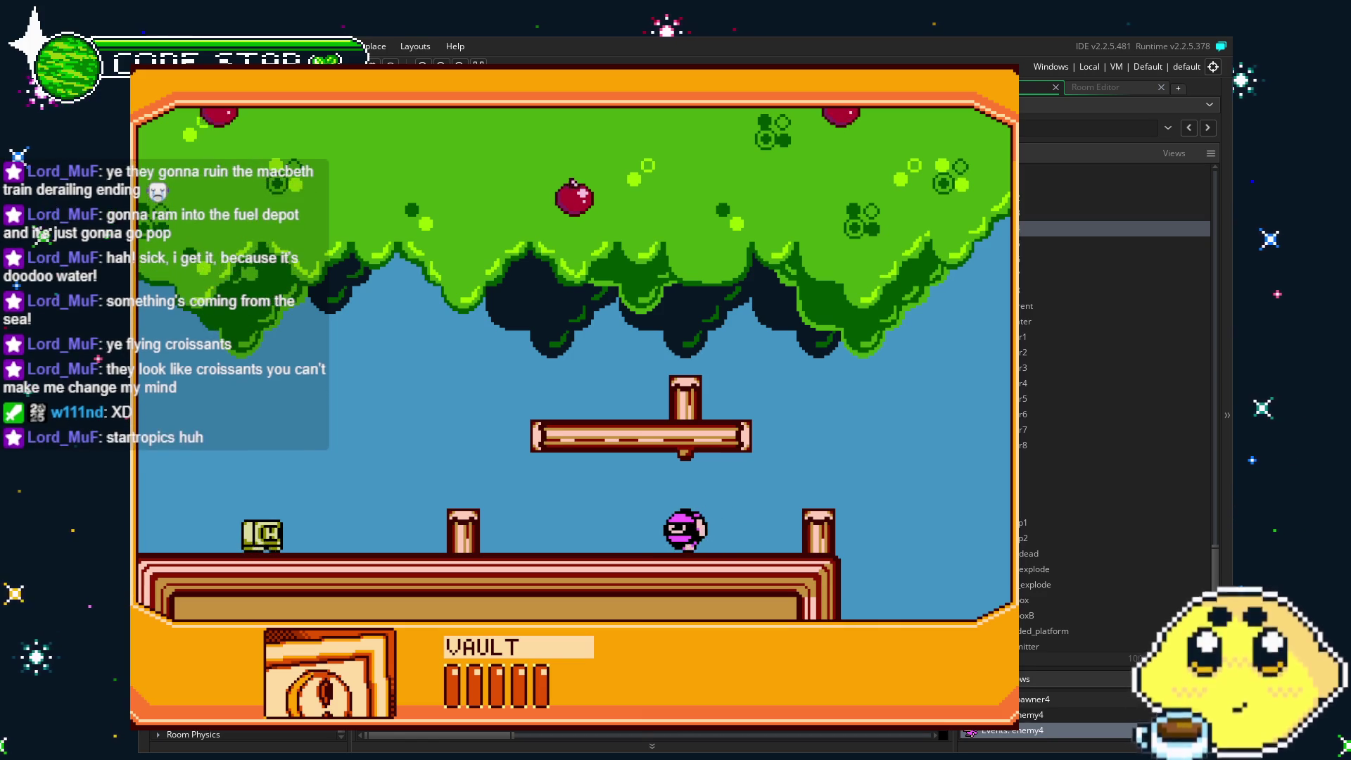
key(z)
key(Left)
key(Left)
Fly NOBLELEMON right past the spiked grassland and green orb, climbing the red pillars.
key(Right)
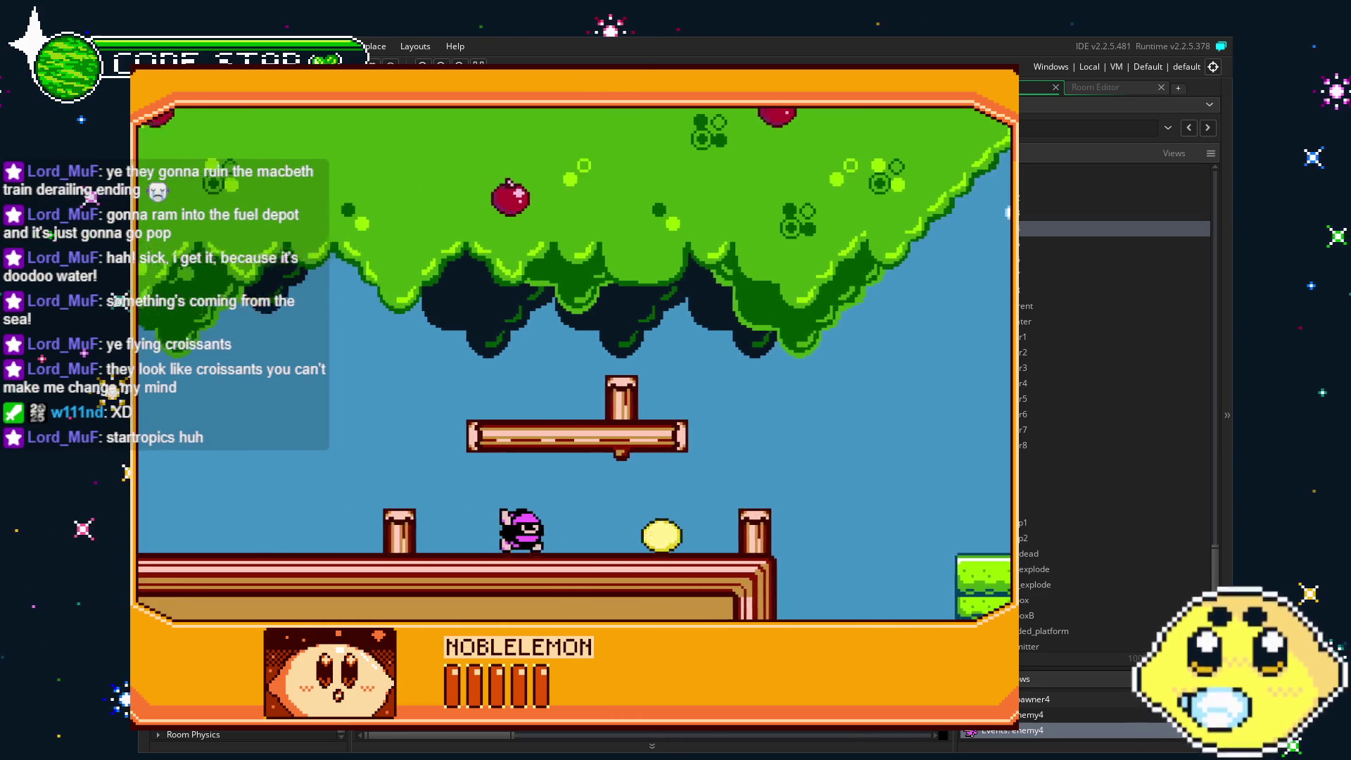
key(Right)
key(x)
key(Right)
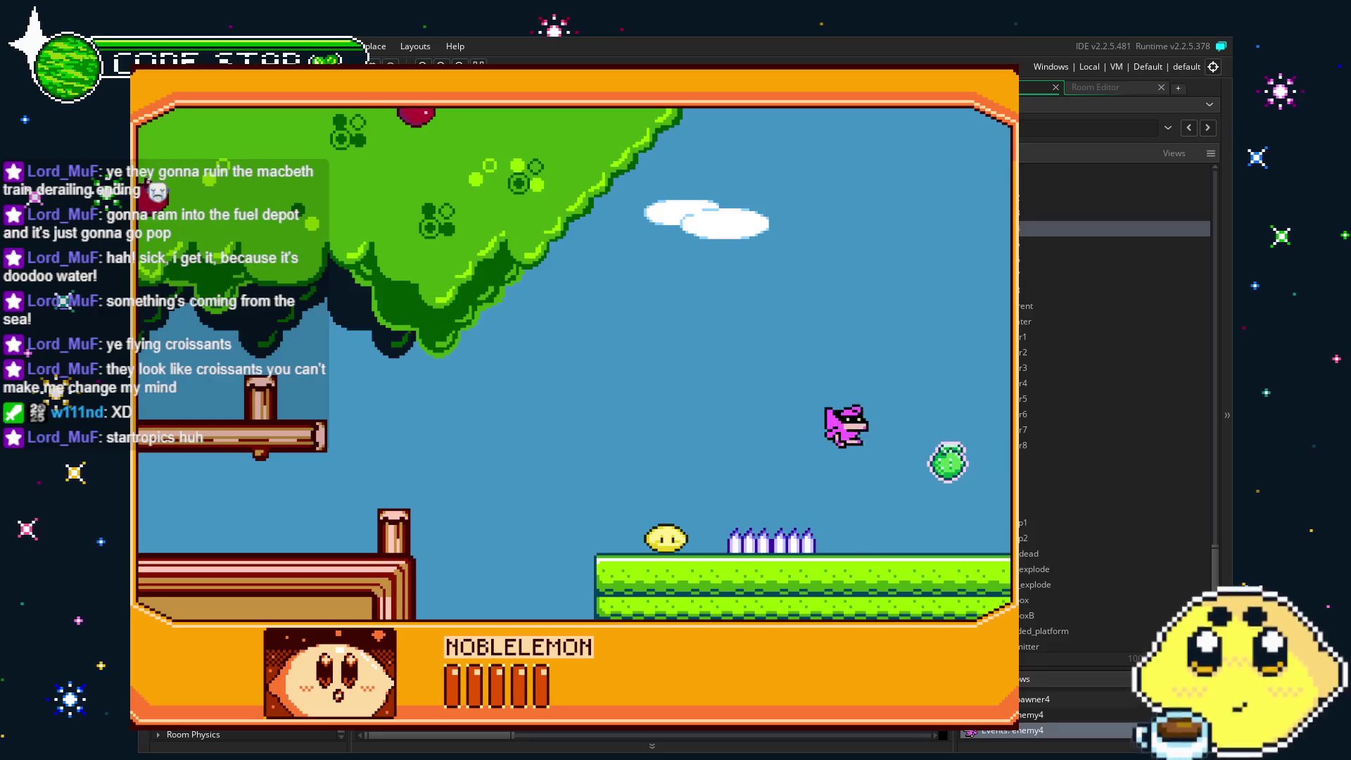
key(Right)
key(Right)
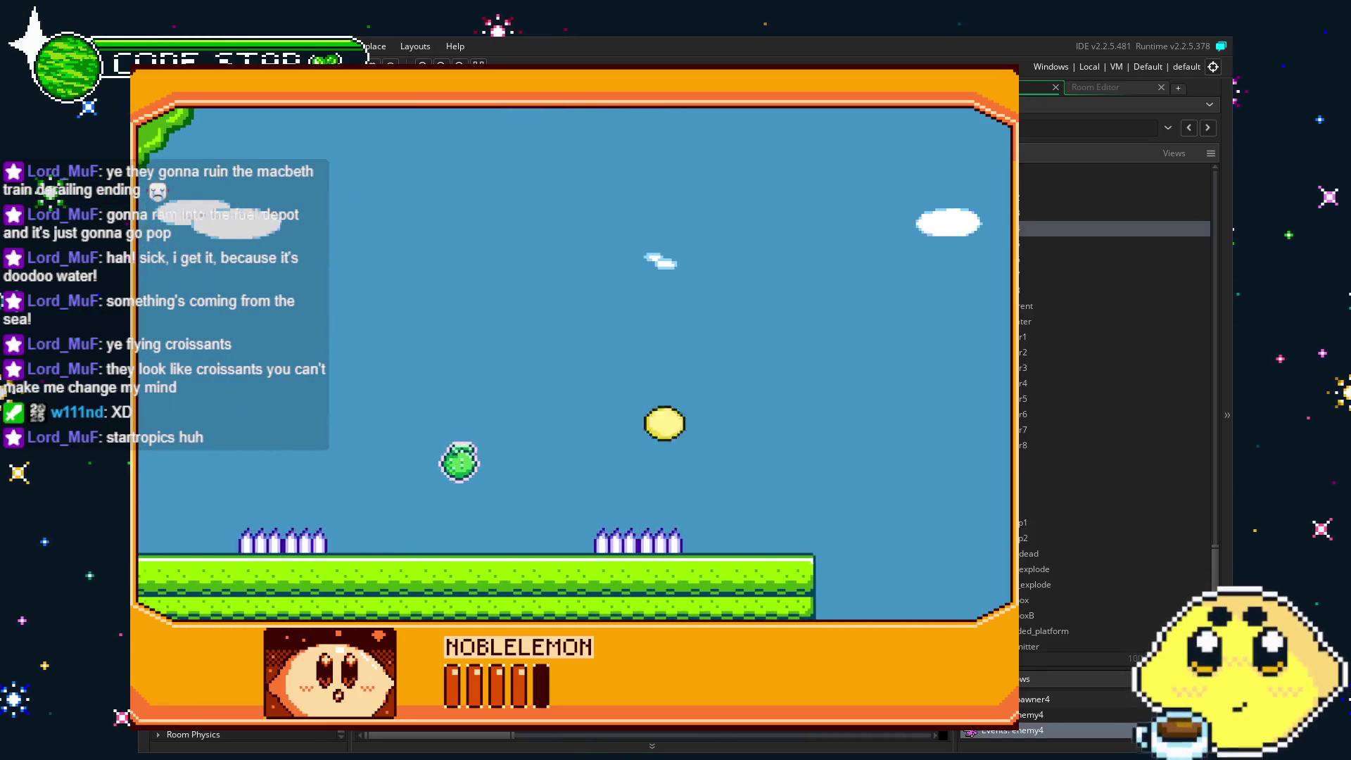
key(Right)
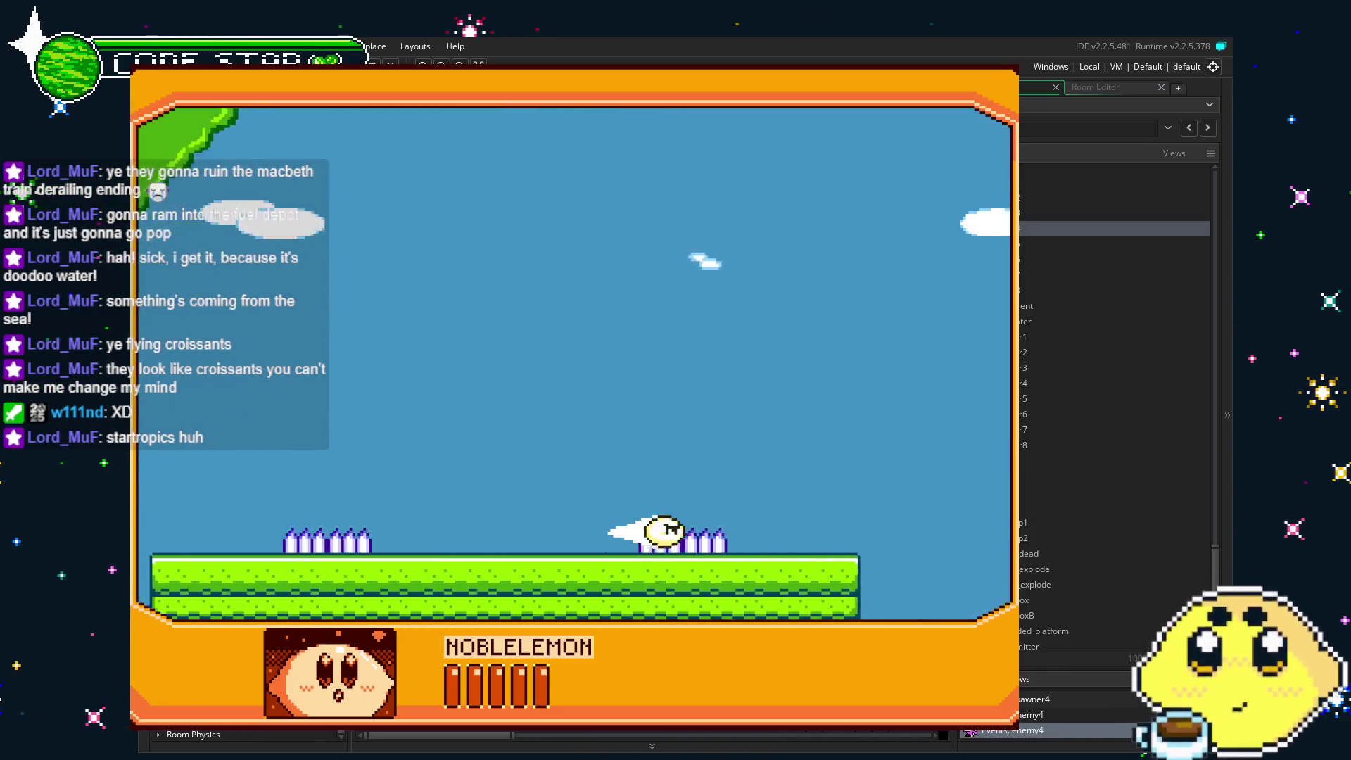
key(Right)
key(Right)
key(Up)
key(Right)
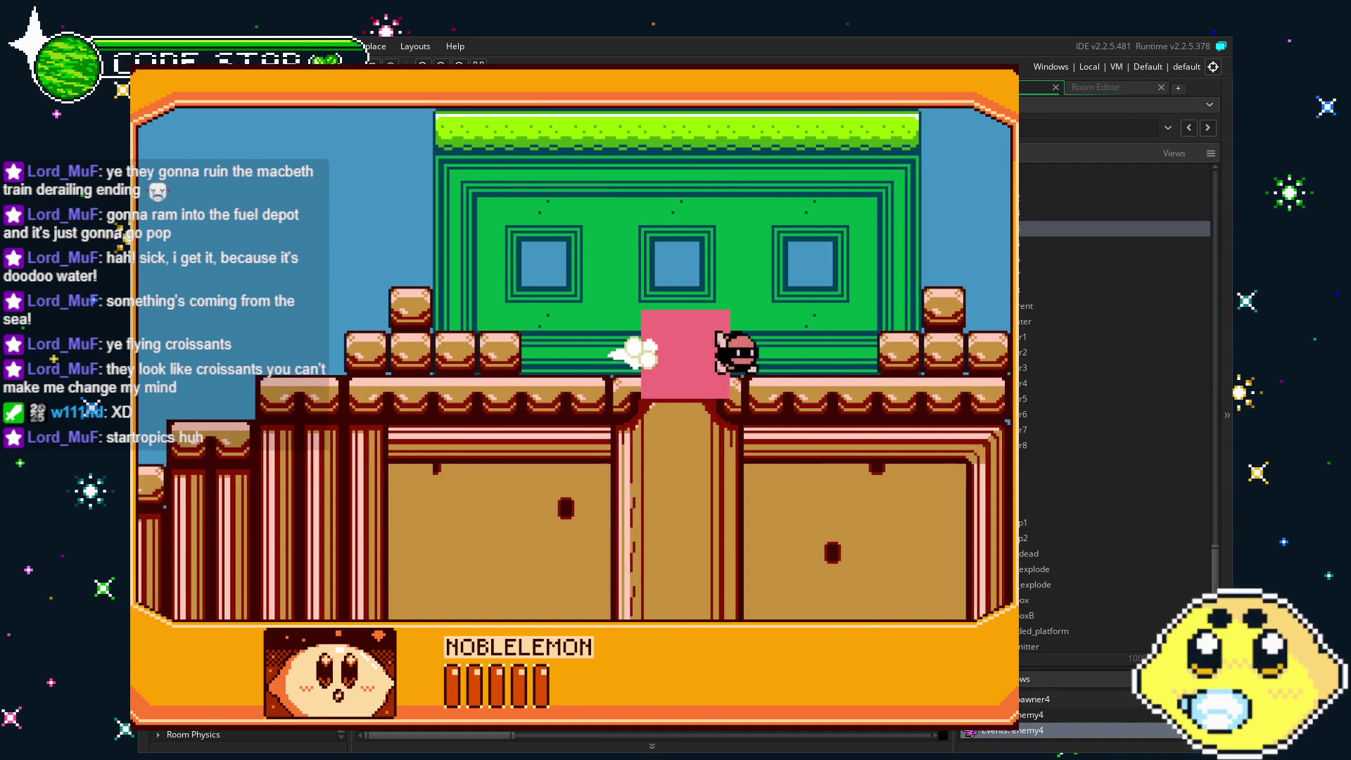
Jump across the sea and grassy platform, then run along the bridge hitting blocks.
key(Right)
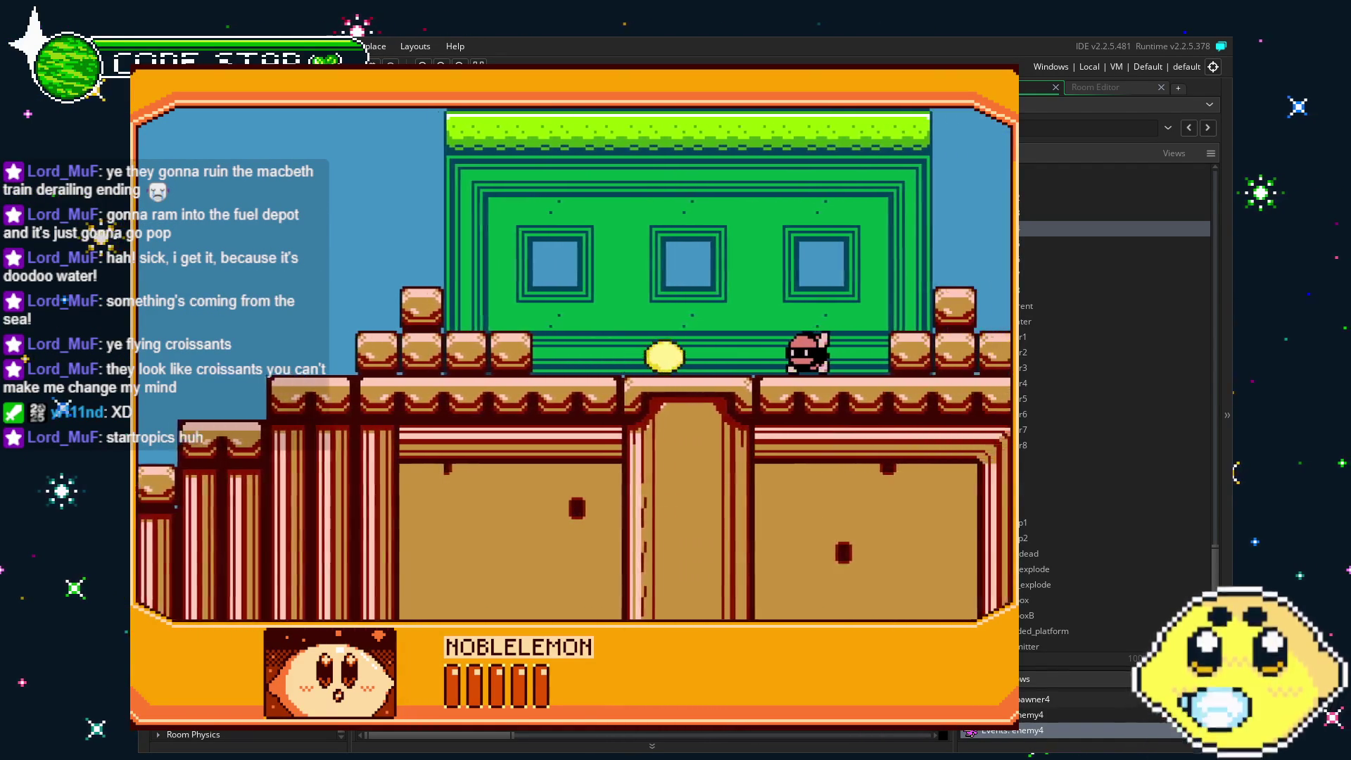
key(Up)
key(Right)
key(Right)
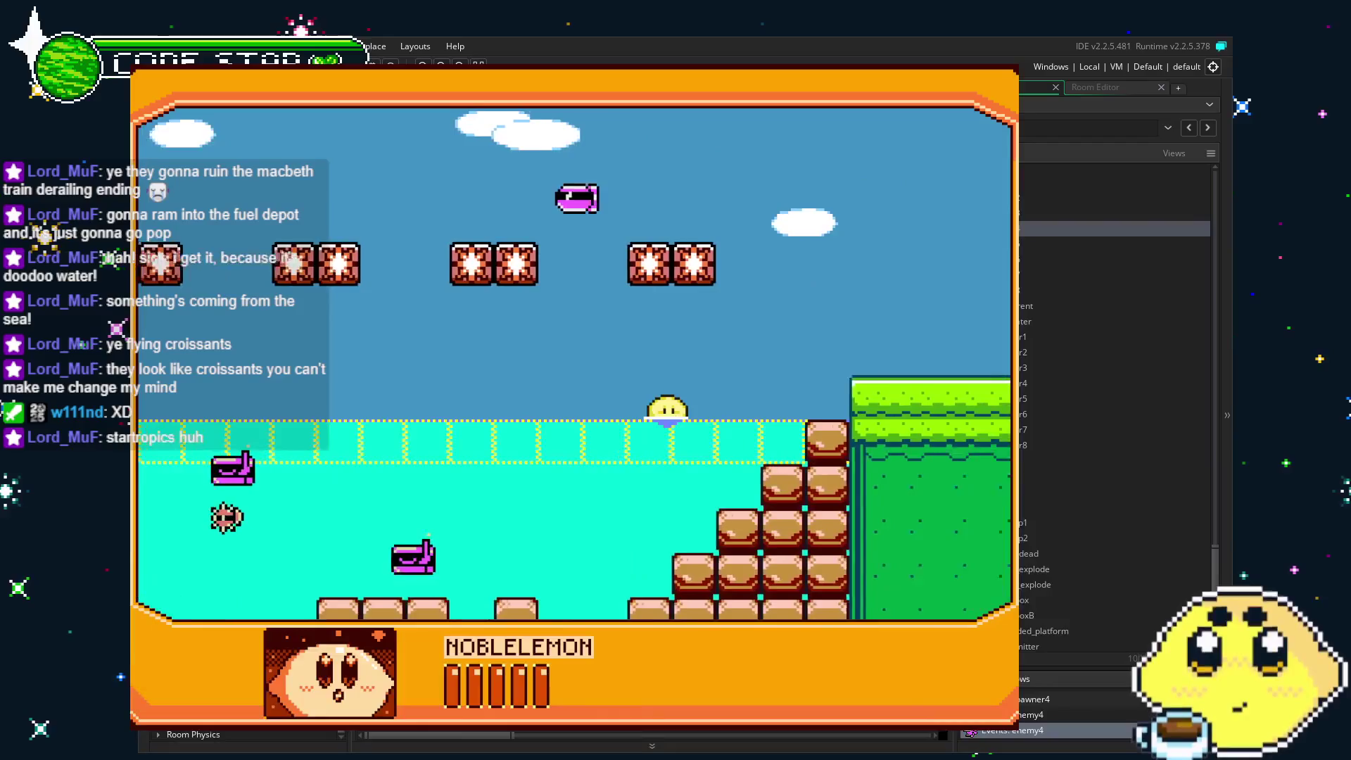
key(Up)
key(Right)
key(Right)
key(Up)
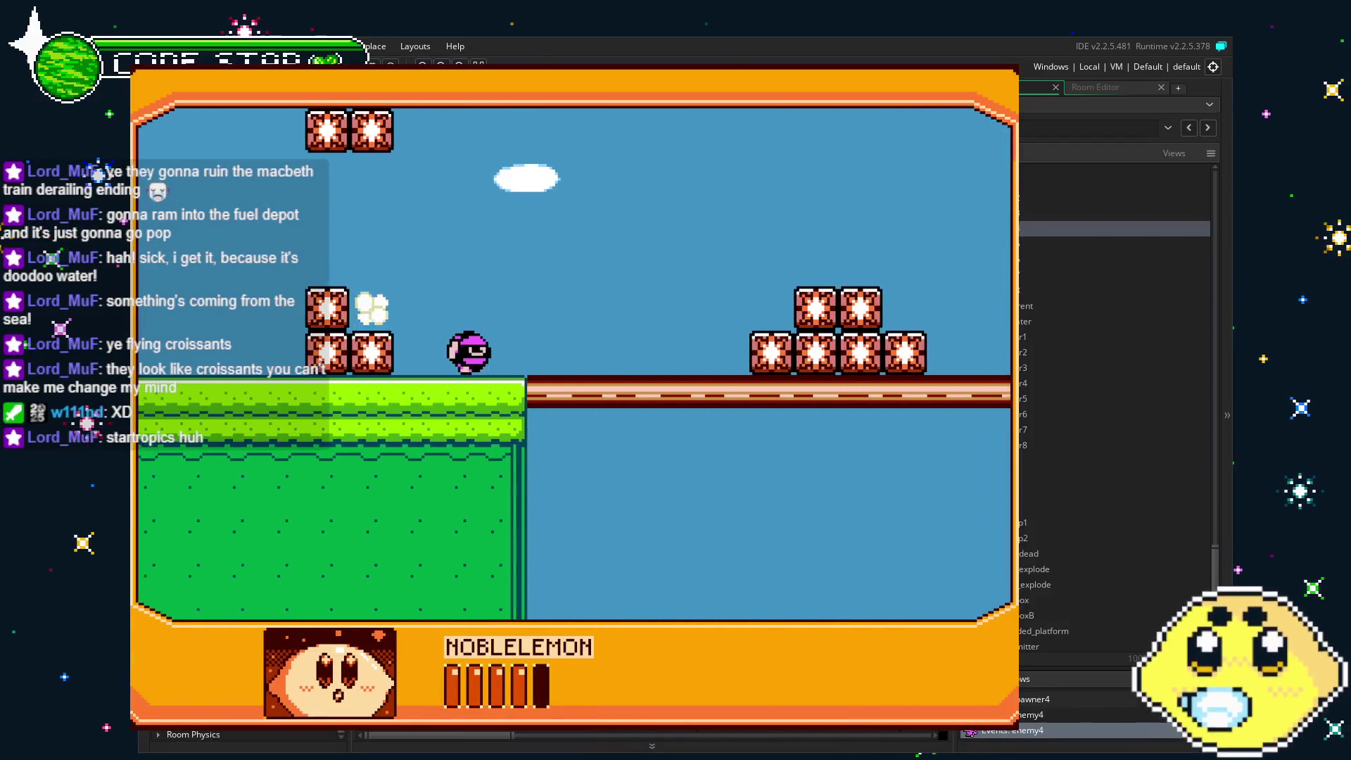
key(Right)
key(Up)
key(Left)
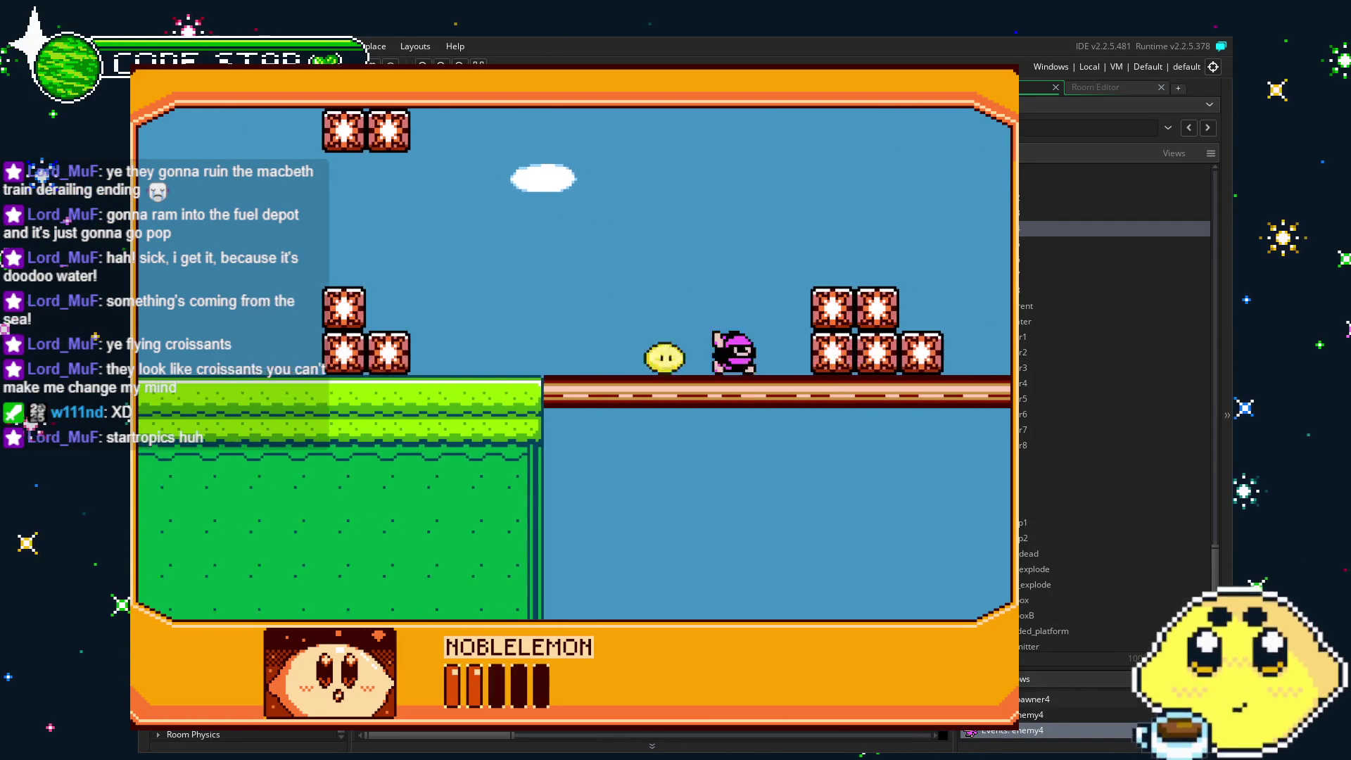
key(Right)
key(Up)
key(Right)
key(Right)
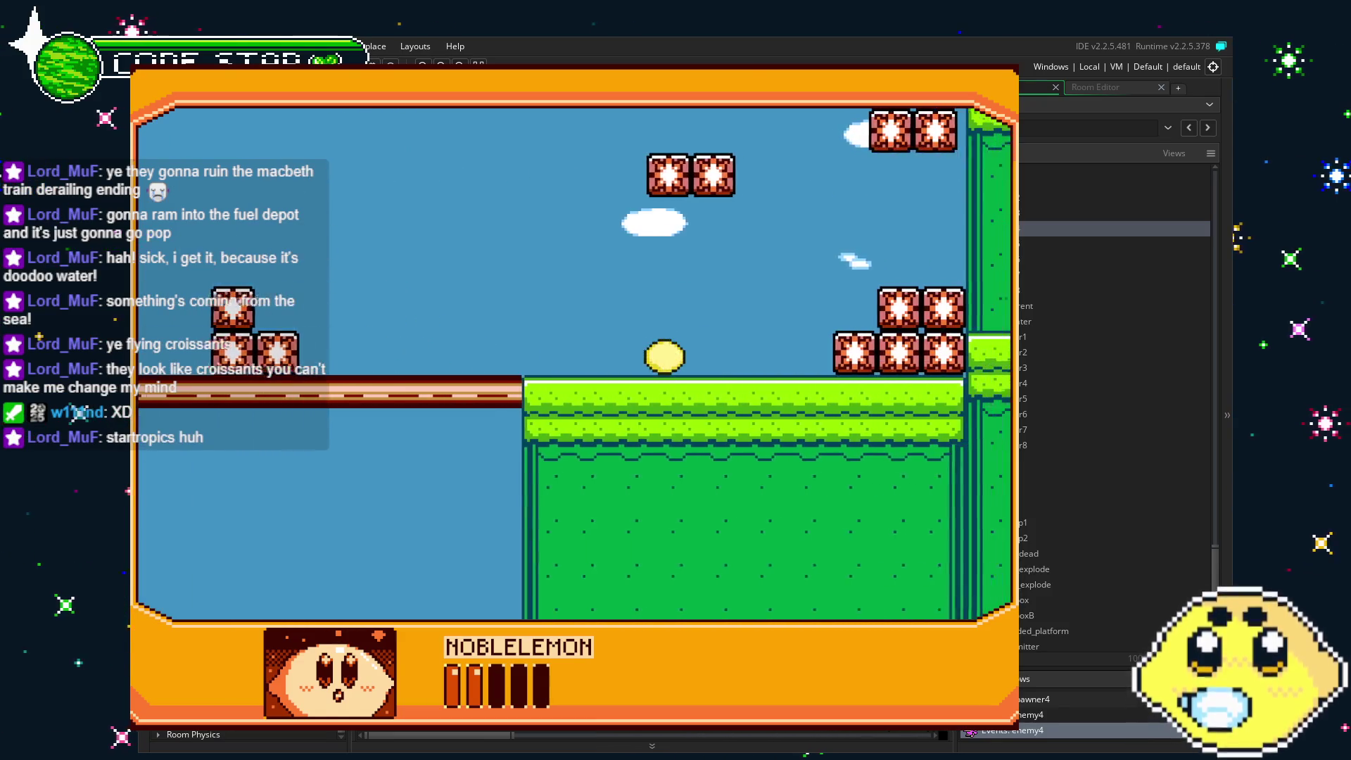
Climb the upper ledge, defeat the enemy and cross the tree trunk and rope platform.
key(Up)
key(Right)
key(Right)
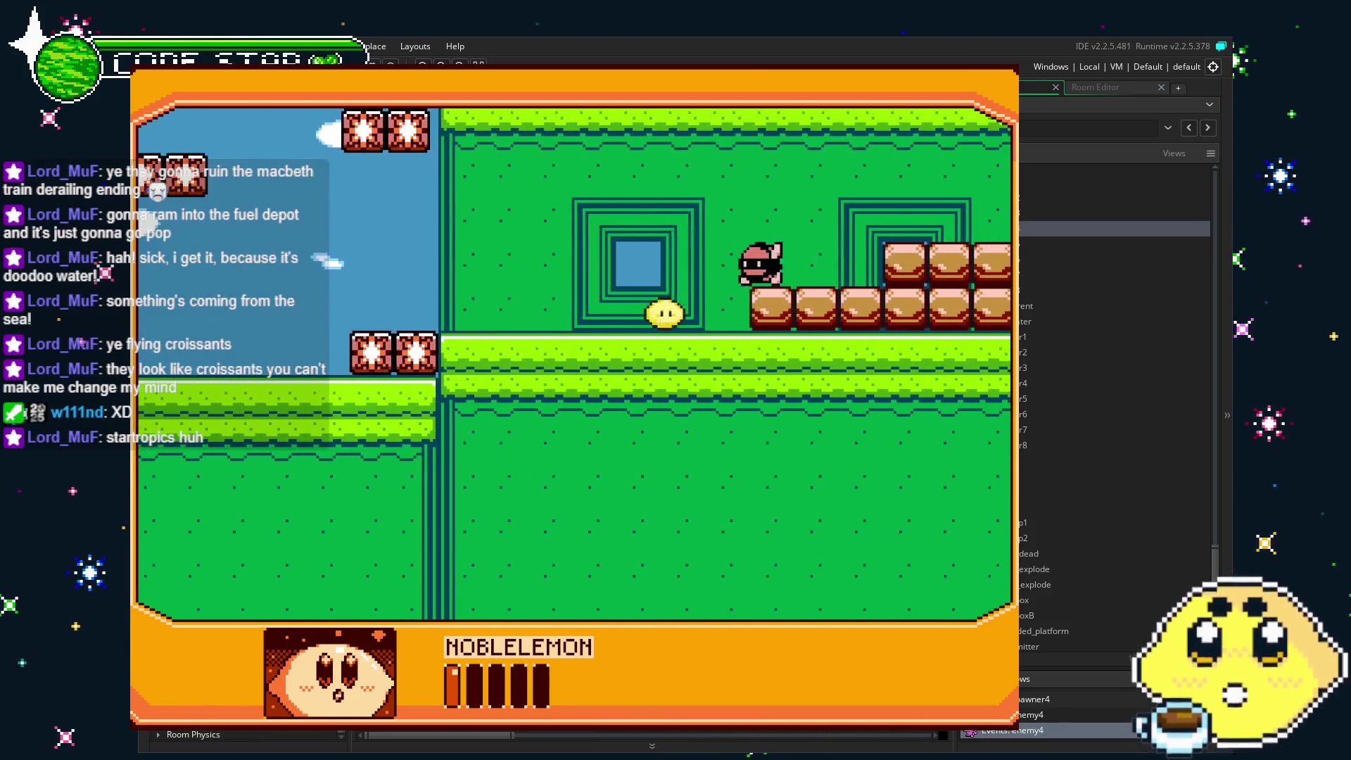
key(Up)
key(Right)
key(Right)
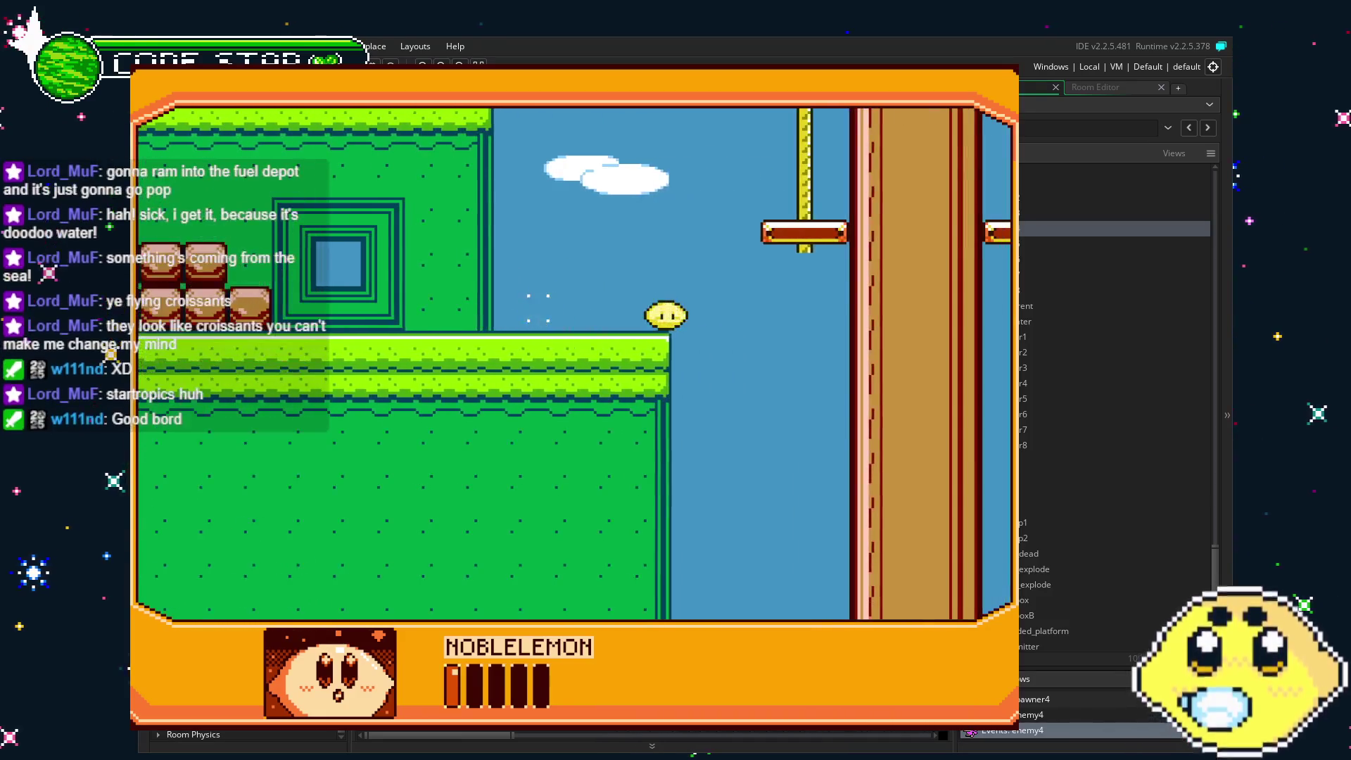
key(Up)
key(Right)
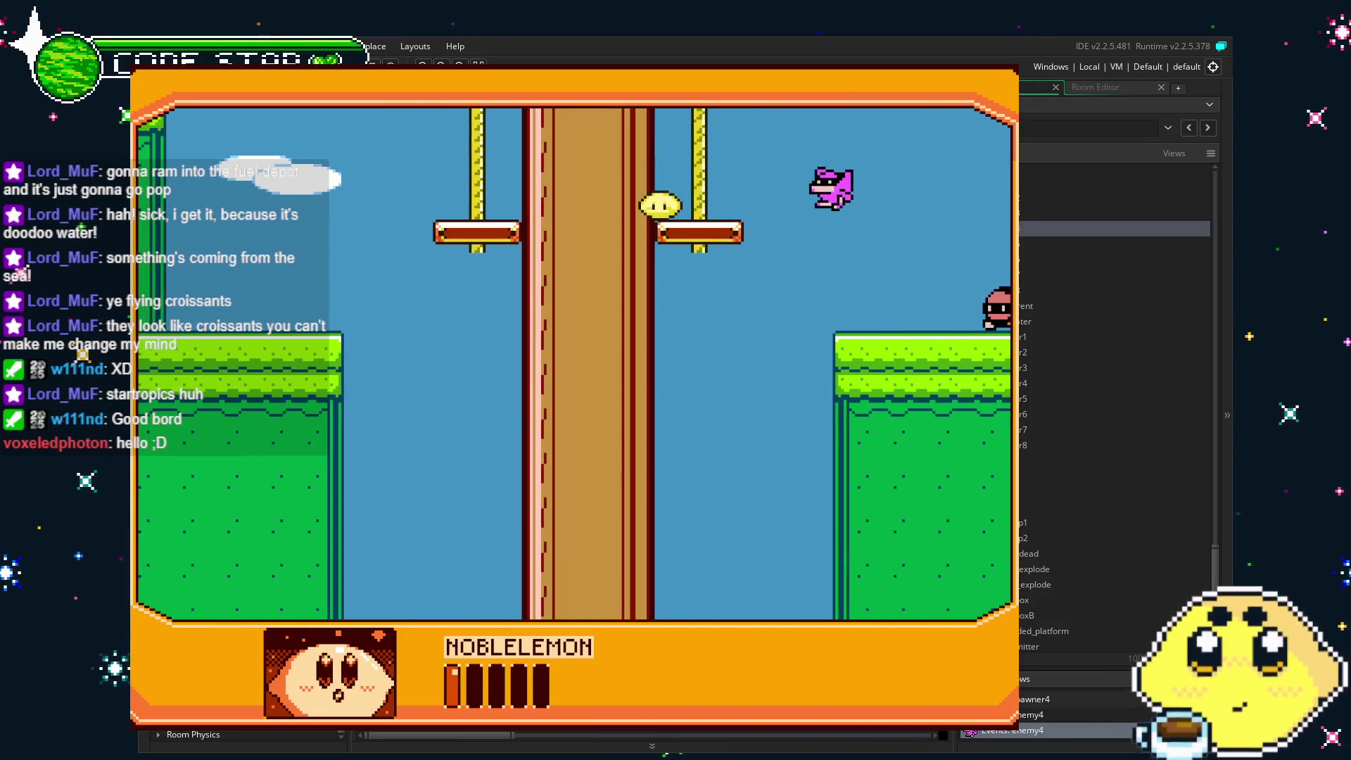
key(Right)
key(Left)
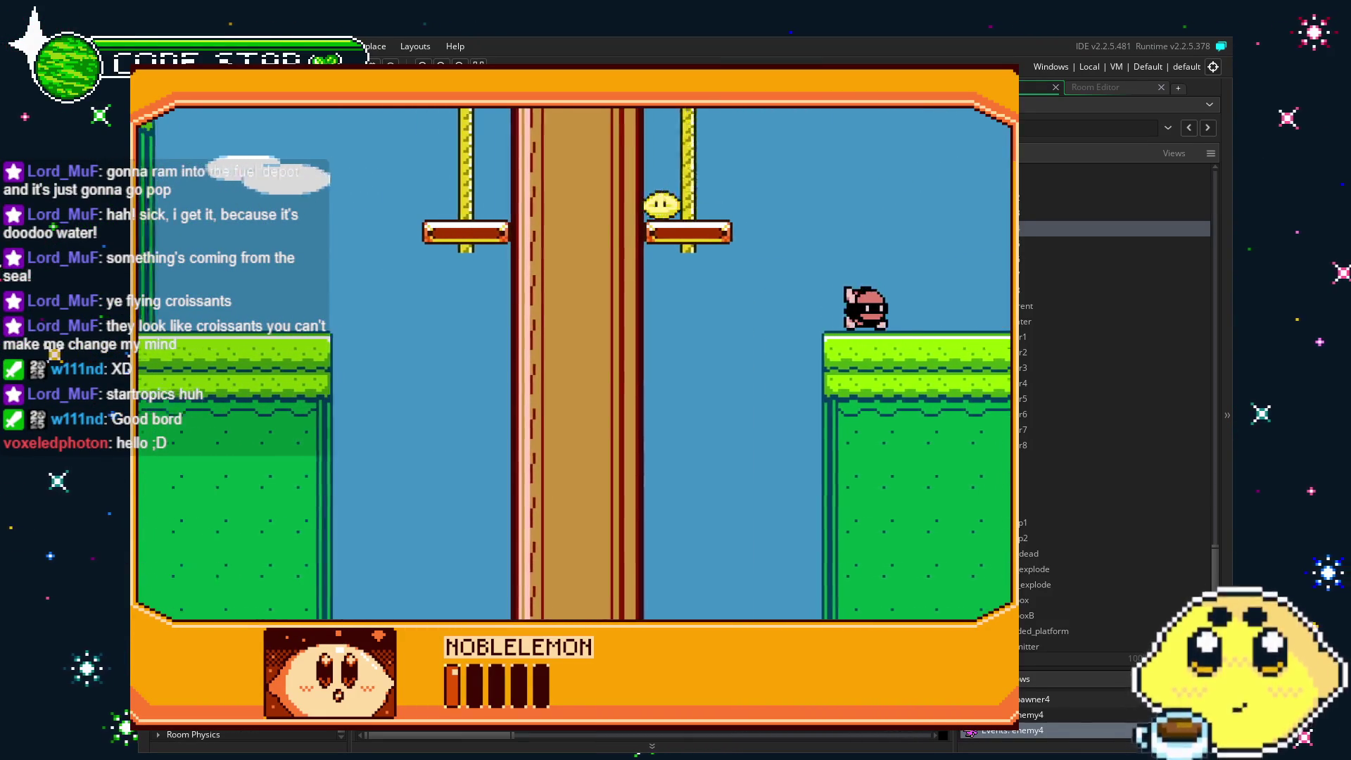
key(Left)
key(Left)
key(Right)
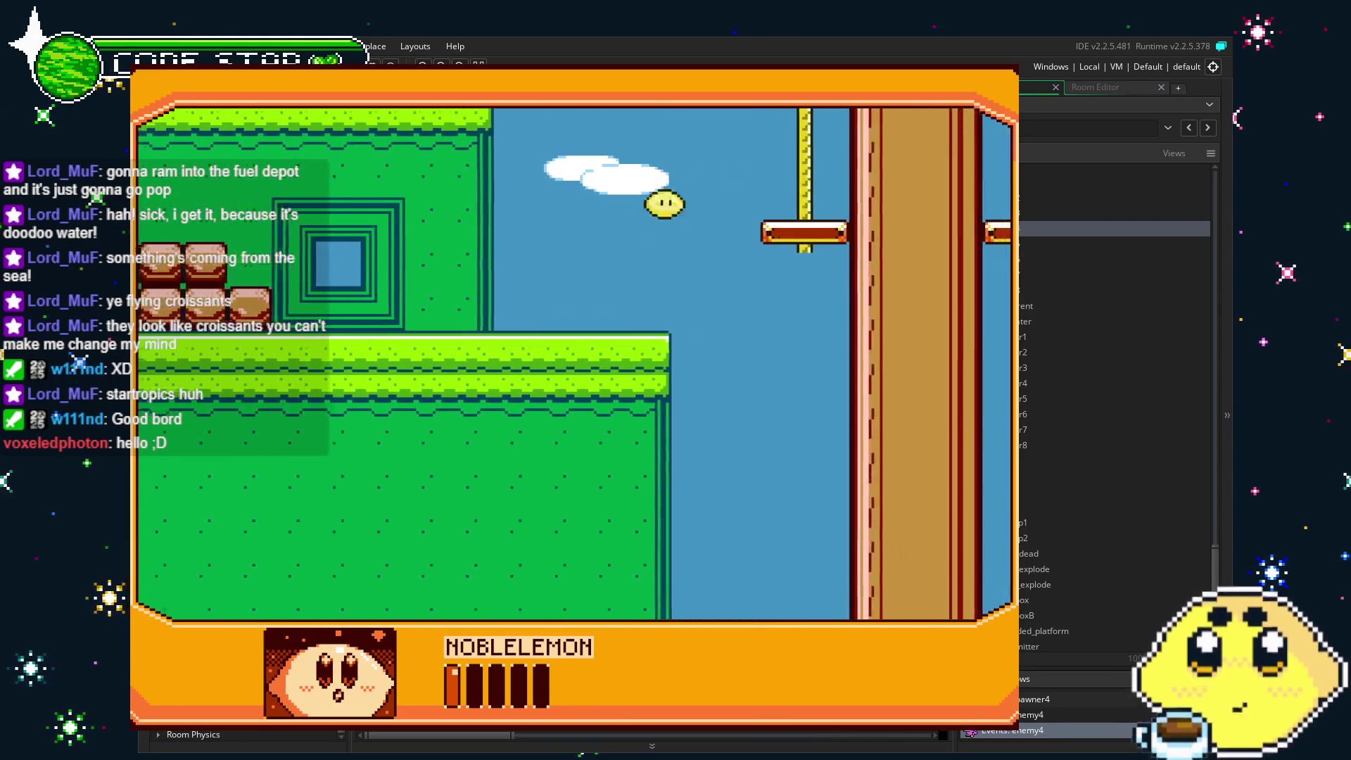
key(Right)
key(space)
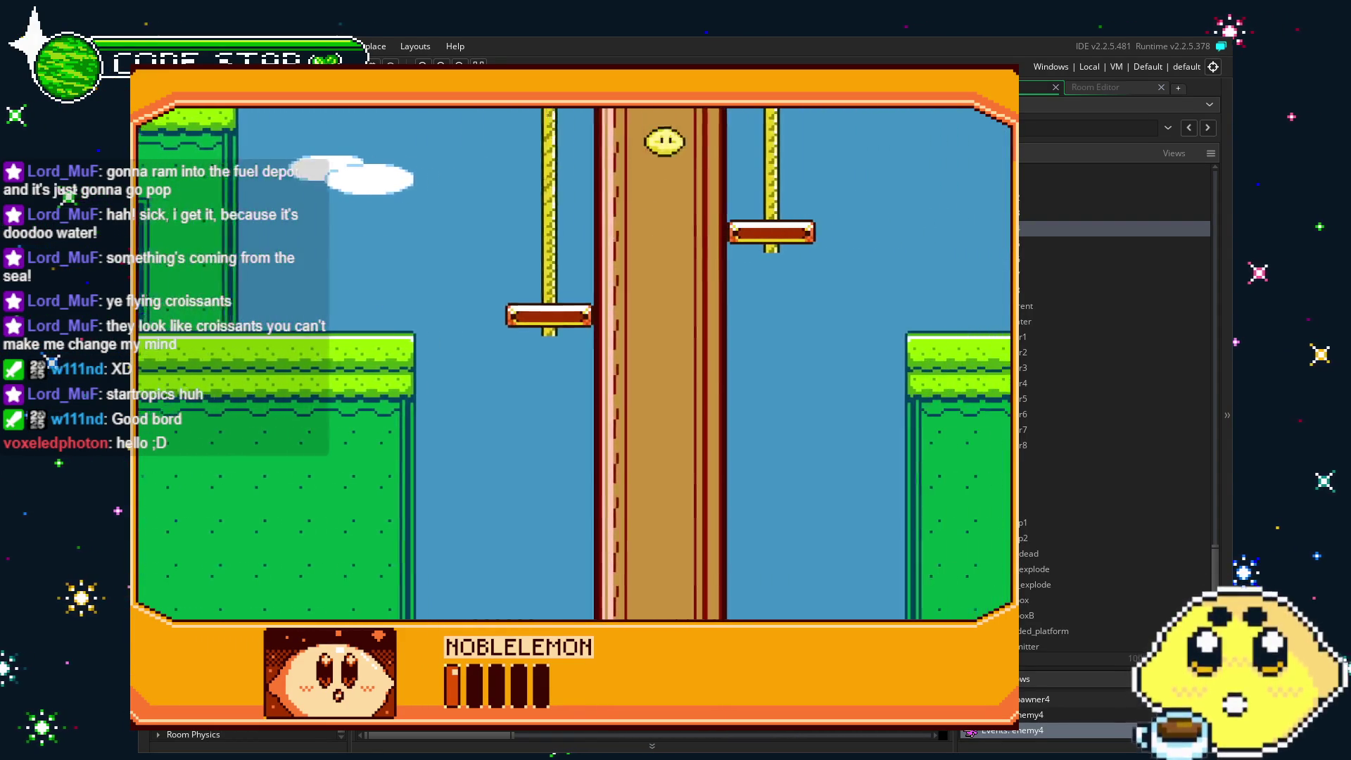
key(Right)
key(Right)
key(space)
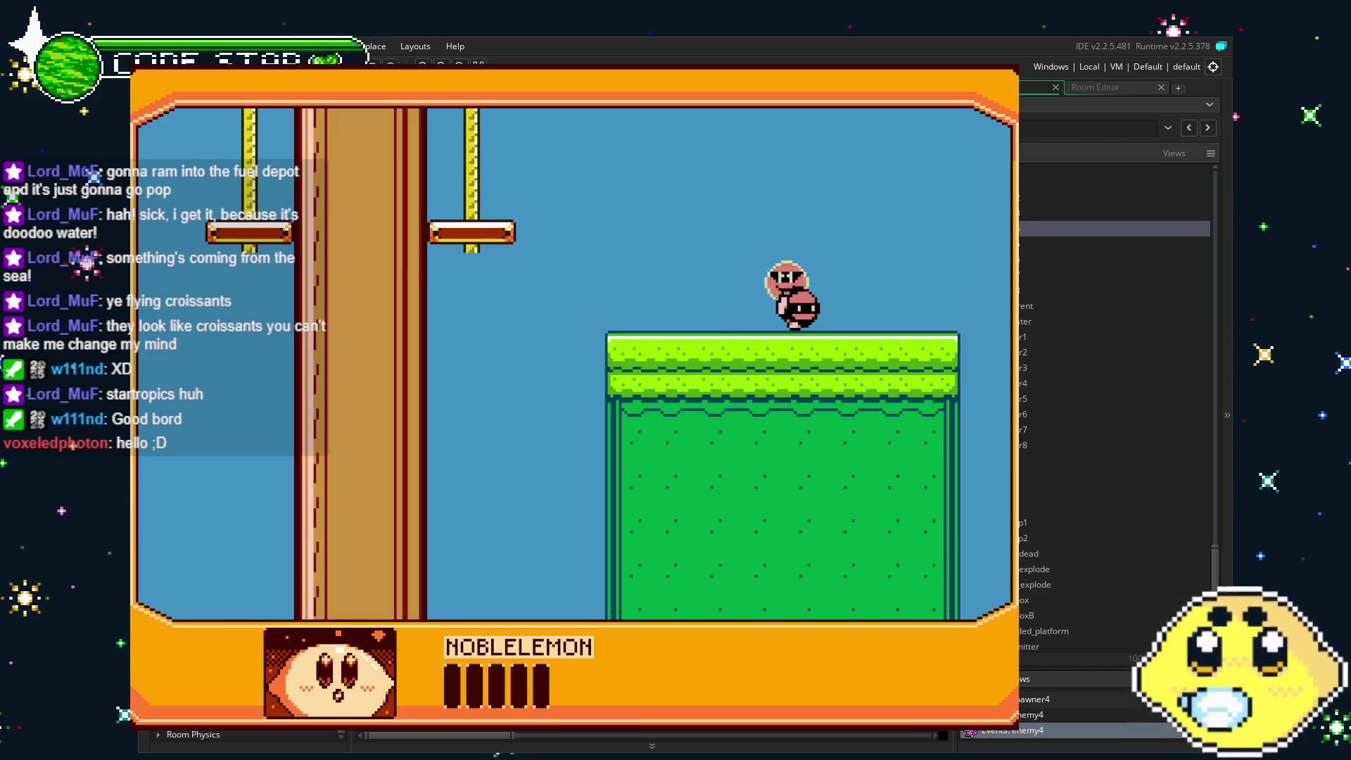
key(Left)
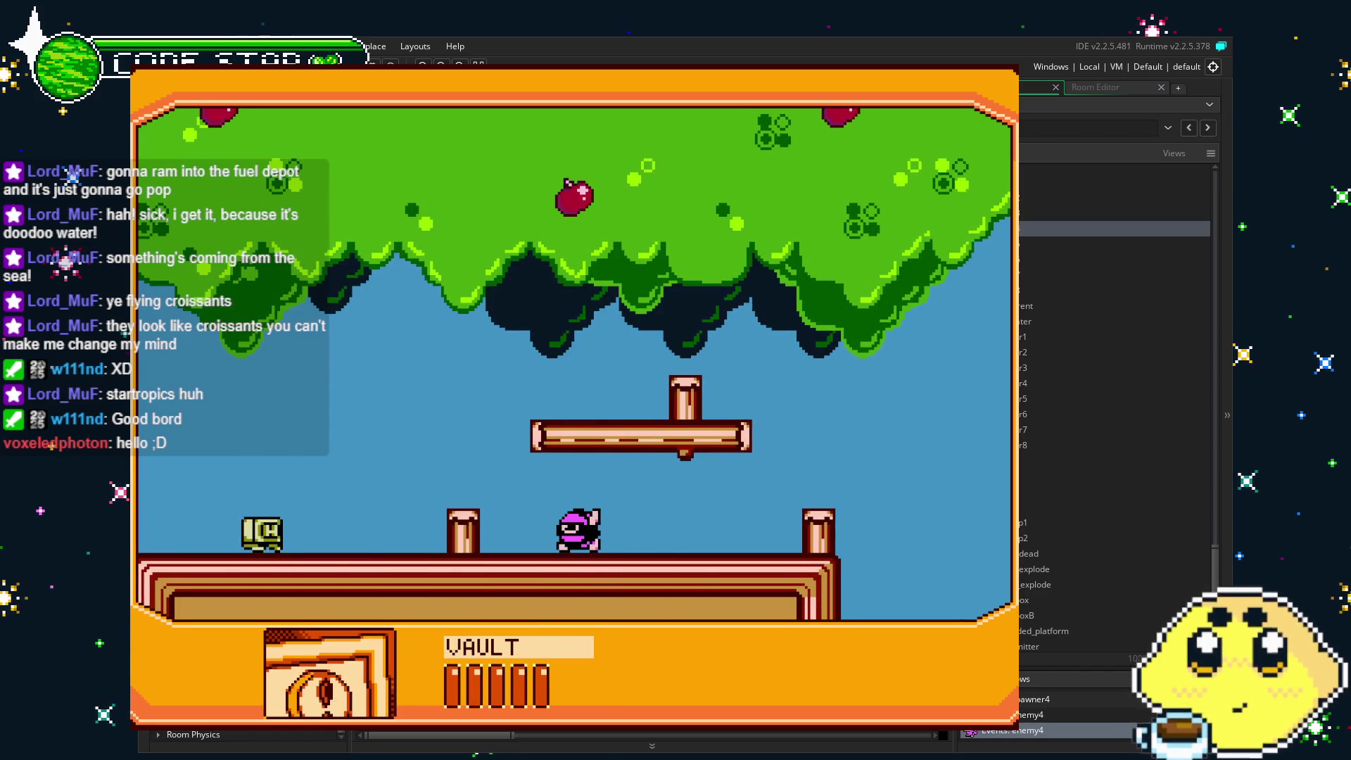
Walk VAULT a little further, then close the test game with Escape.
key(Right)
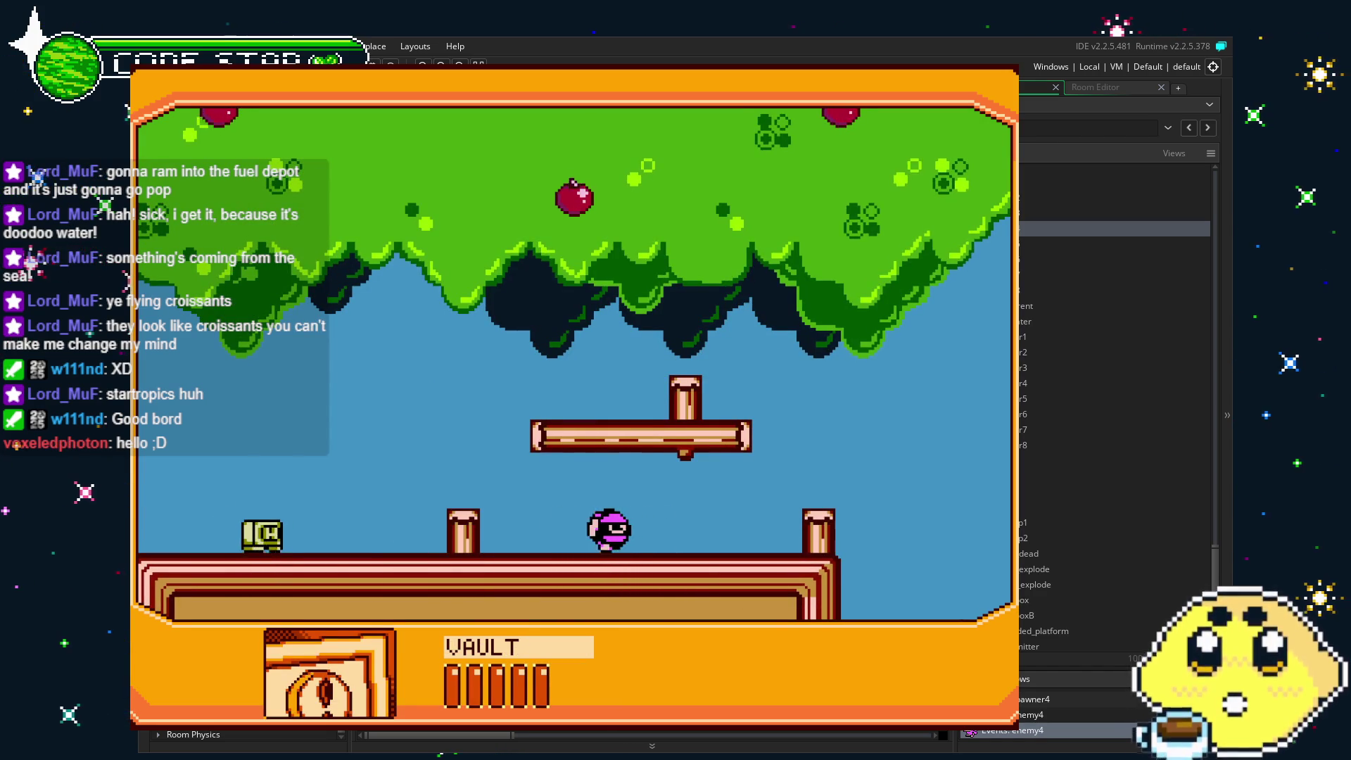
key(Right)
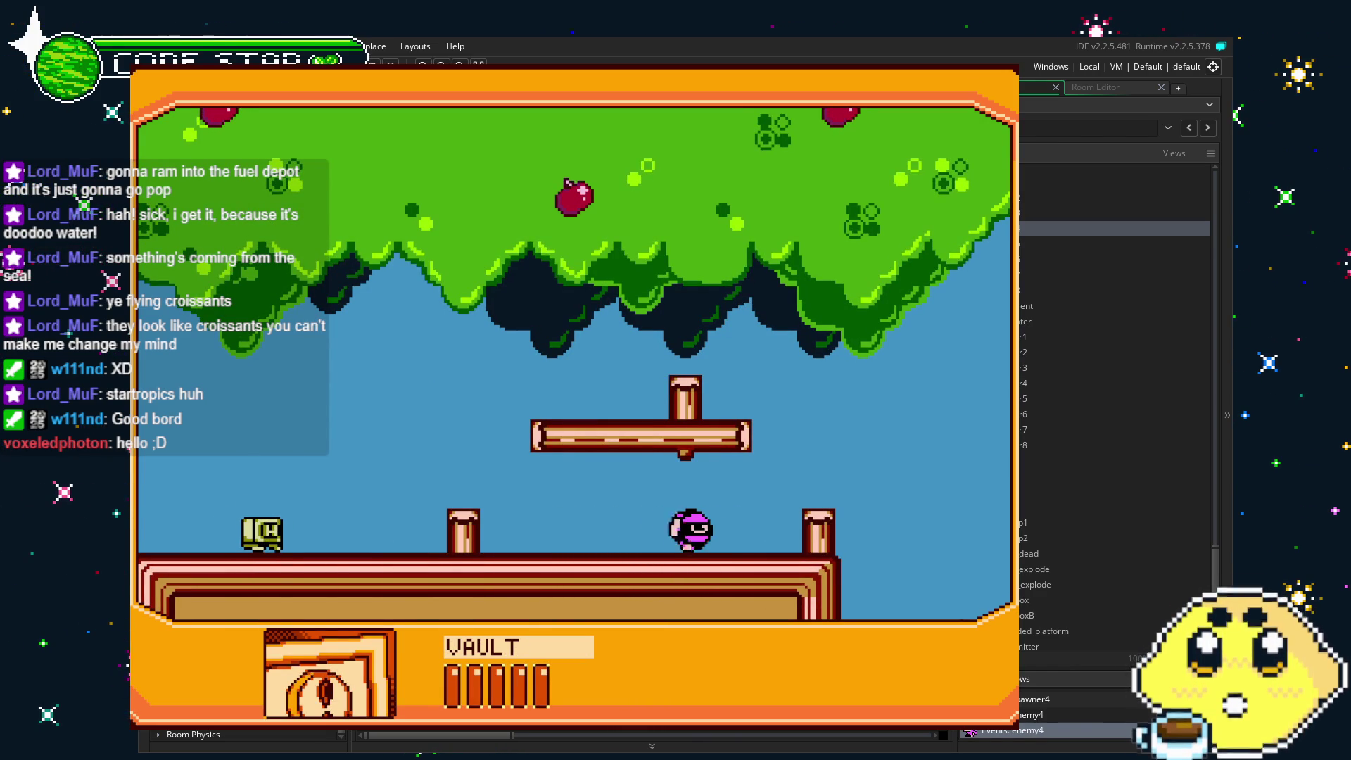
key(Left)
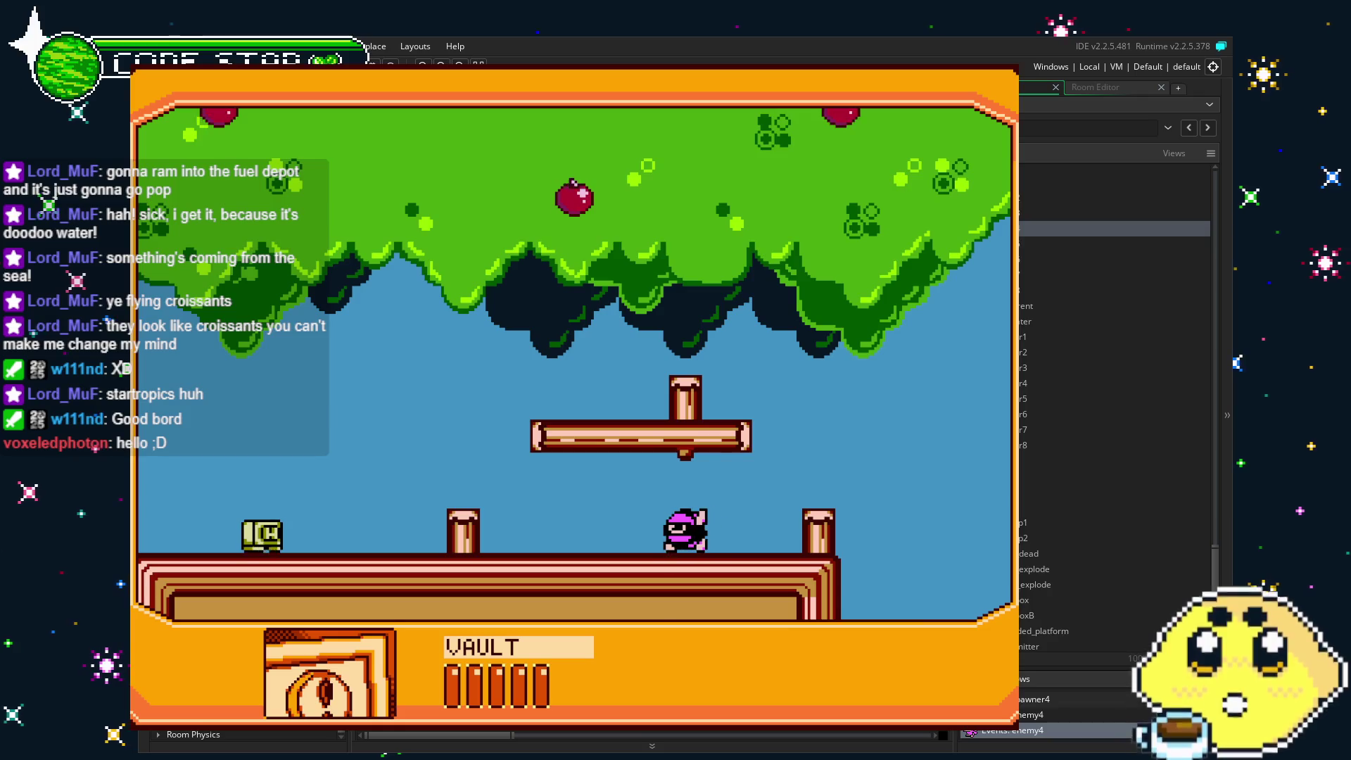
key(Escape)
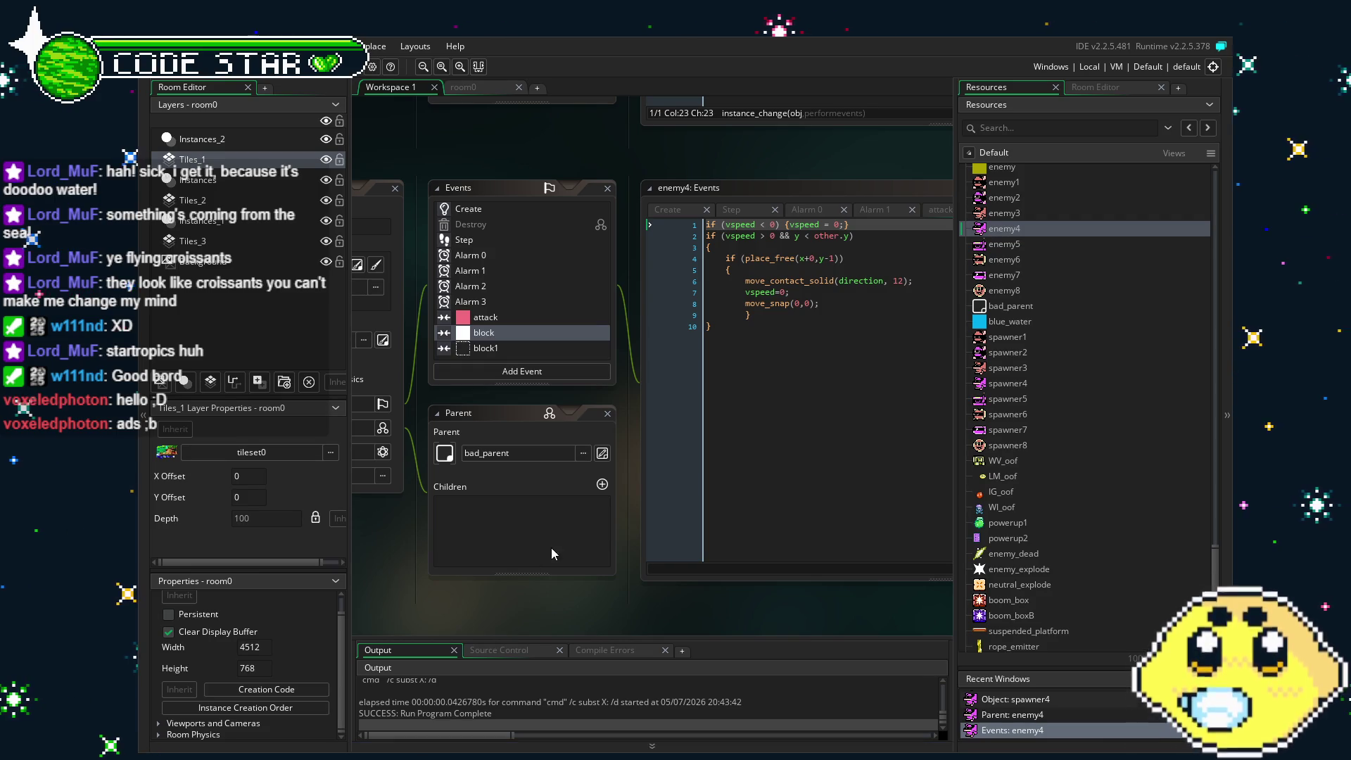
Open room0 in the room editor and scroll right to the big tree and grass platform.
mouse_move(472, 618)
mouse_down()
mouse_move(514, 615)
mouse_move(444, 620)
mouse_move(508, 620)
mouse_up()
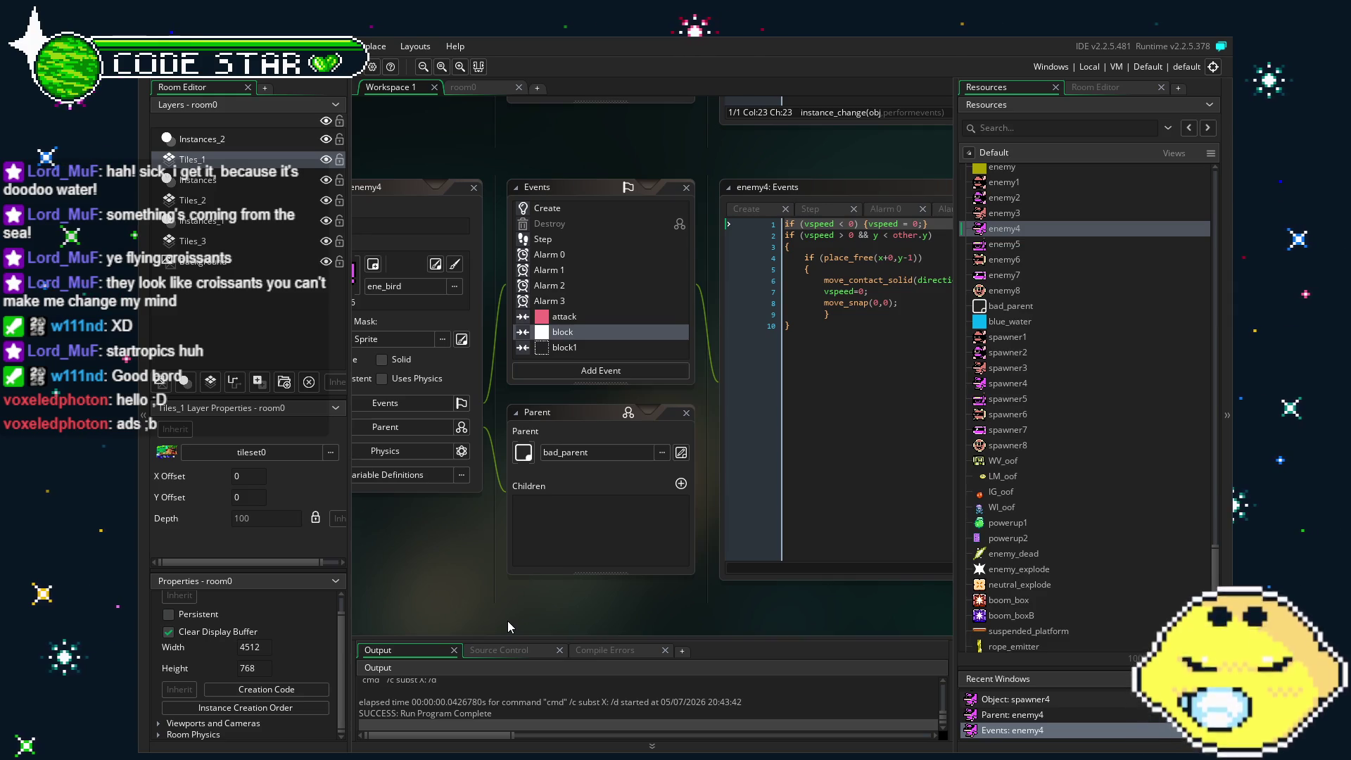
click(486, 88)
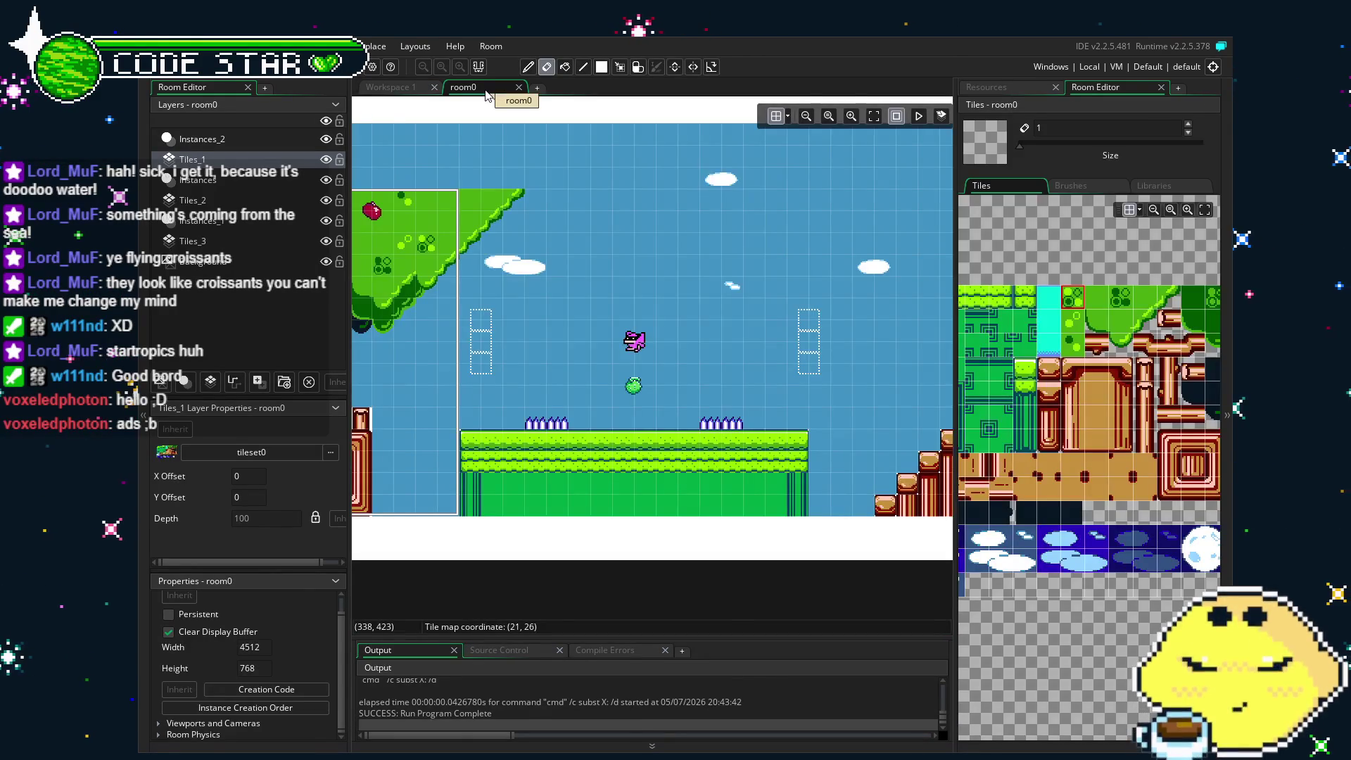
scroll(551, 386, right, 10)
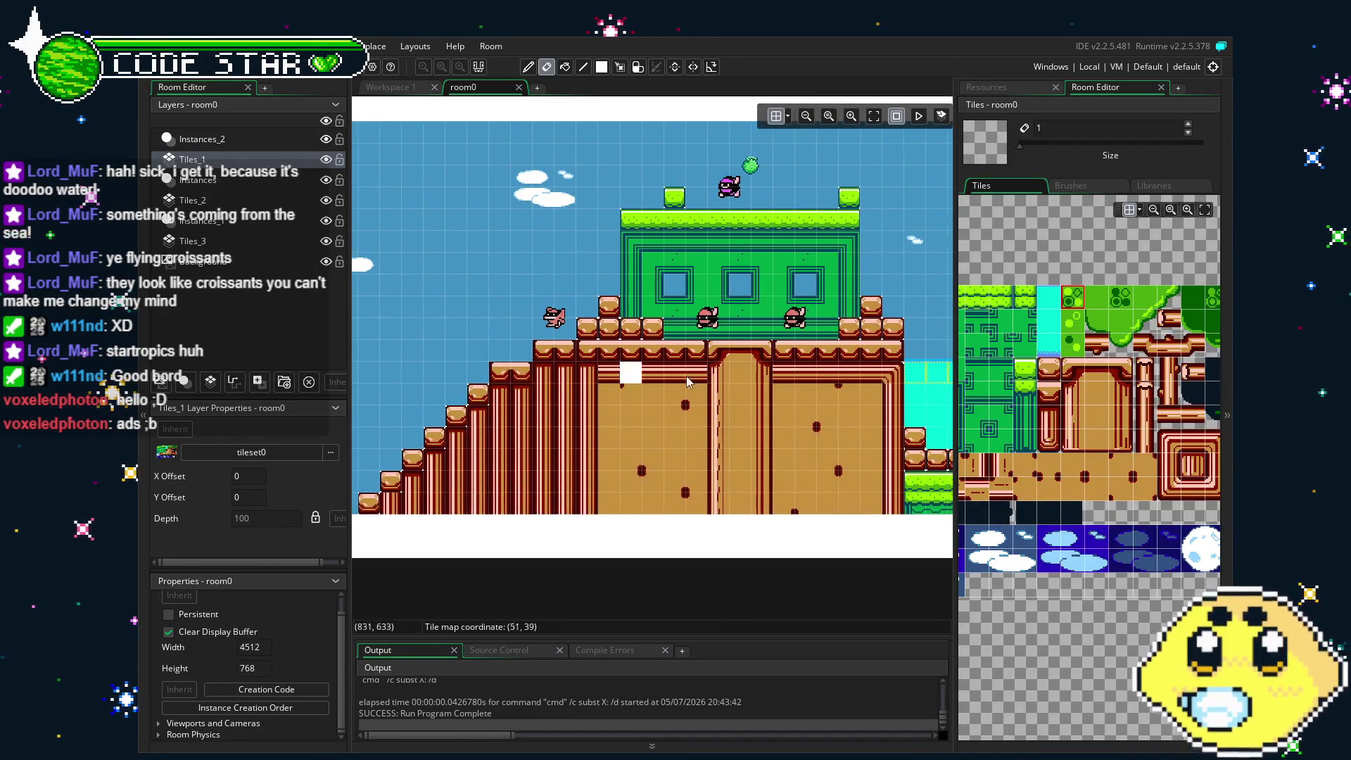
scroll(702, 417, right, 5)
scroll(628, 412, right, 20)
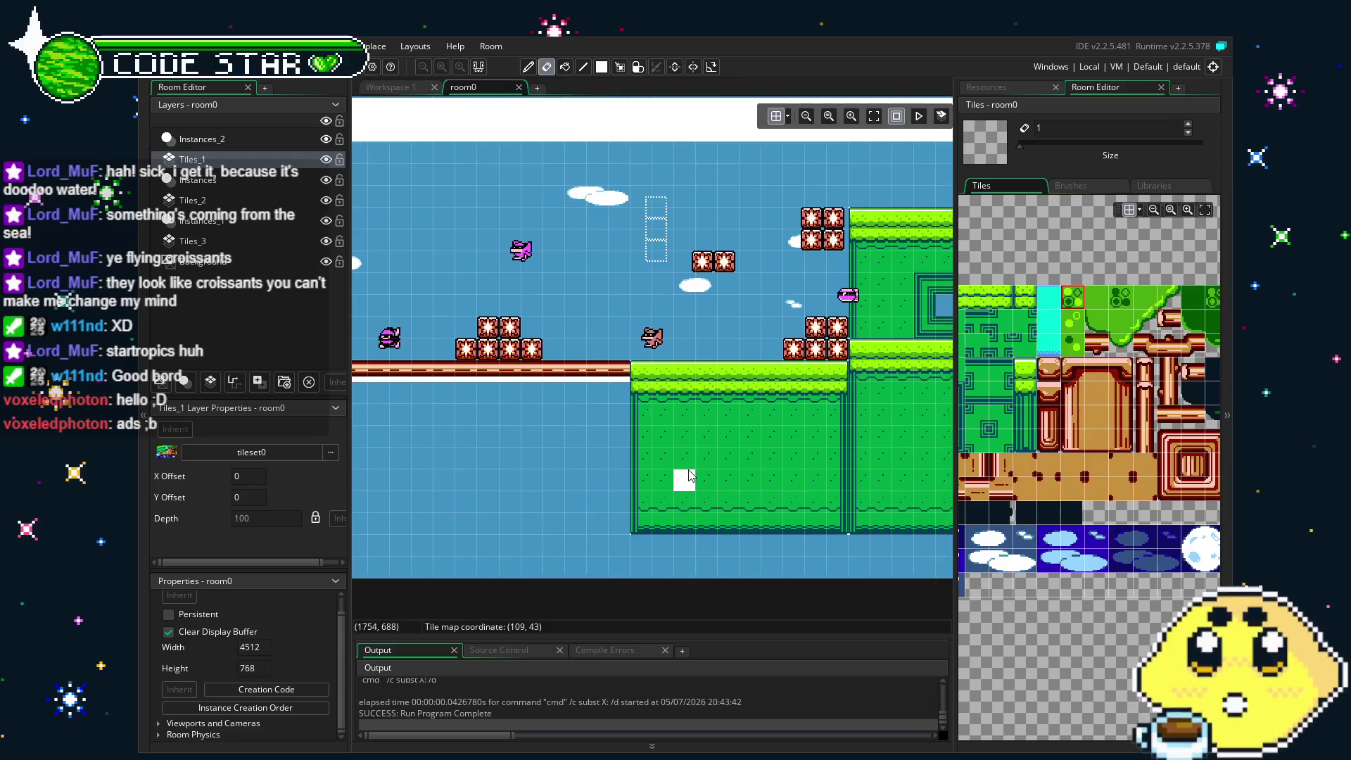
scroll(525, 487, right, 1)
scroll(688, 504, right, 5)
scroll(494, 488, right, 4)
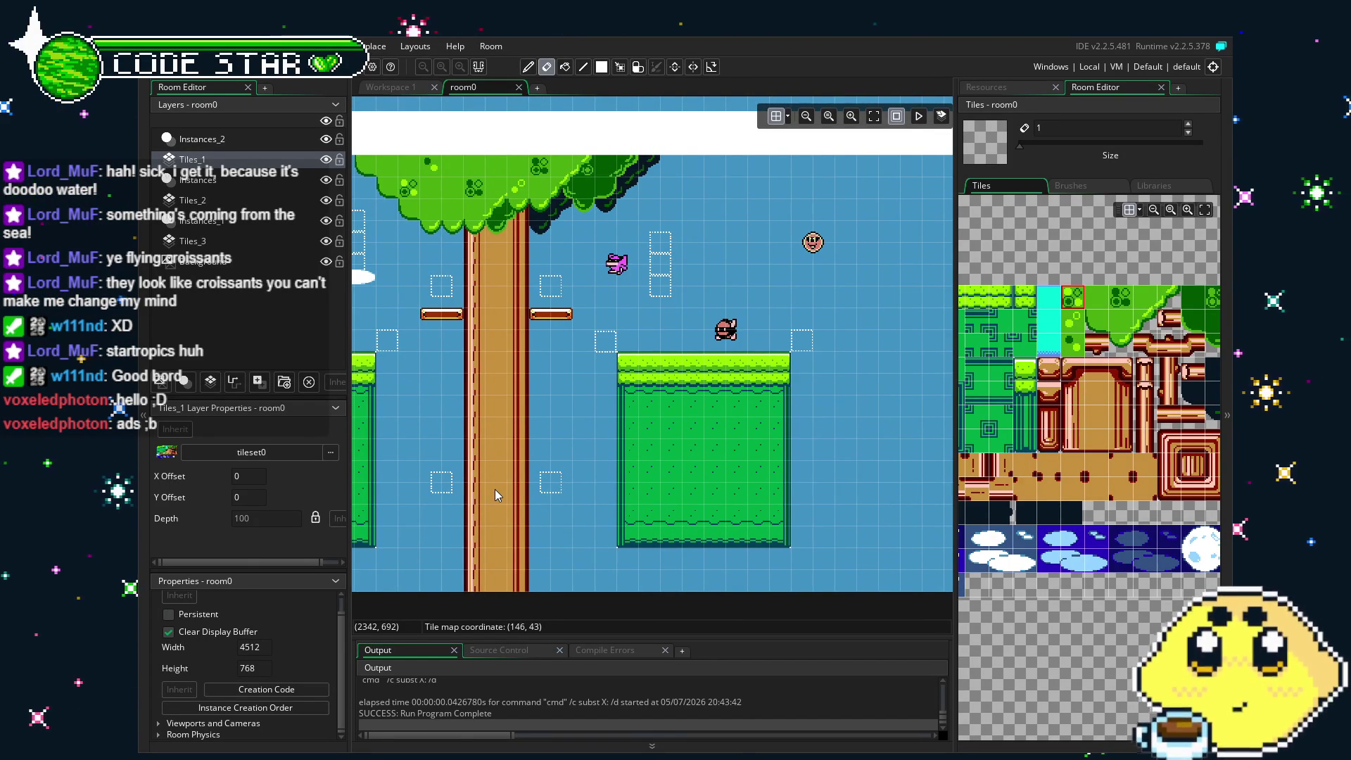
scroll(496, 489, right, 3)
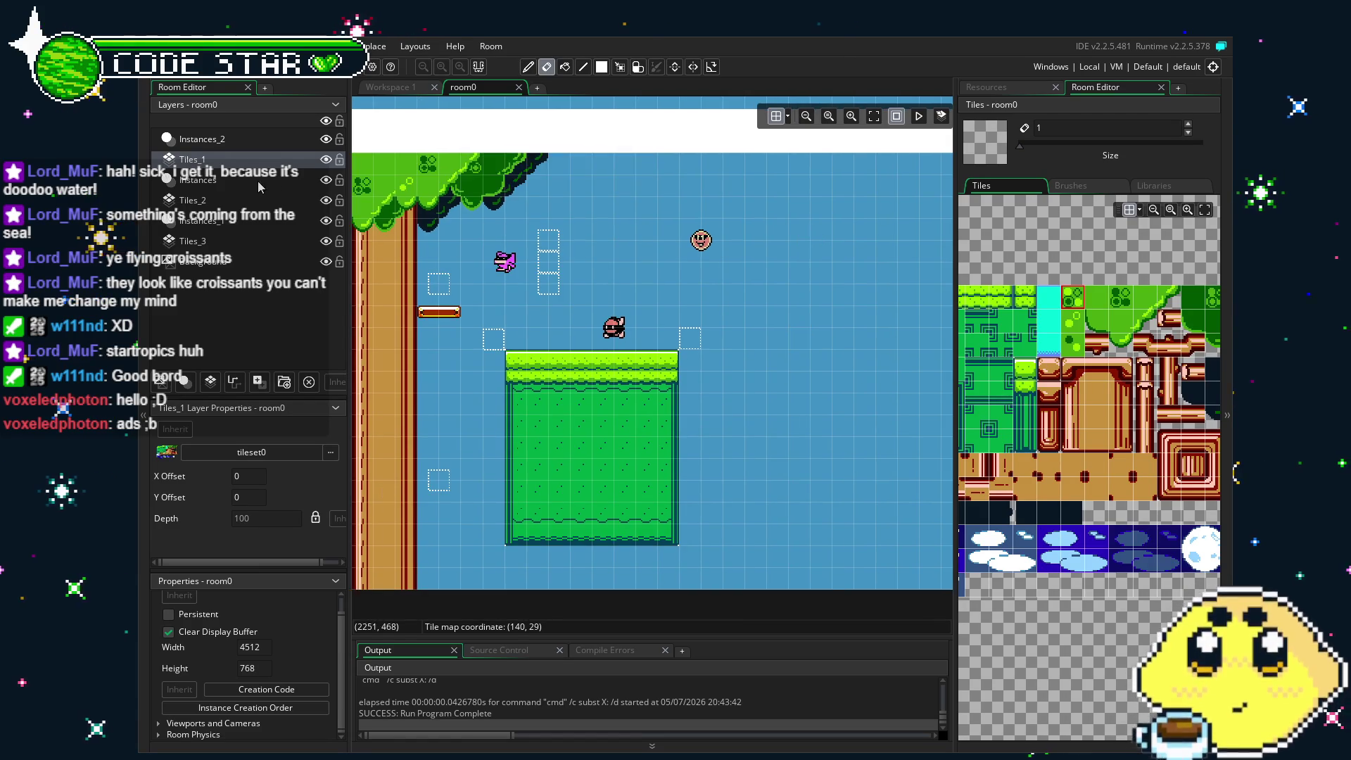
On the Instances layer, pull the hidden white block out and nudge it one cell down and left.
click(198, 179)
drag(679, 451, 887, 456)
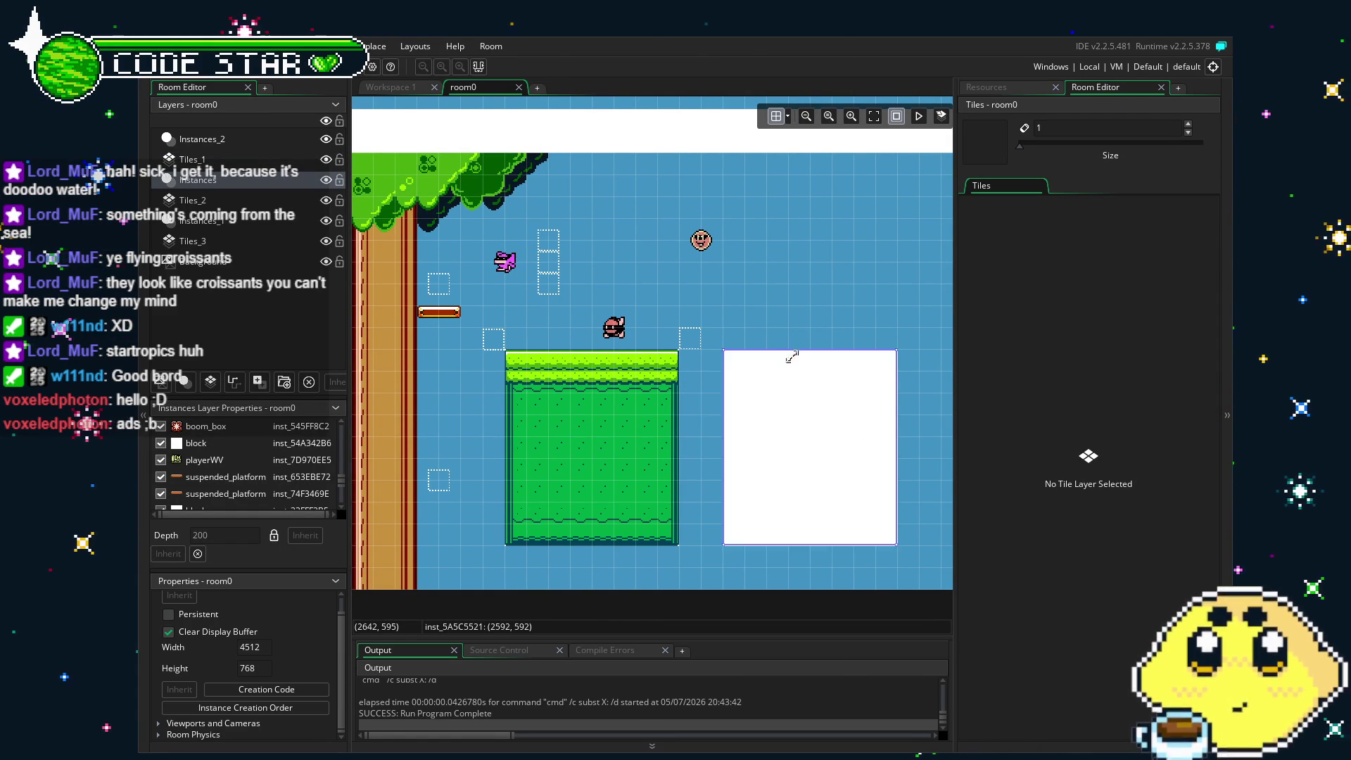
key(Down)
key(Left)
scroll(788, 390, up, 2)
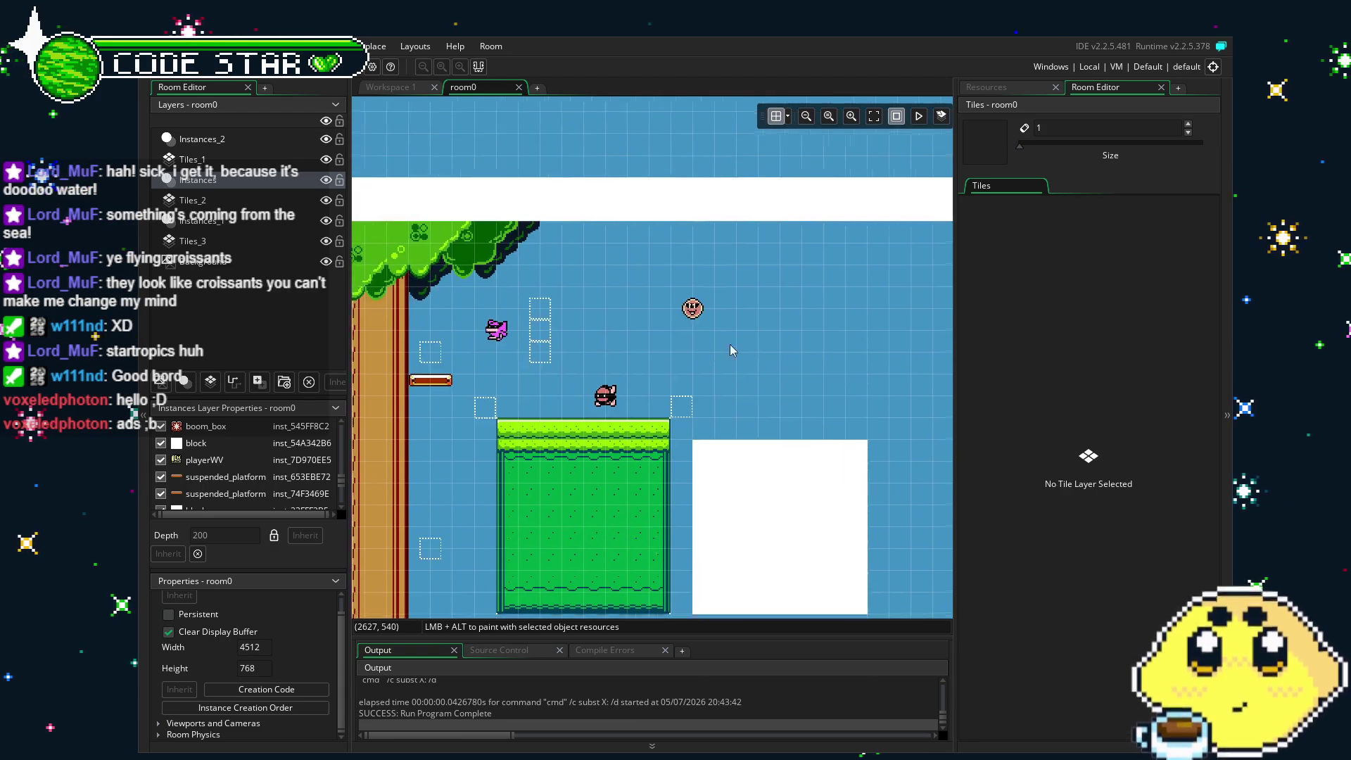
scroll(735, 497, right, 3)
Copy the white block into three pillars, making the last one wider and taller.
mouse_move(769, 497)
mouse_down()
mouse_move(648, 540)
mouse_move(735, 518)
mouse_up()
scroll(609, 380, down, 1)
scroll(633, 408, right, 2)
drag(624, 492, 733, 498)
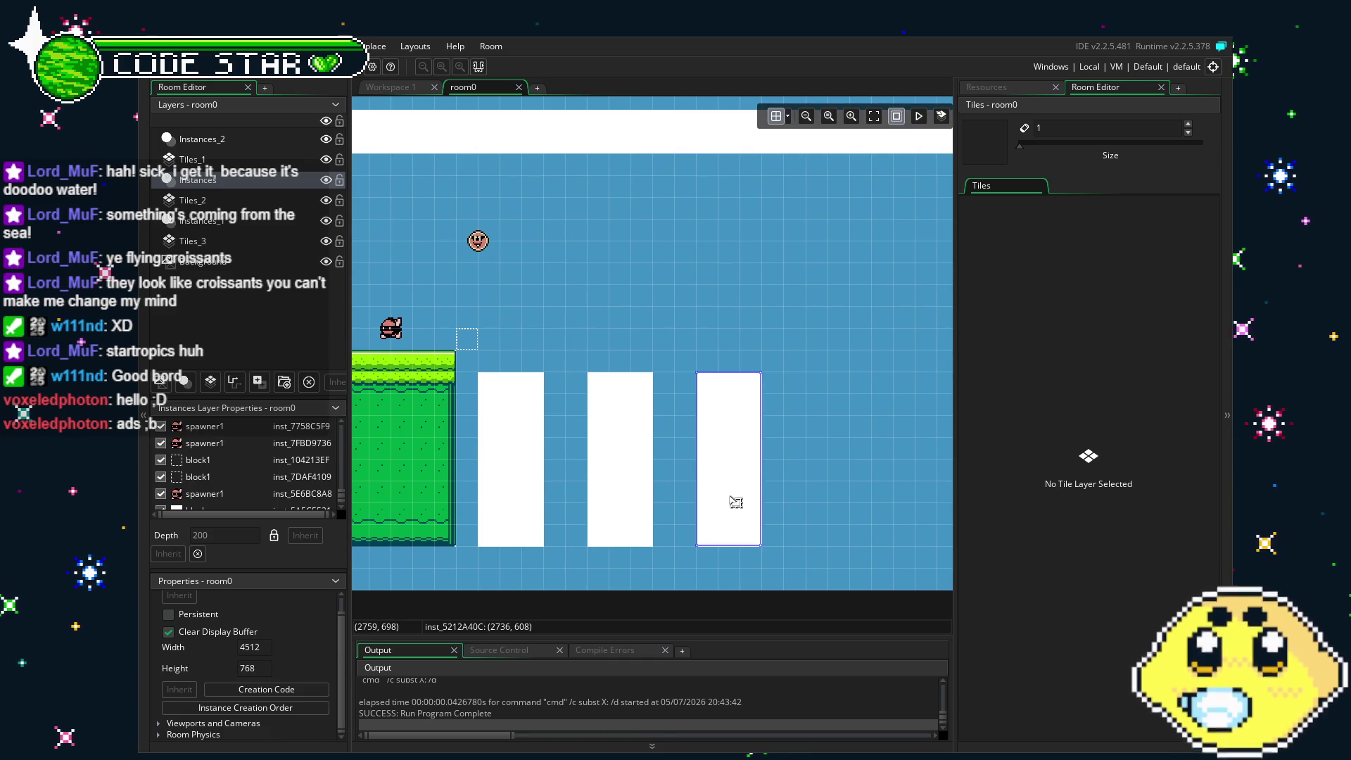
drag(735, 373, 739, 332)
drag(761, 436, 805, 436)
scroll(694, 468, right, 5)
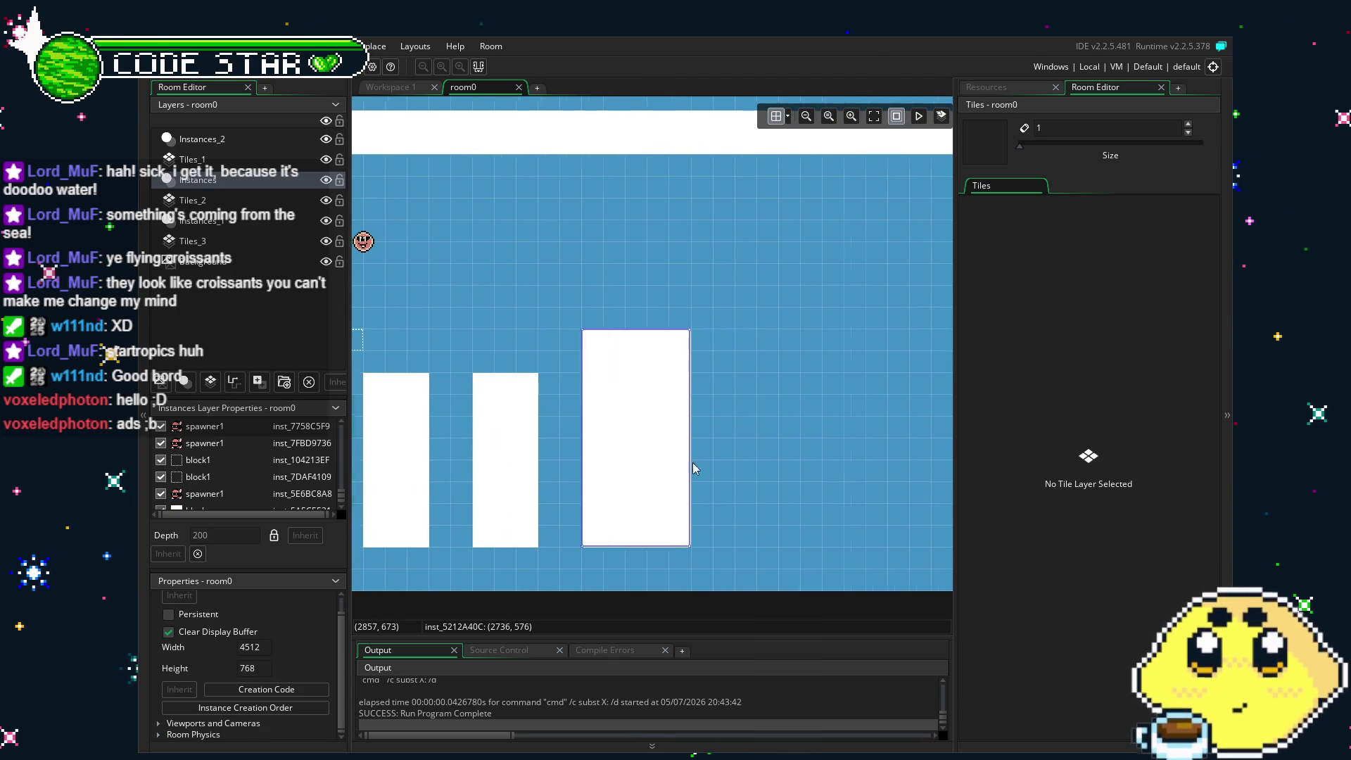
scroll(563, 467, left, 5)
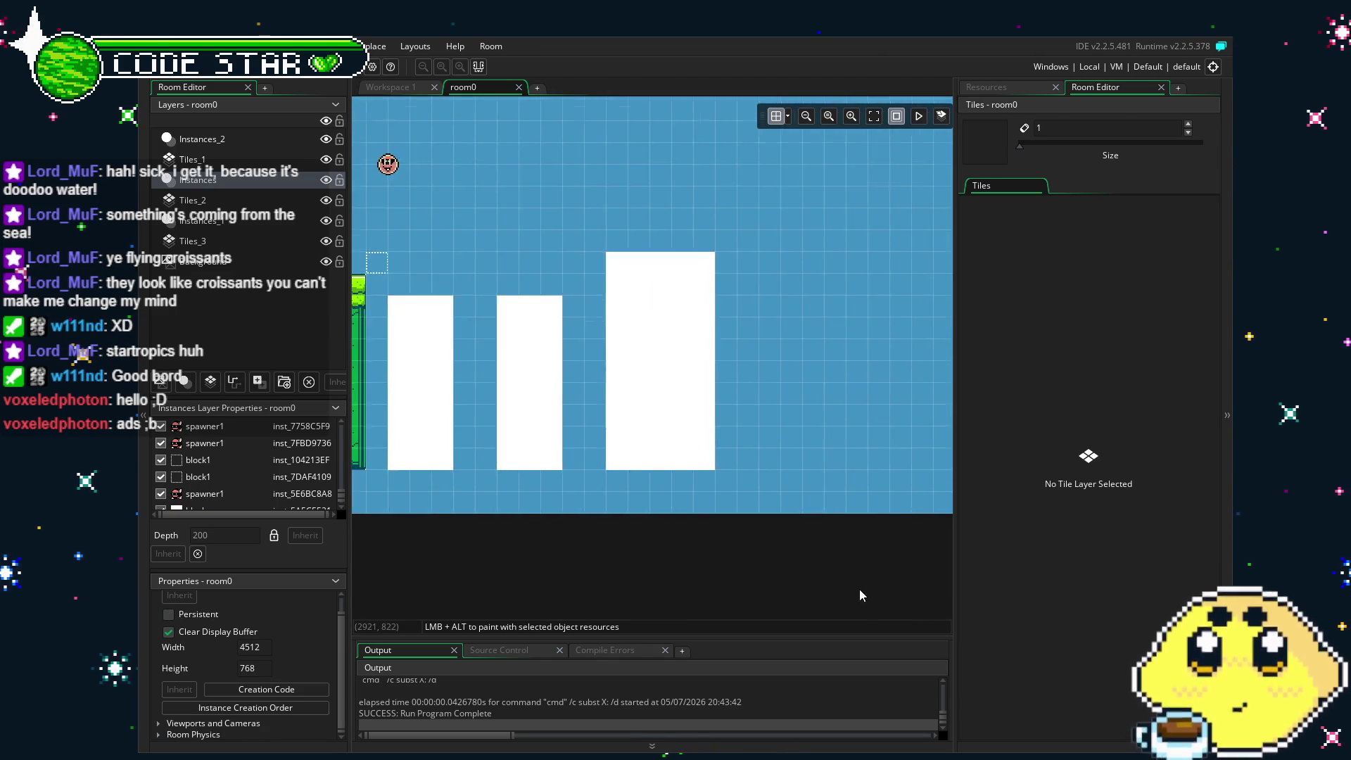
scroll(582, 452, down, 1)
scroll(690, 496, left, 5)
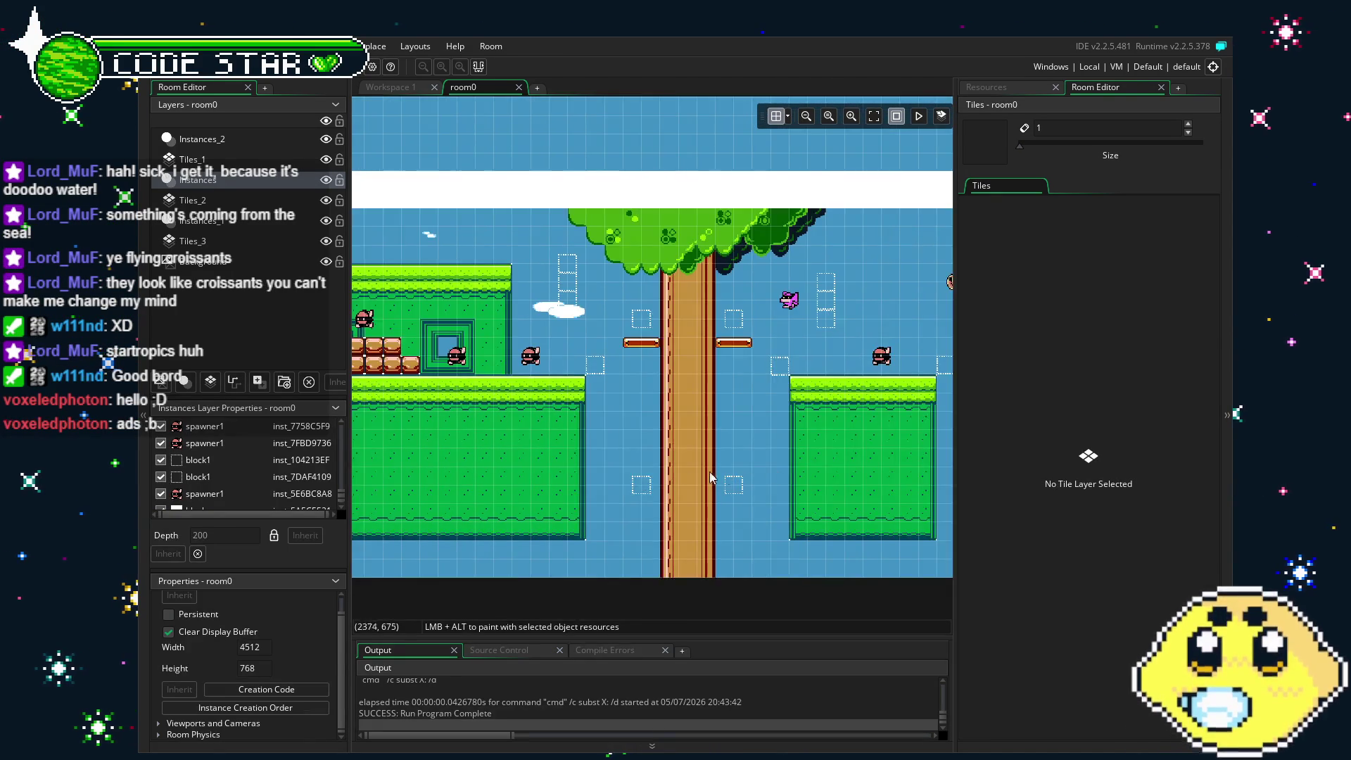
scroll(674, 488, left, 4)
scroll(673, 487, left, 2)
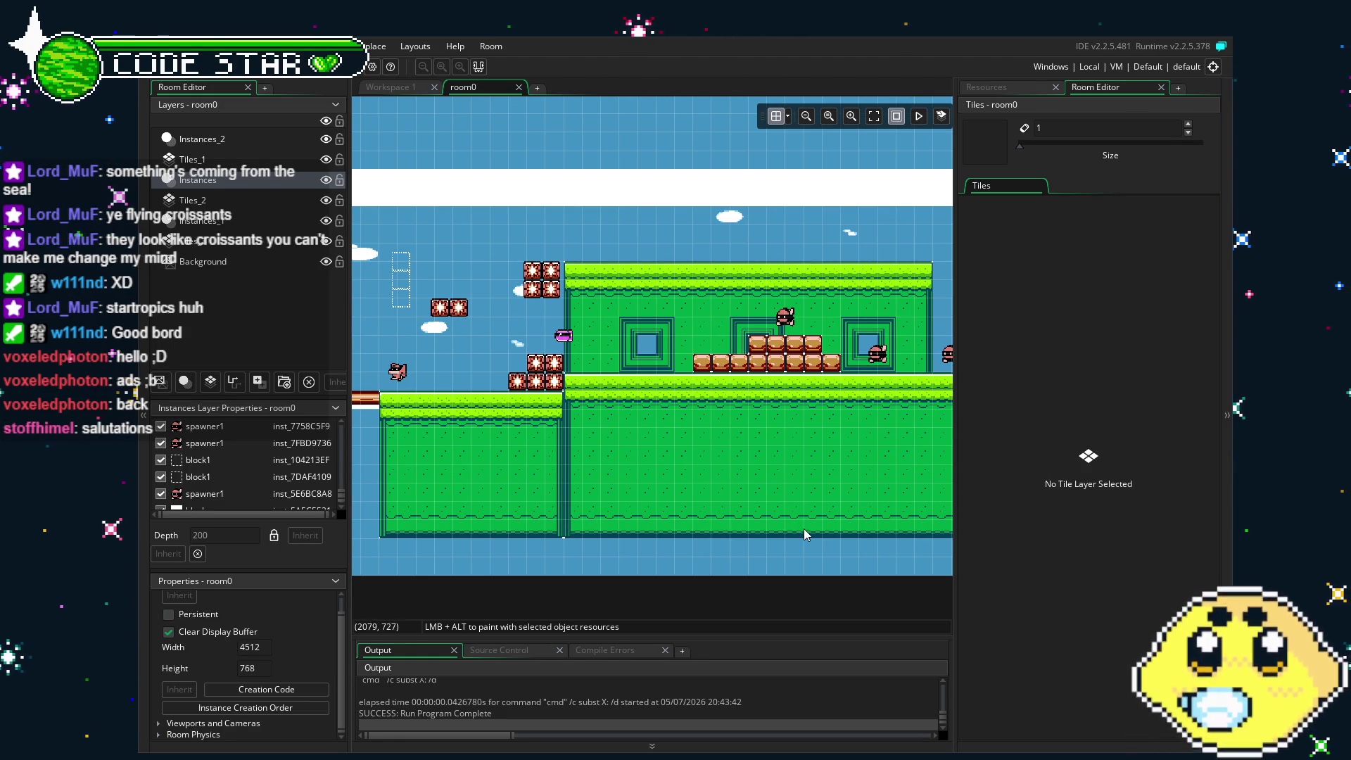
scroll(760, 529, right, 5)
drag(760, 529, 459, 524)
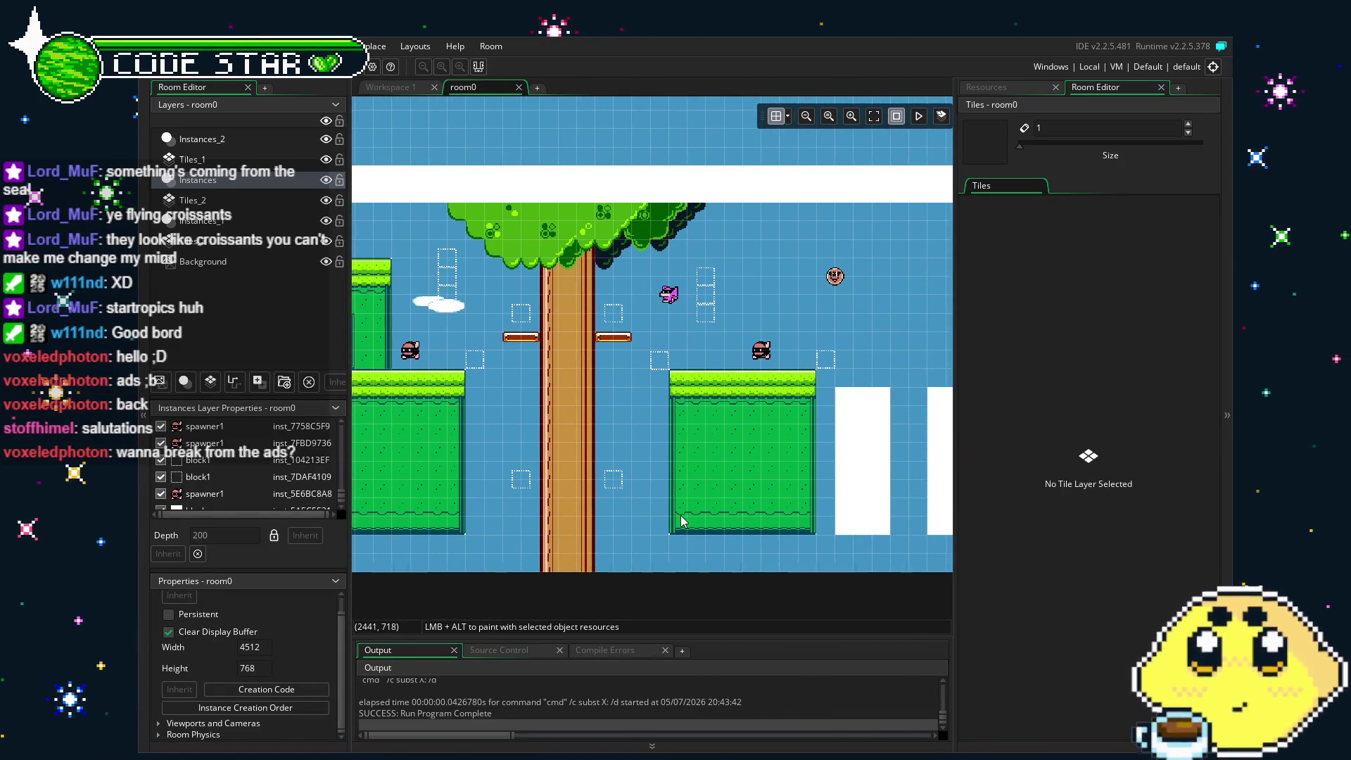
mouse_move(682, 520)
mouse_down()
mouse_move(566, 534)
mouse_move(653, 529)
mouse_up()
Place two boom_box blocks side by side in the first gap between white pillars.
click(1019, 90)
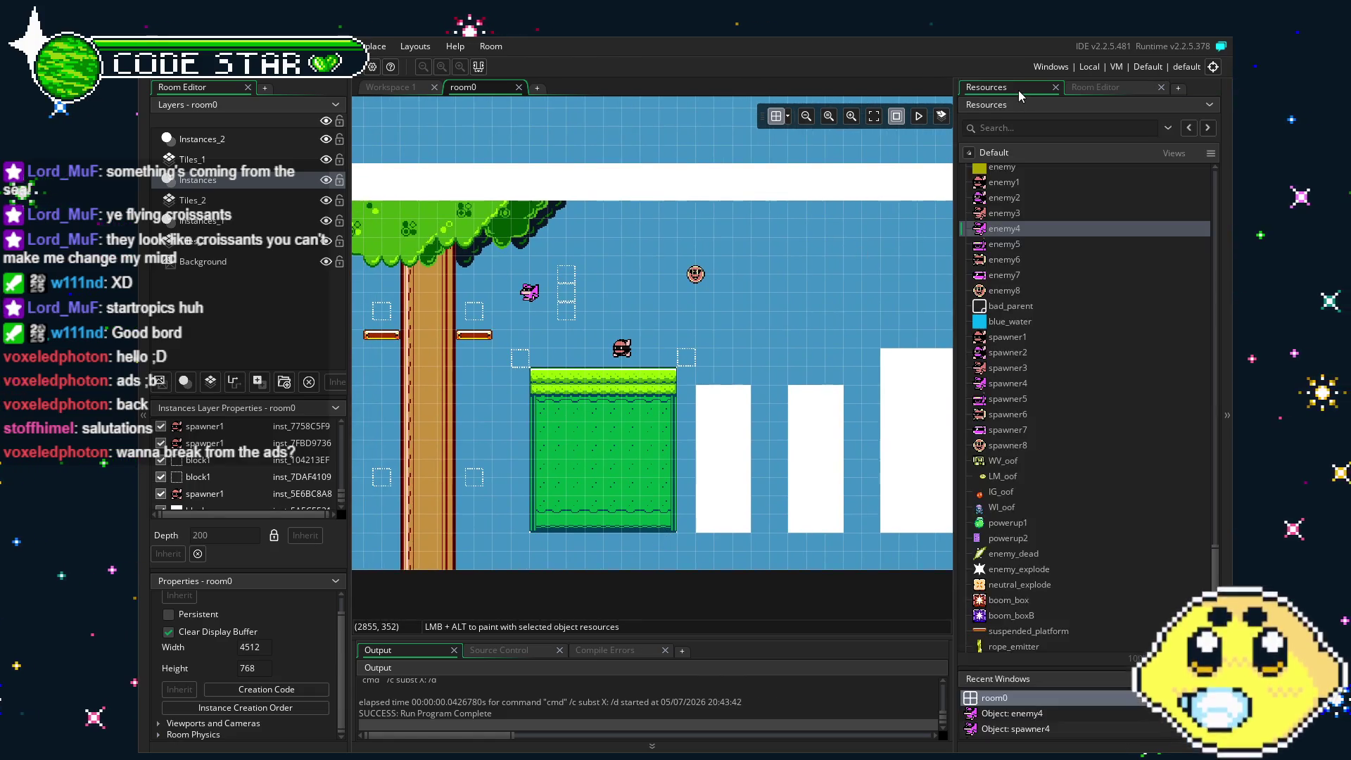
drag(775, 481, 701, 481)
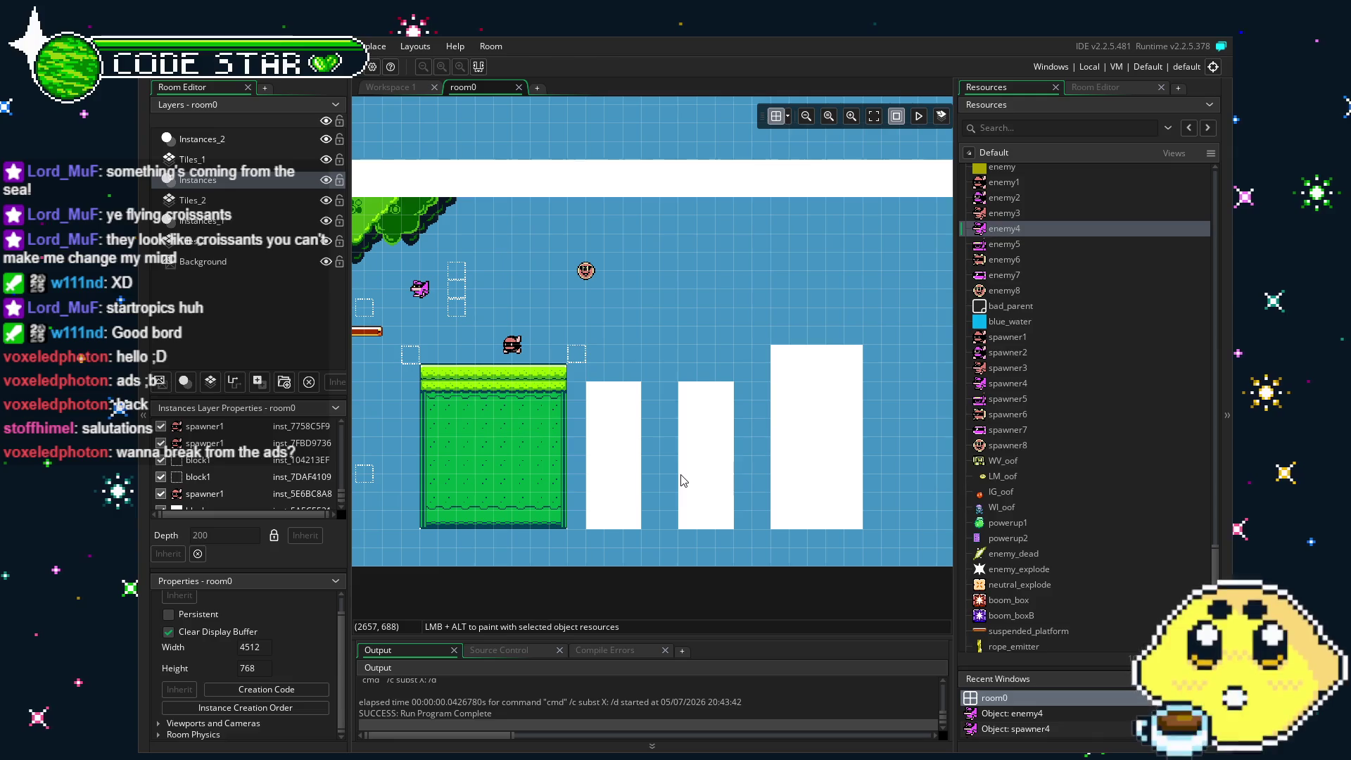
drag(589, 459, 597, 461)
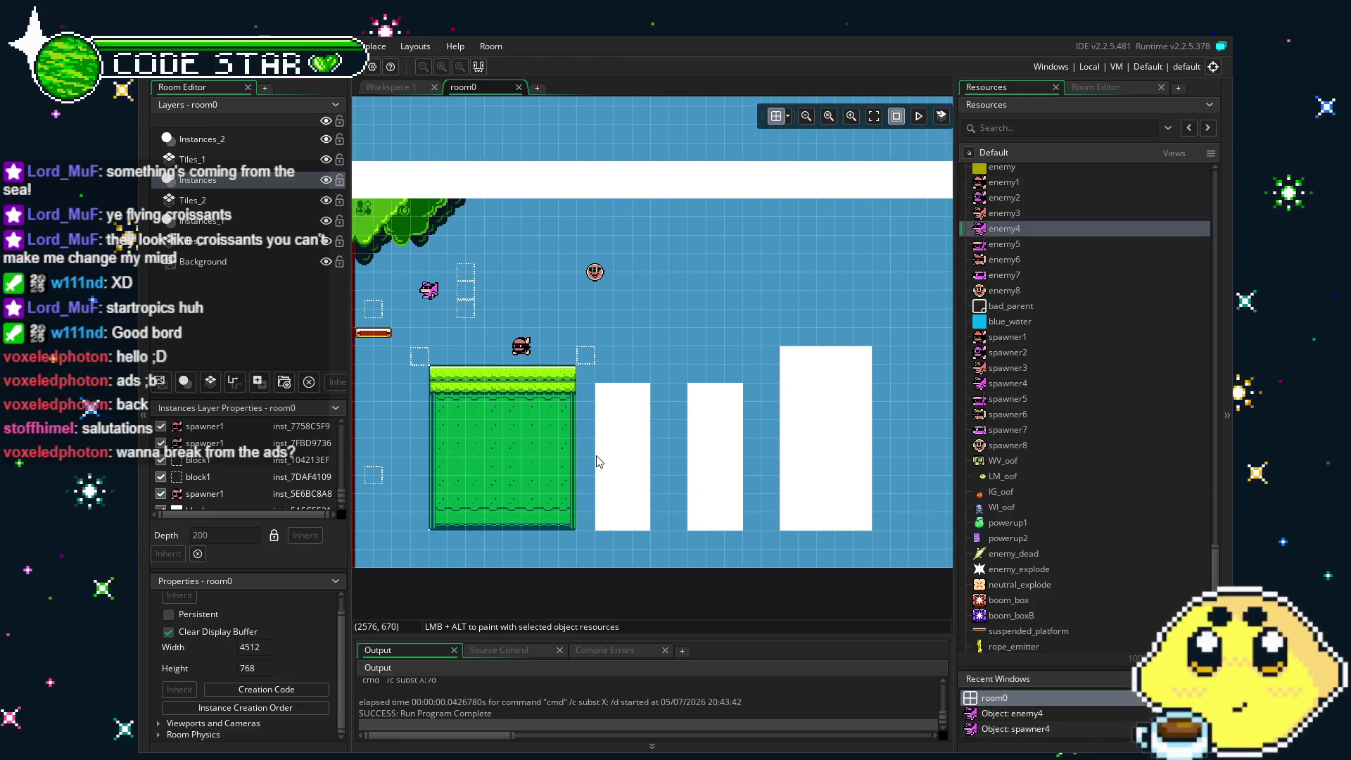
scroll(598, 461, up, 3)
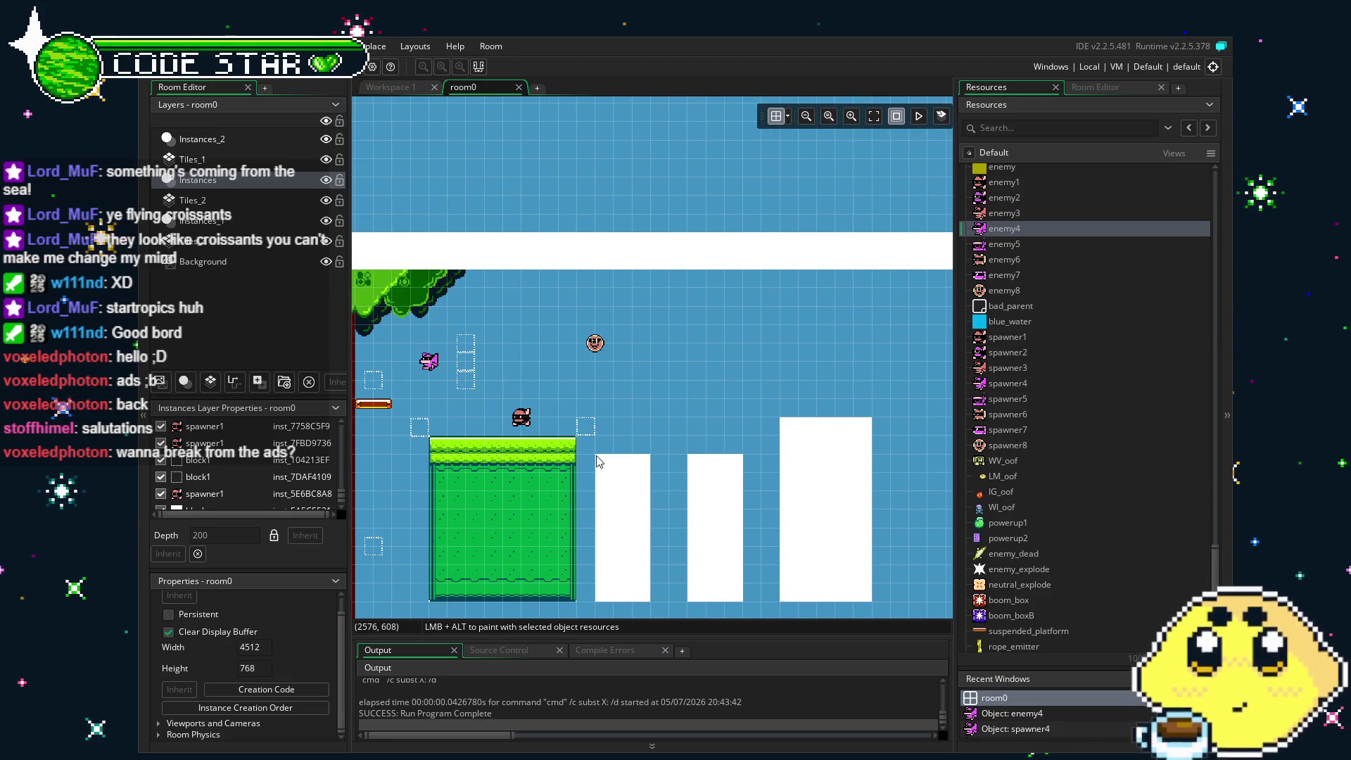
scroll(1121, 539, up, 3)
scroll(1123, 540, up, 3)
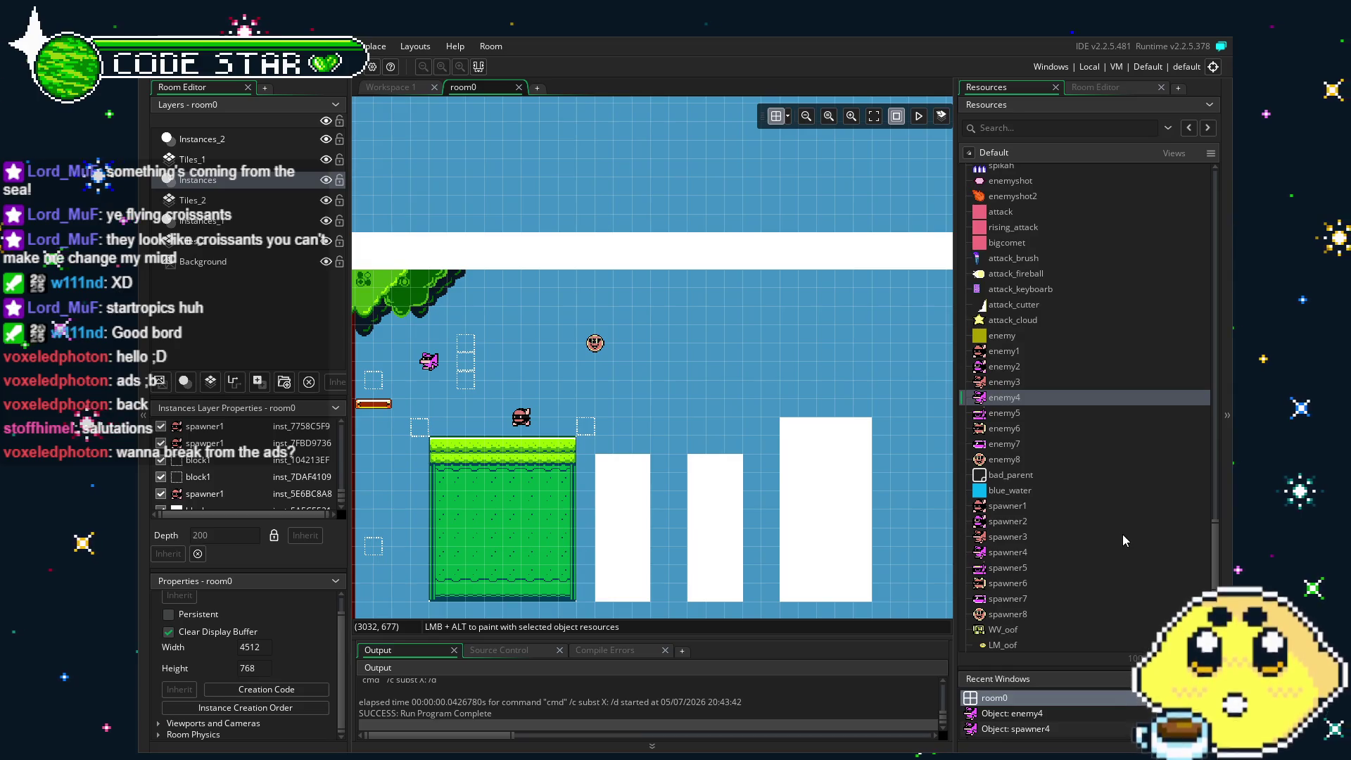
drag(830, 561, 790, 543)
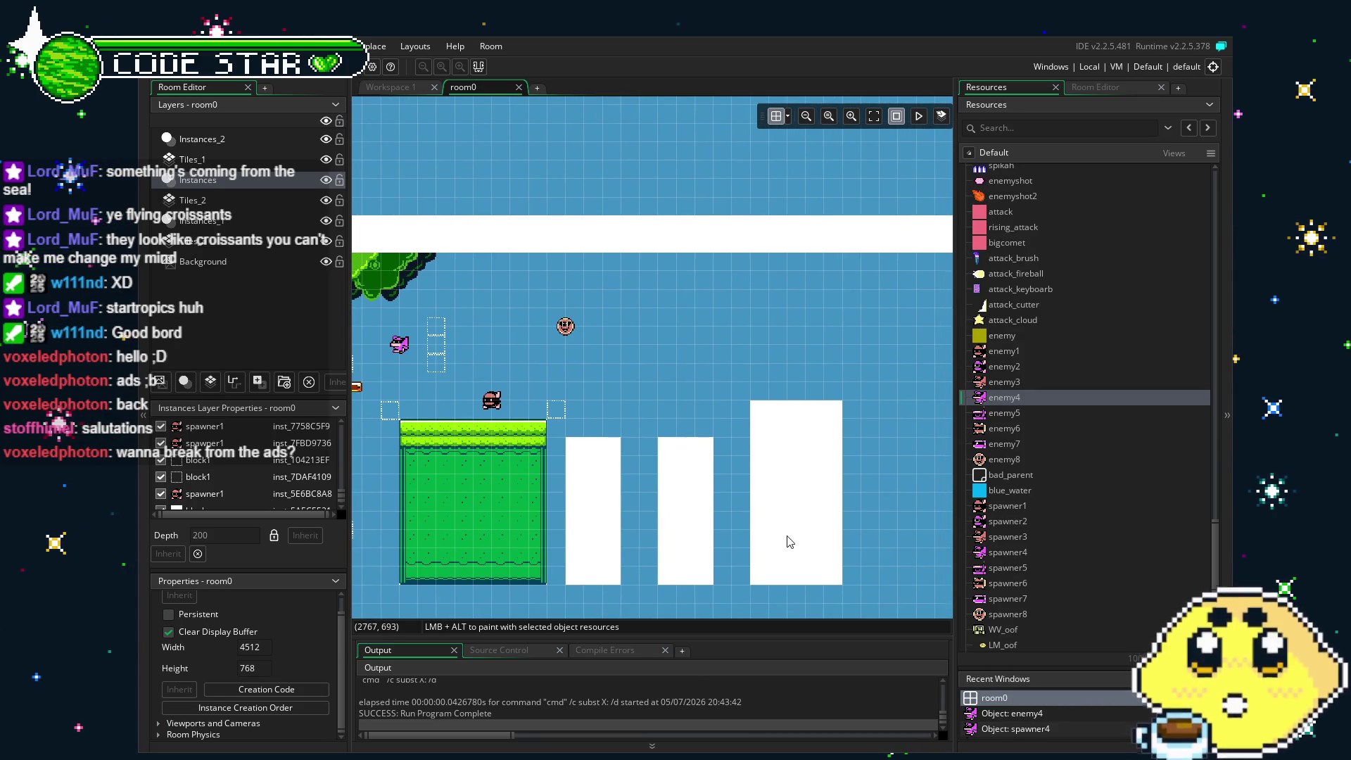
scroll(1069, 579, down, 3)
scroll(1070, 582, down, 5)
scroll(1070, 580, down, 3)
mouse_move(1009, 458)
mouse_down()
mouse_move(672, 468)
mouse_move(639, 454)
mouse_up()
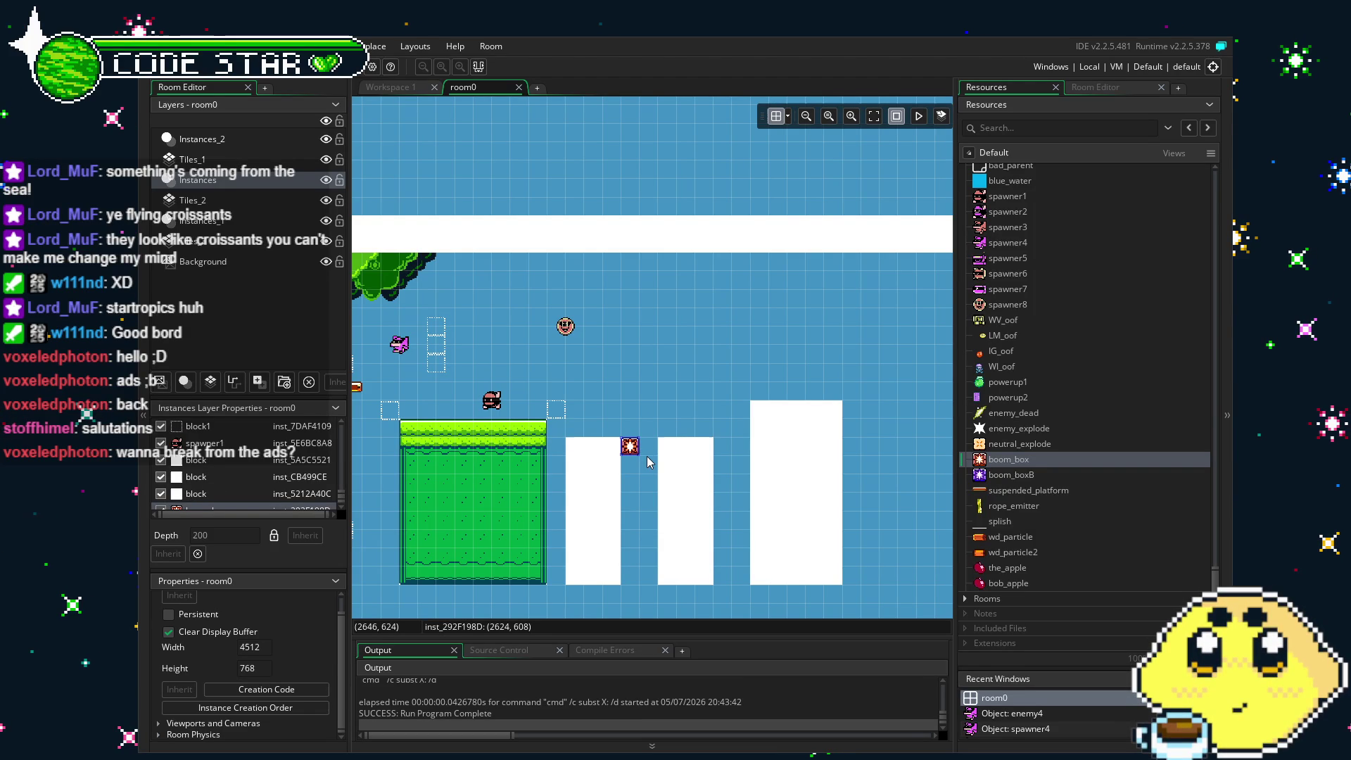
alt+click(648, 445)
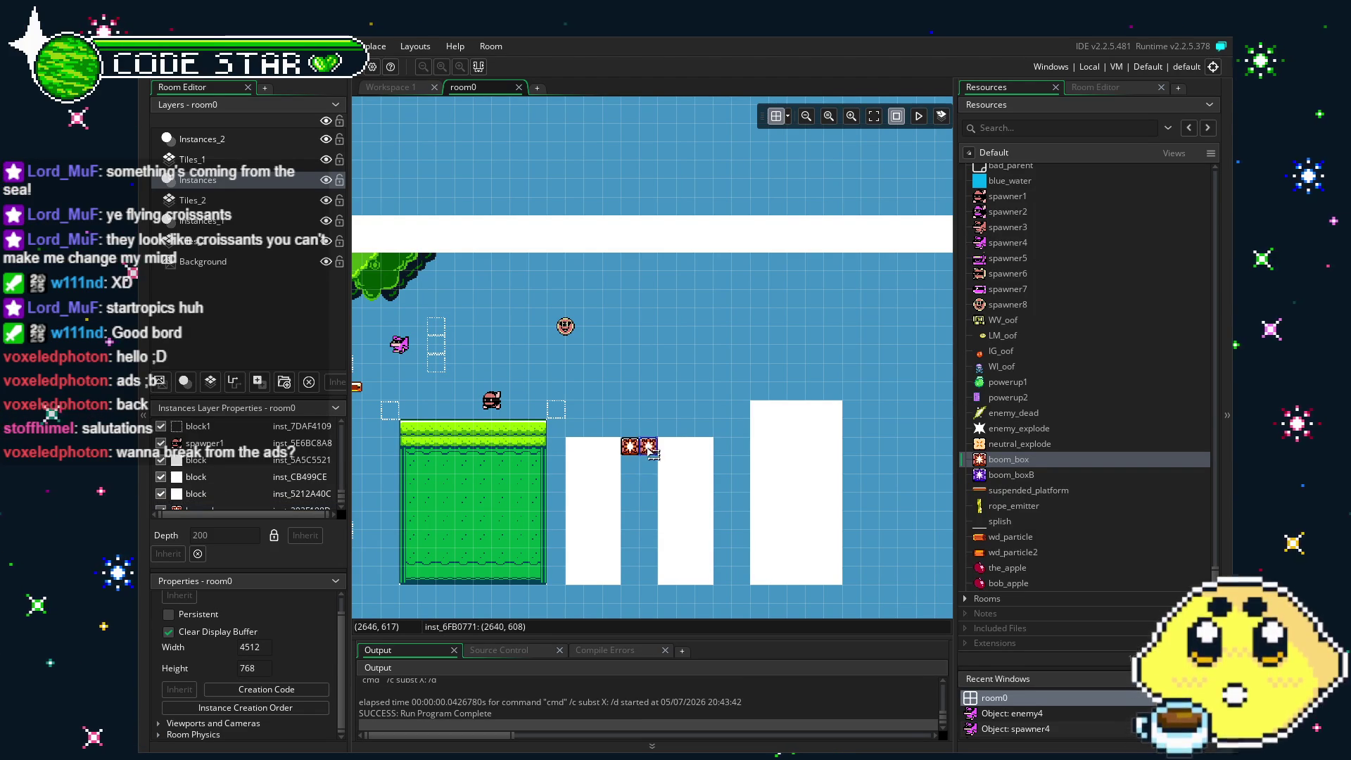
Copy the boom_box pair into the other gaps, moving one pair lower in the second gap.
drag(645, 432, 632, 467)
key(ctrl+c)
key(ctrl+v)
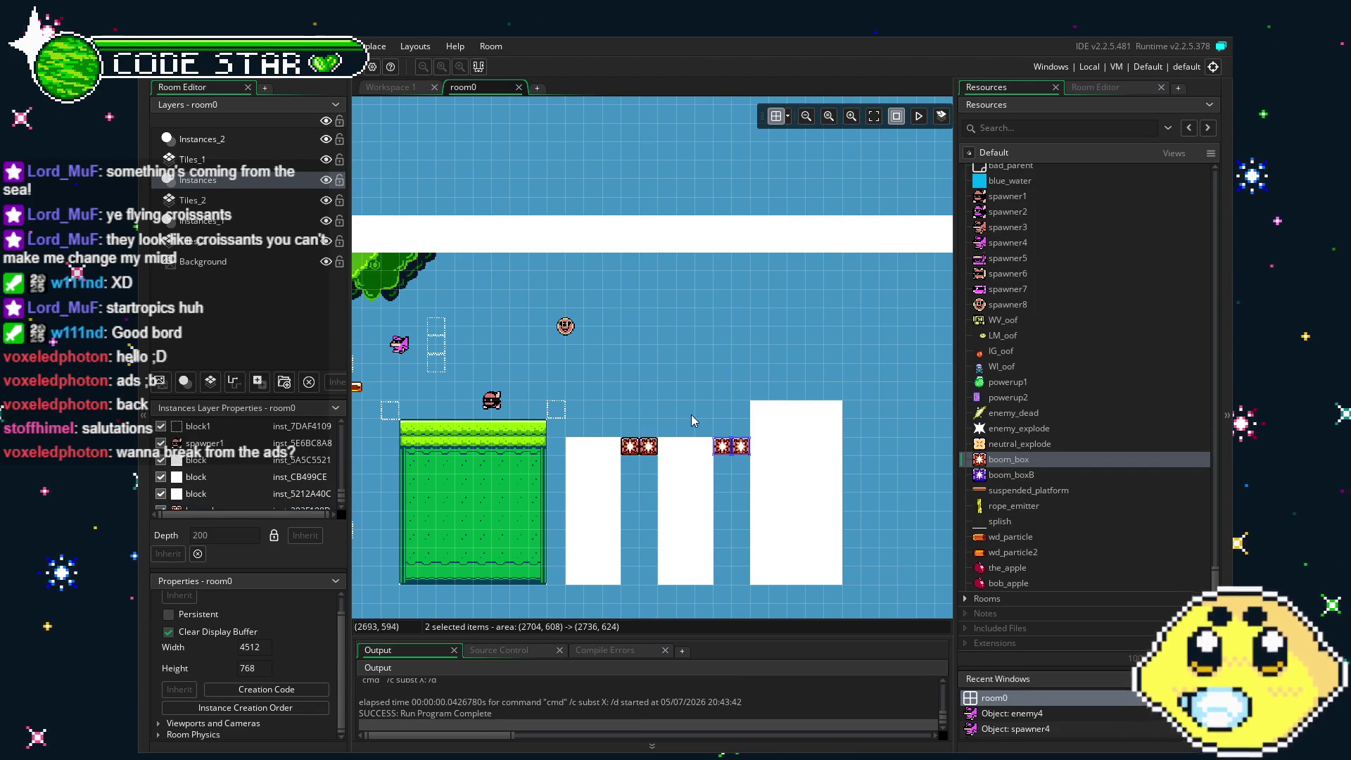
key(ctrl+v)
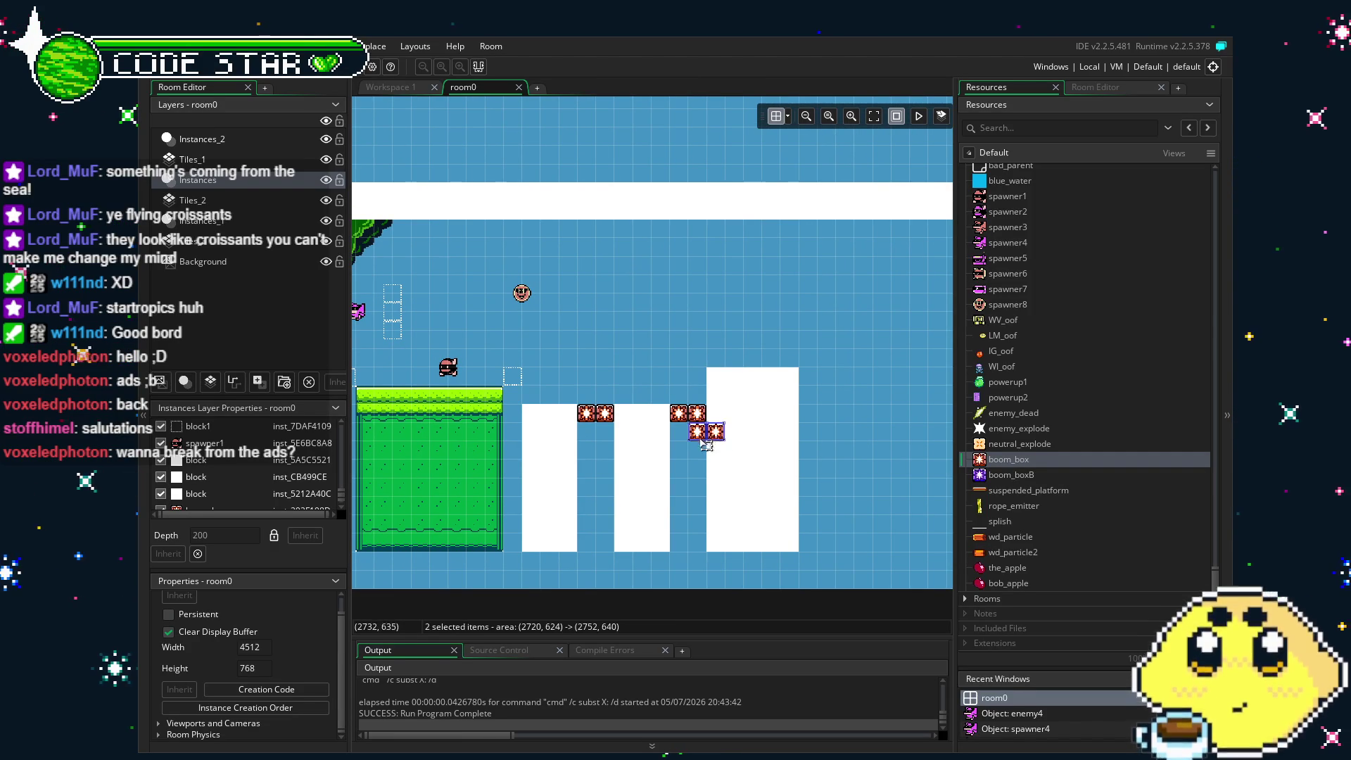
drag(706, 446, 694, 491)
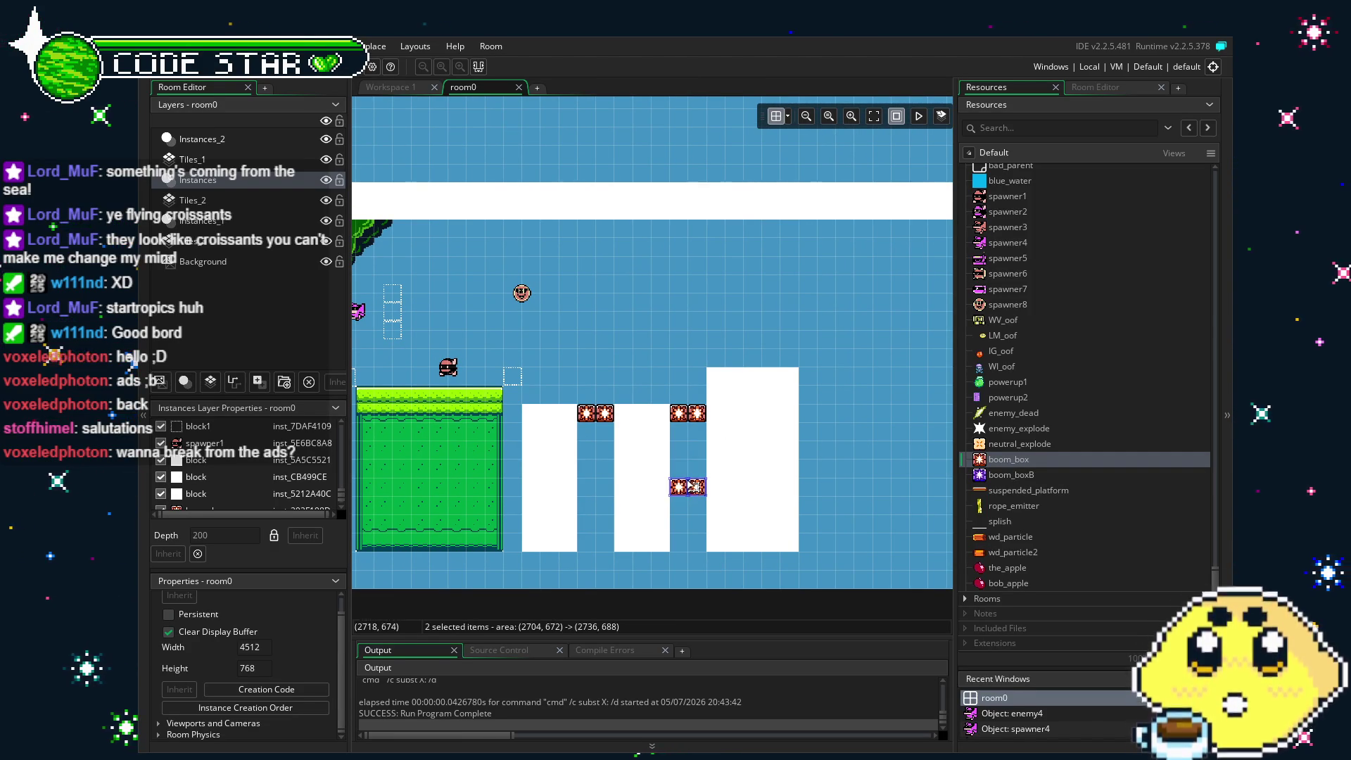
click(688, 450)
scroll(634, 464, down, 1)
scroll(634, 465, right, 1)
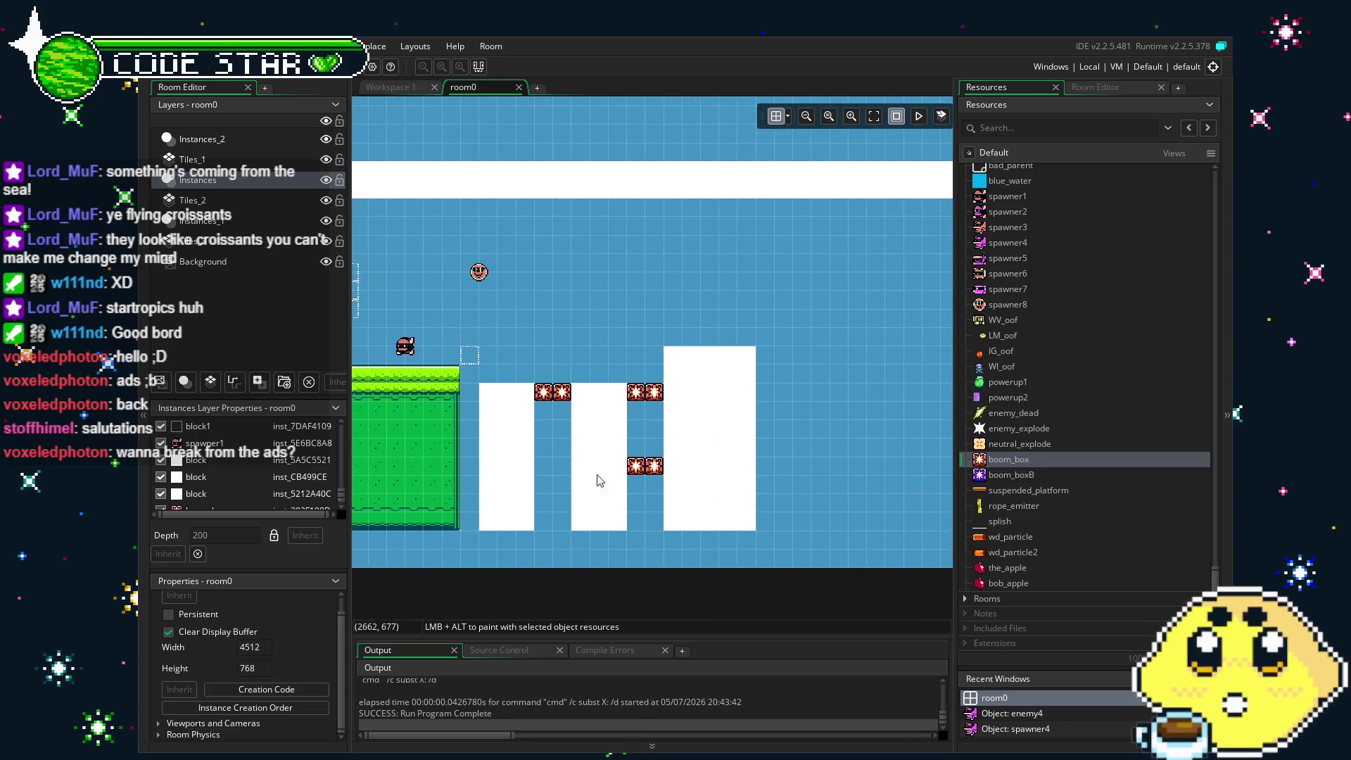
scroll(622, 530, up, 3)
scroll(1034, 506, up, 8)
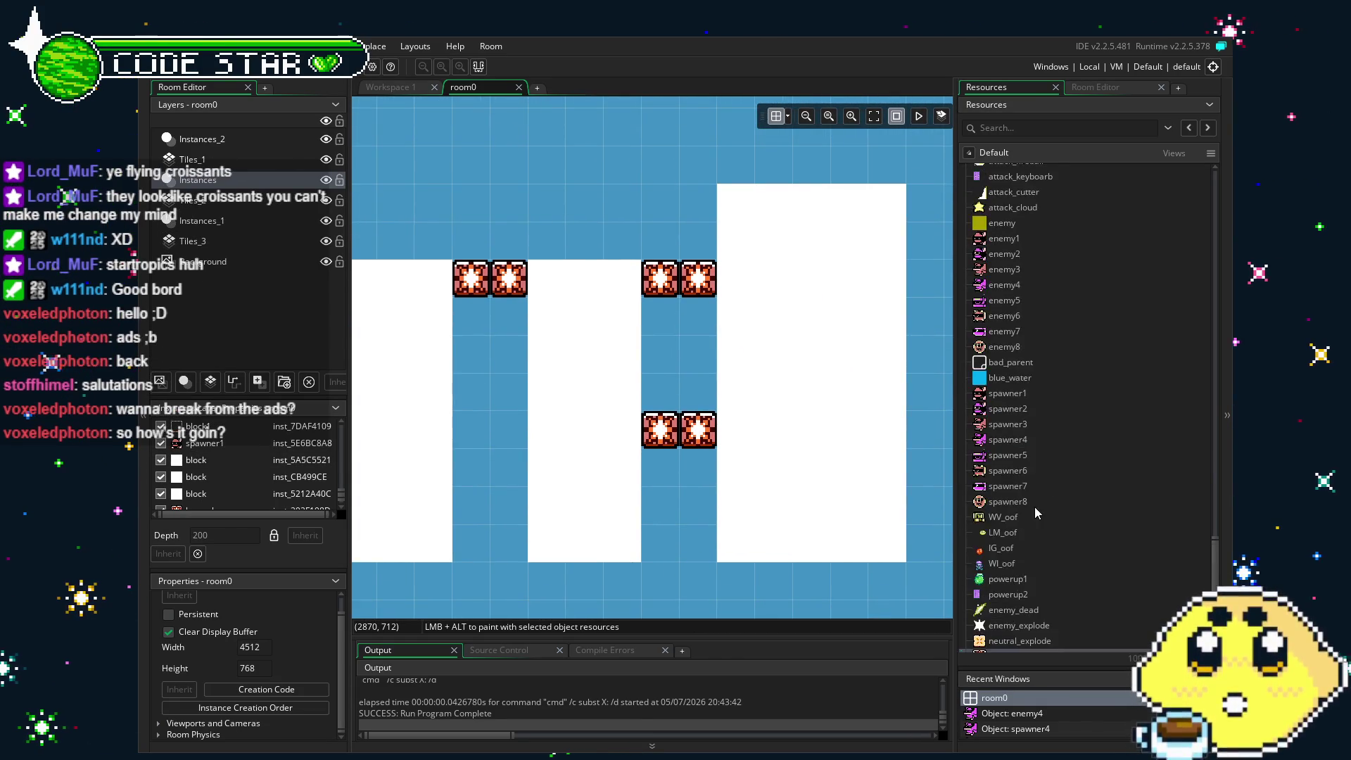
scroll(1034, 507, up, 3)
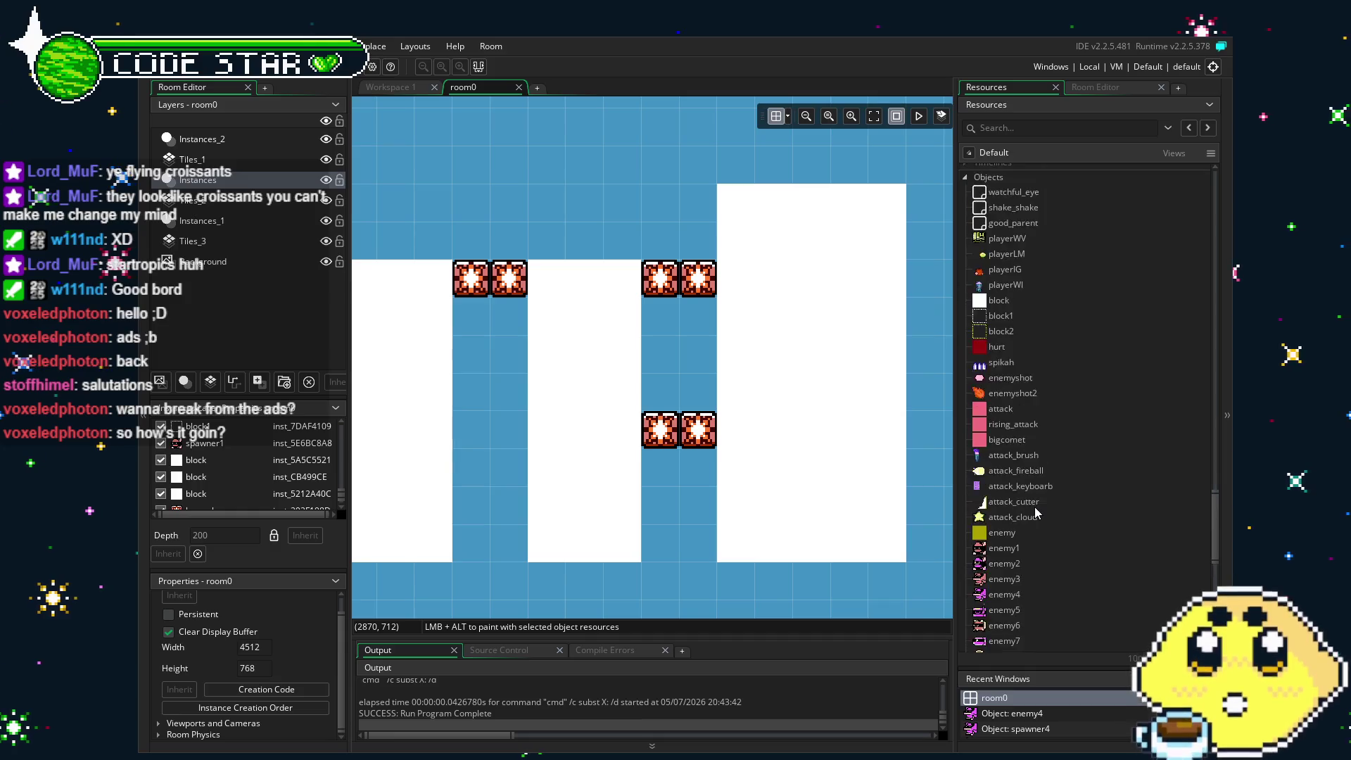
scroll(1036, 513, down, 2)
scroll(1035, 511, down, 3)
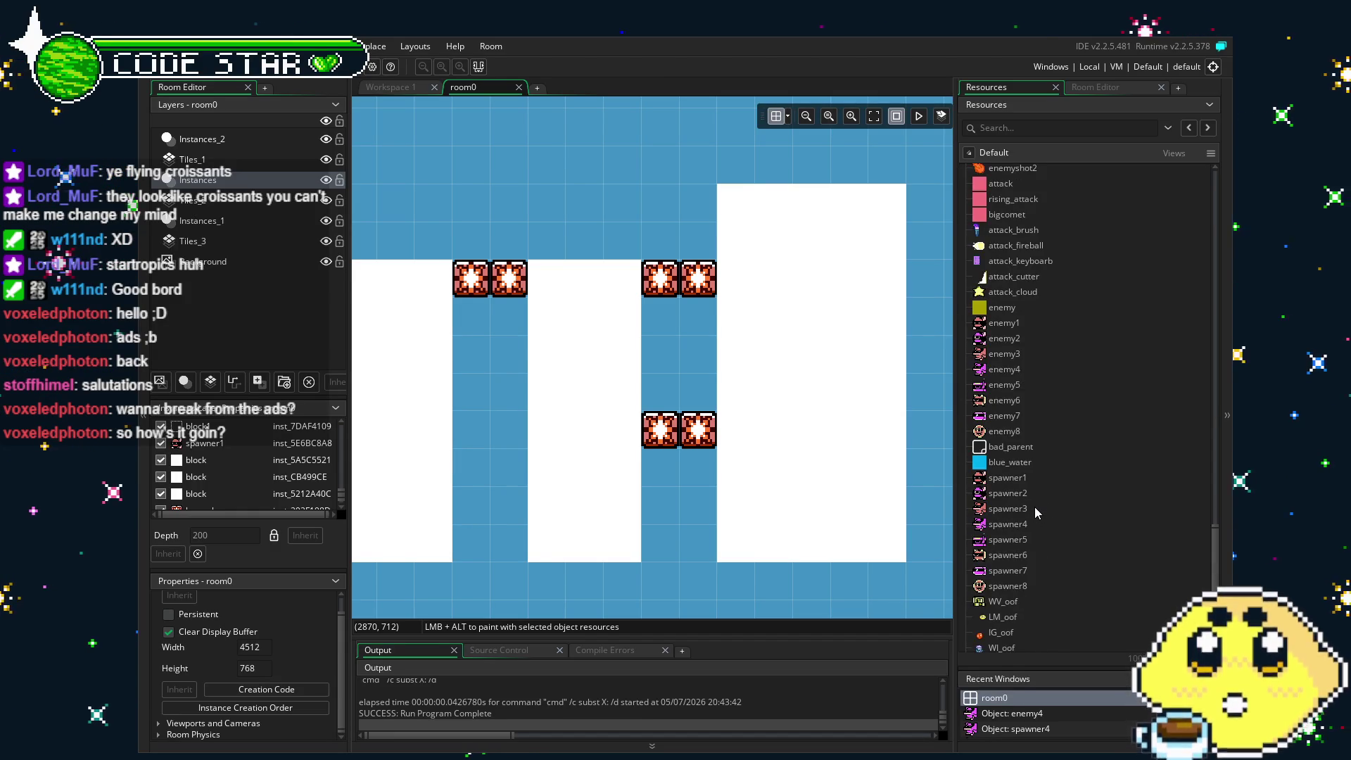
scroll(651, 351, right, 2)
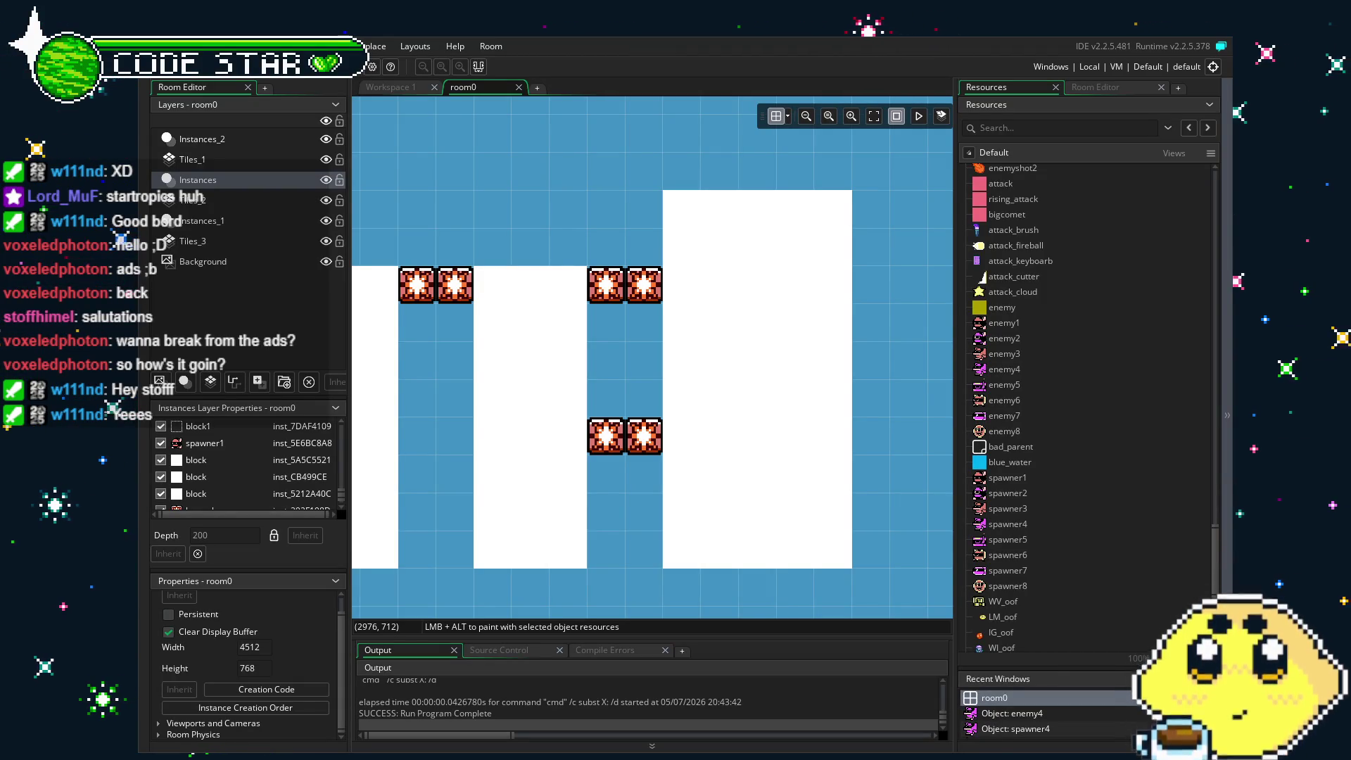
Drag a powerup1 instance from Resources into the second gap between the boom boxes.
drag(643, 539, 661, 546)
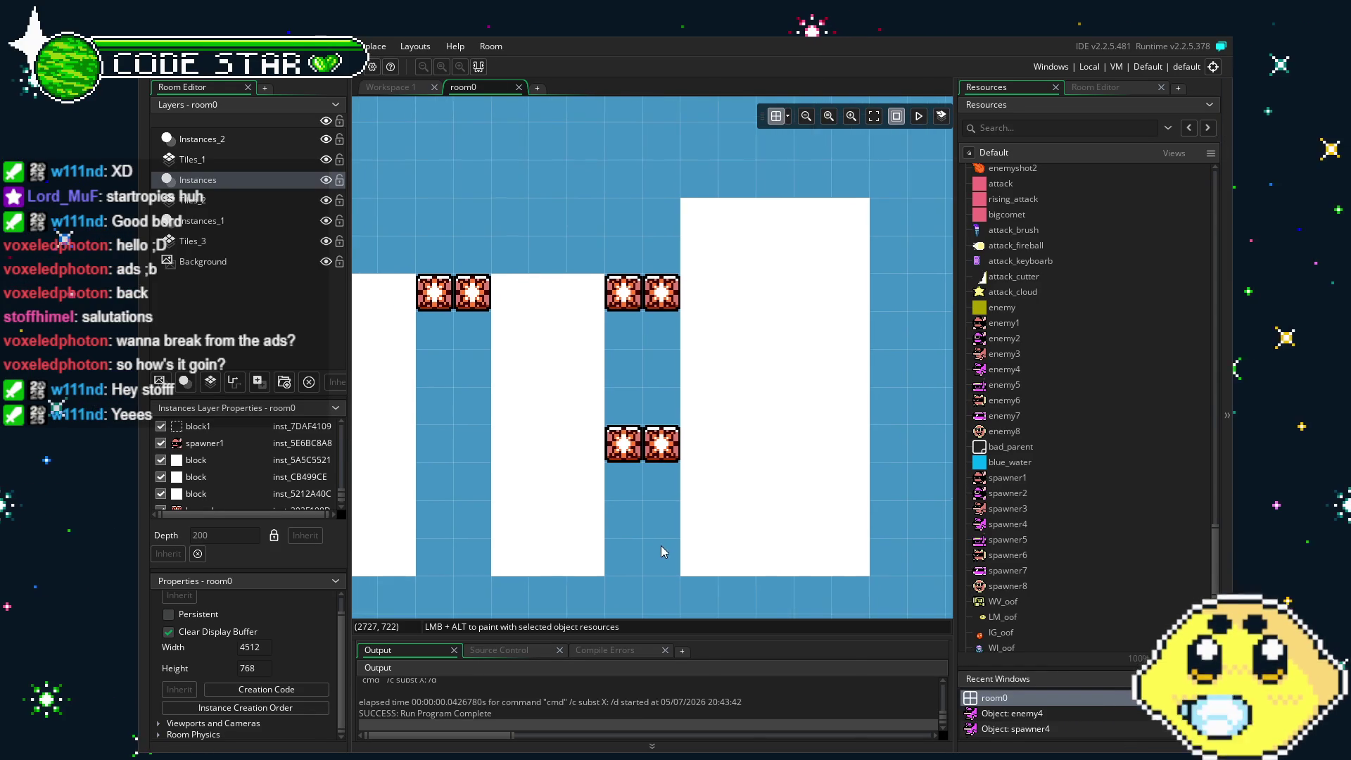
scroll(1047, 492, down, 3)
mouse_move(1003, 523)
mouse_down()
mouse_move(702, 387)
mouse_move(663, 389)
mouse_up()
mouse_move(693, 524)
mouse_down()
mouse_move(769, 519)
mouse_move(724, 473)
mouse_up()
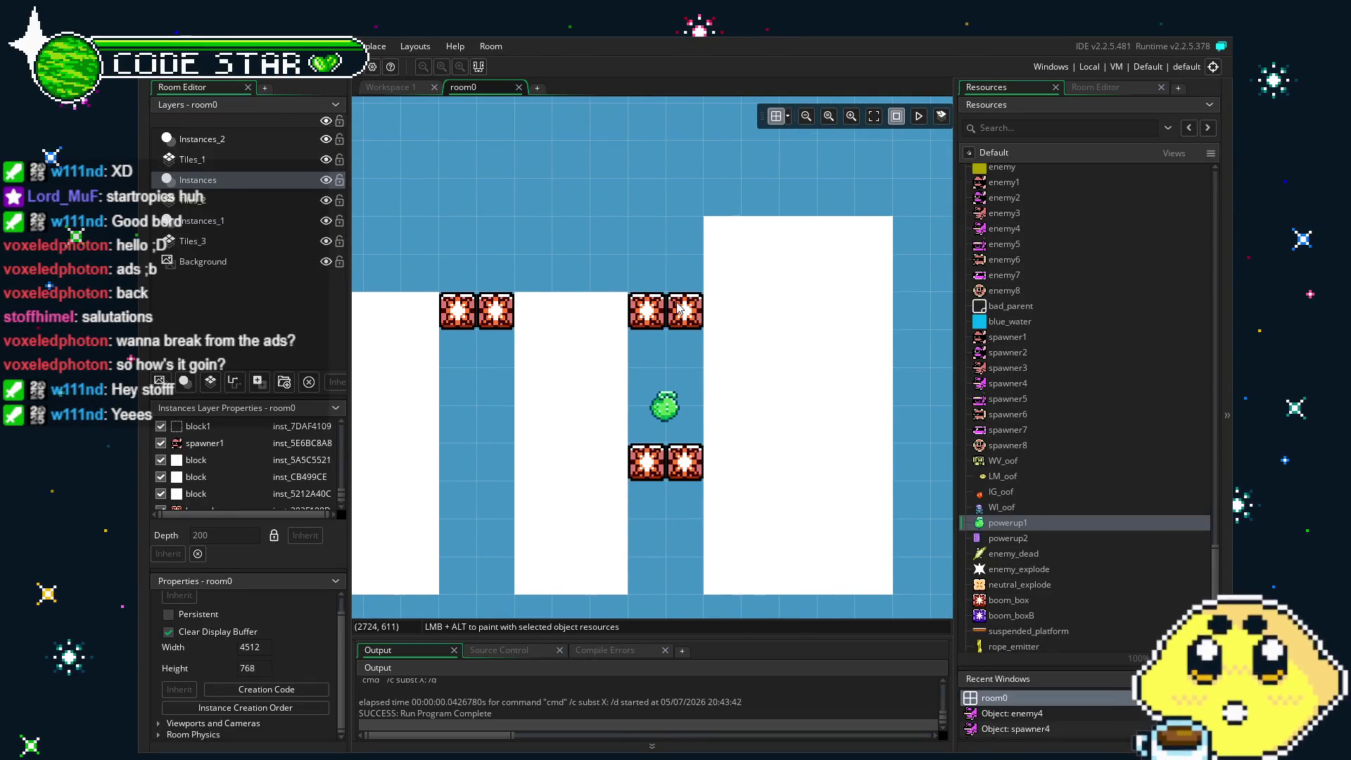
scroll(648, 462, down, 3)
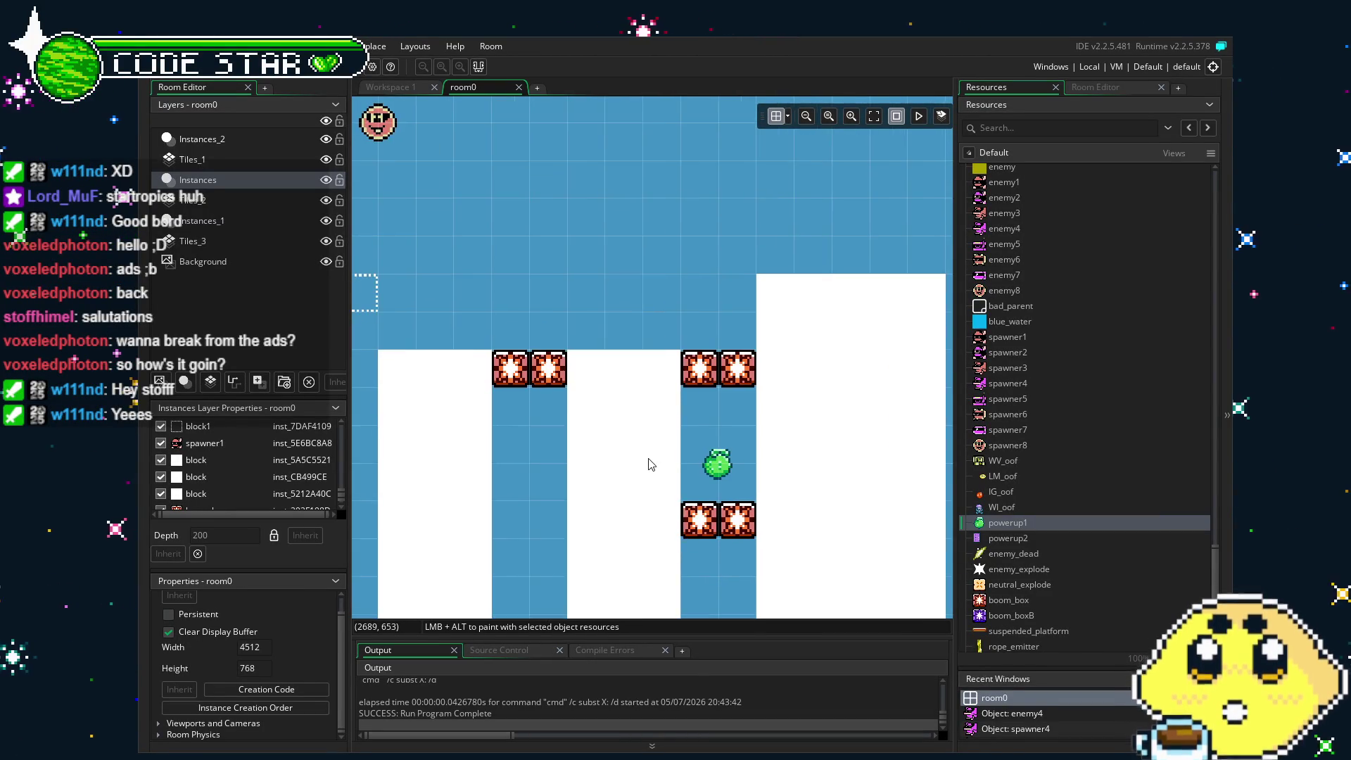
mouse_move(576, 487)
mouse_down()
mouse_move(552, 486)
mouse_move(582, 478)
mouse_up()
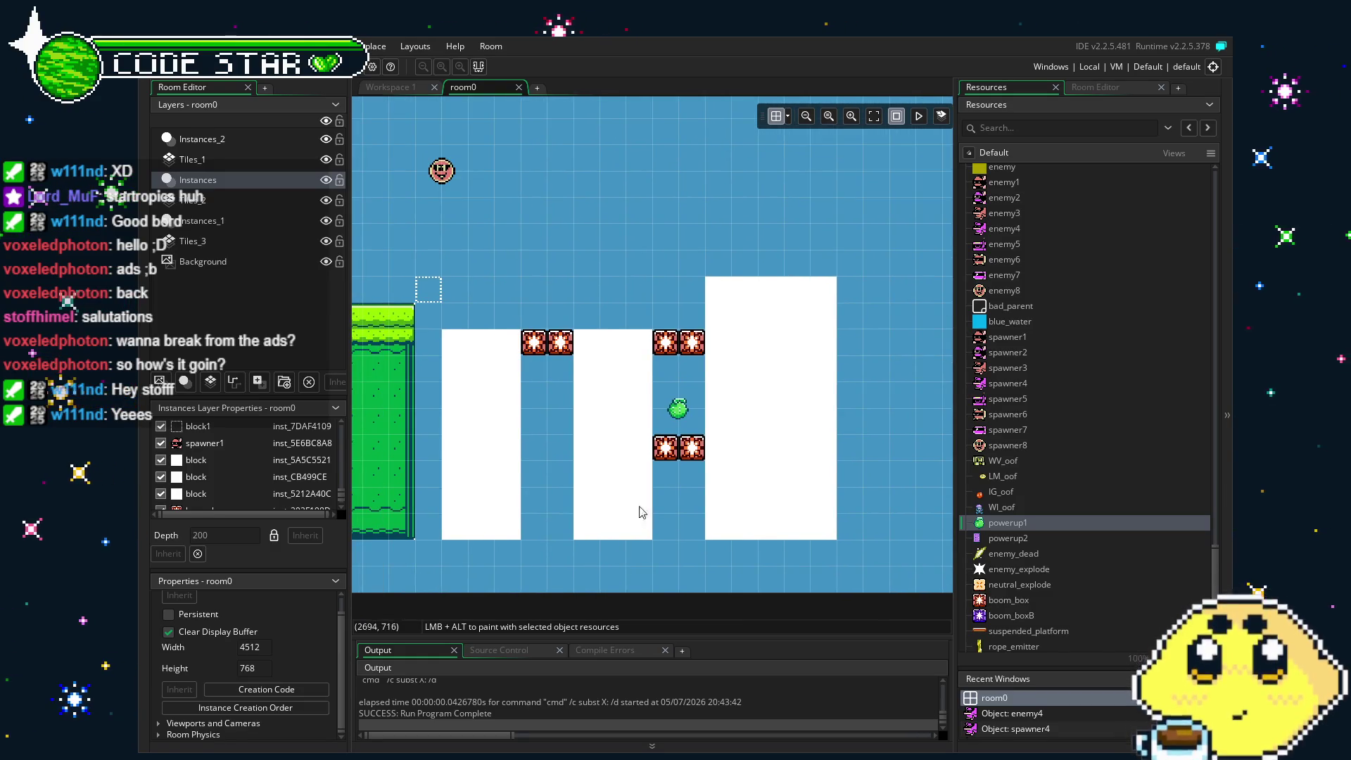
Position powerup1 between the upper and lower boom_box pairs, undoing an accidental boom box move.
drag(681, 408, 681, 398)
drag(679, 449, 679, 422)
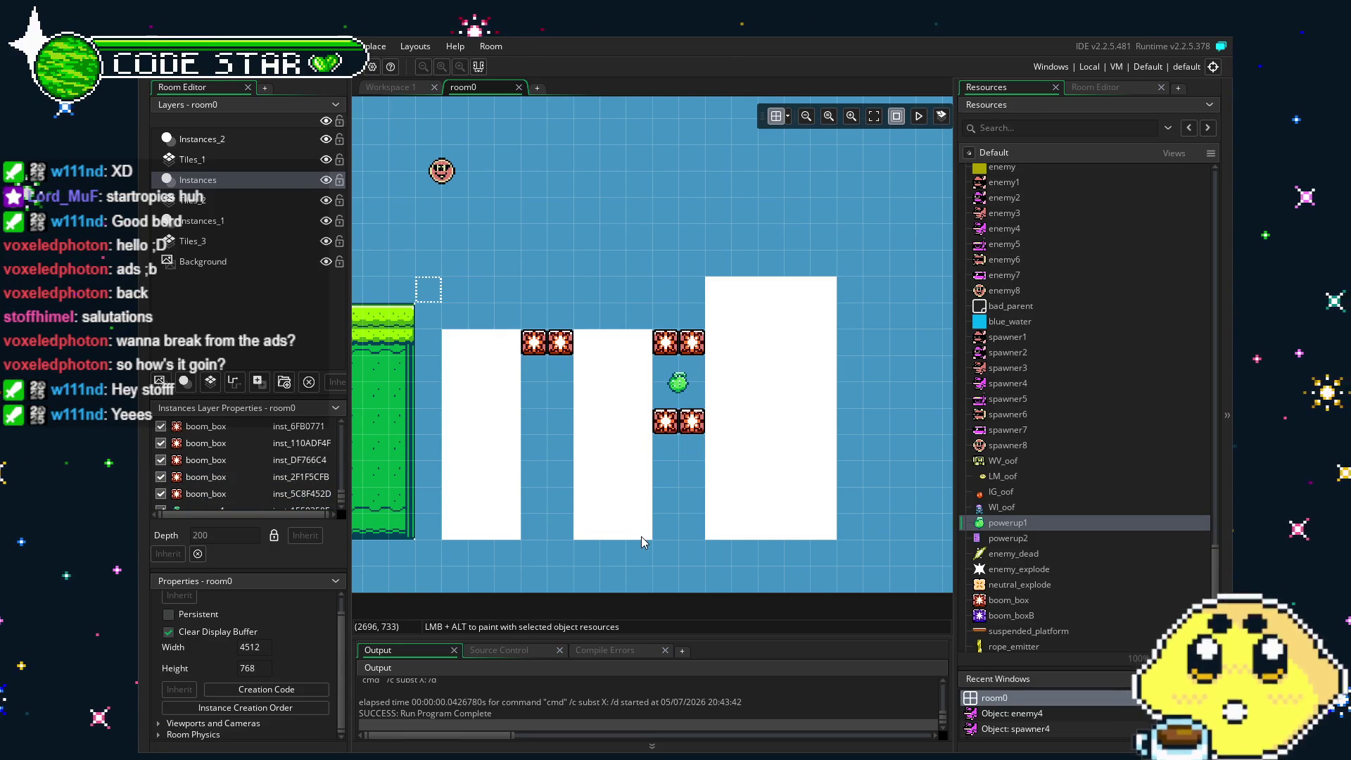
key(ctrl+z)
drag(640, 537, 683, 543)
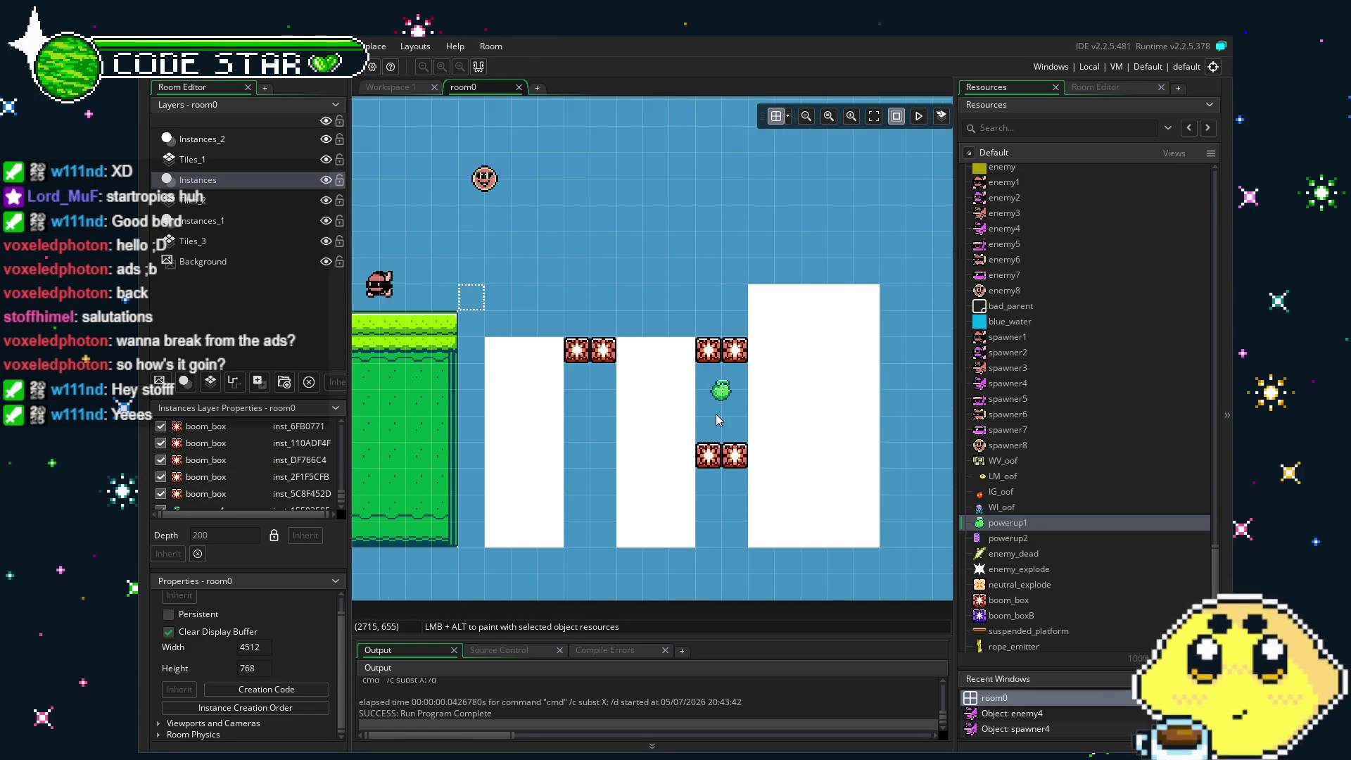
drag(721, 390, 721, 415)
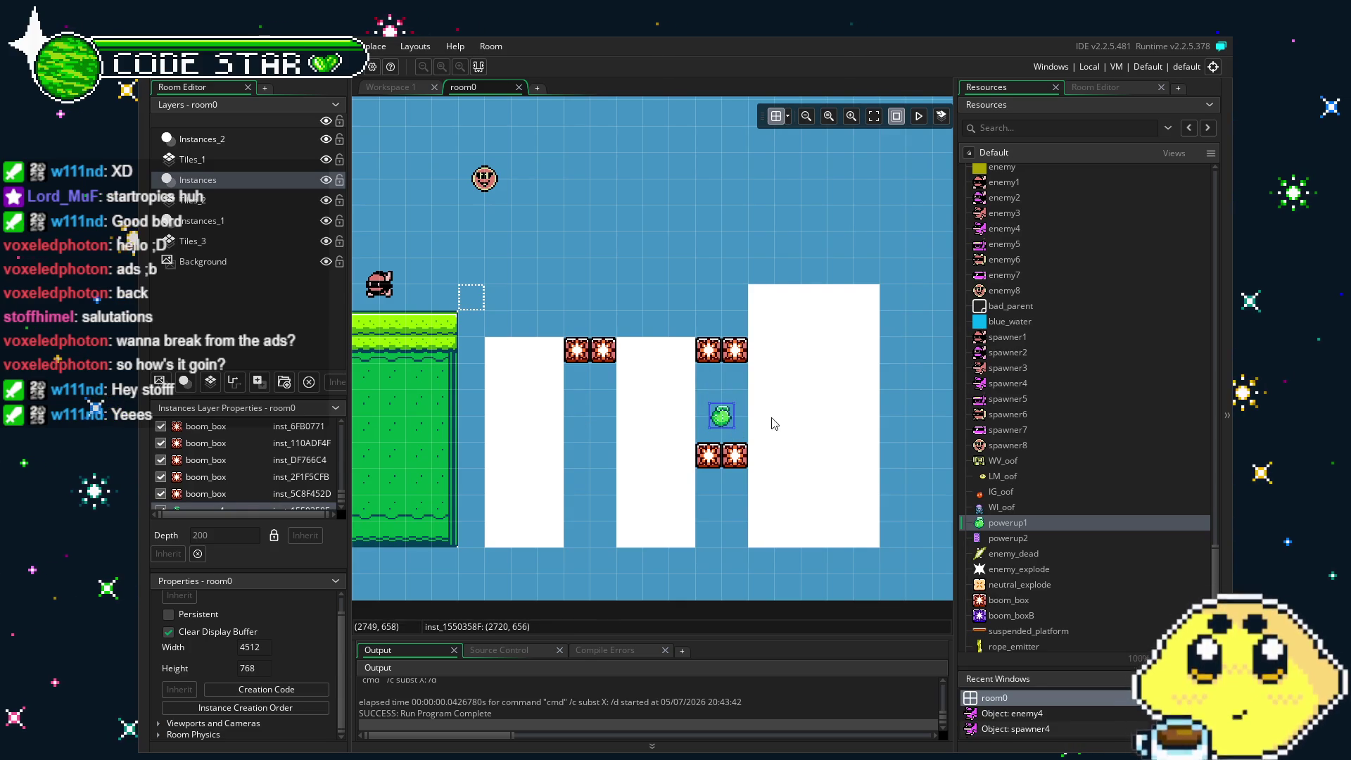
key(Left)
key(Right)
drag(739, 414, 801, 416)
click(662, 470)
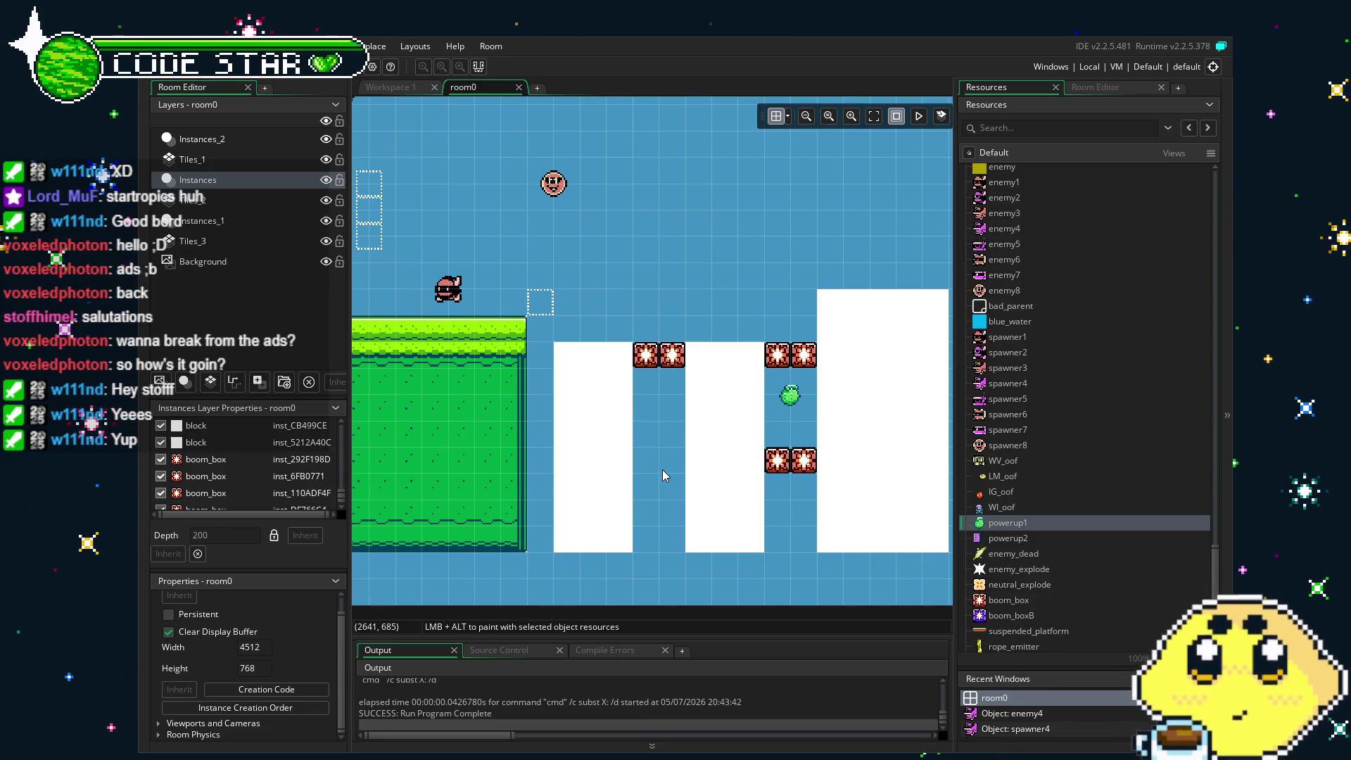
Move the pink enemy up-right, shift the invisible block to the grass edge, and duplicate it below.
mouse_move(661, 470)
mouse_down()
mouse_move(517, 495)
mouse_move(706, 577)
mouse_up()
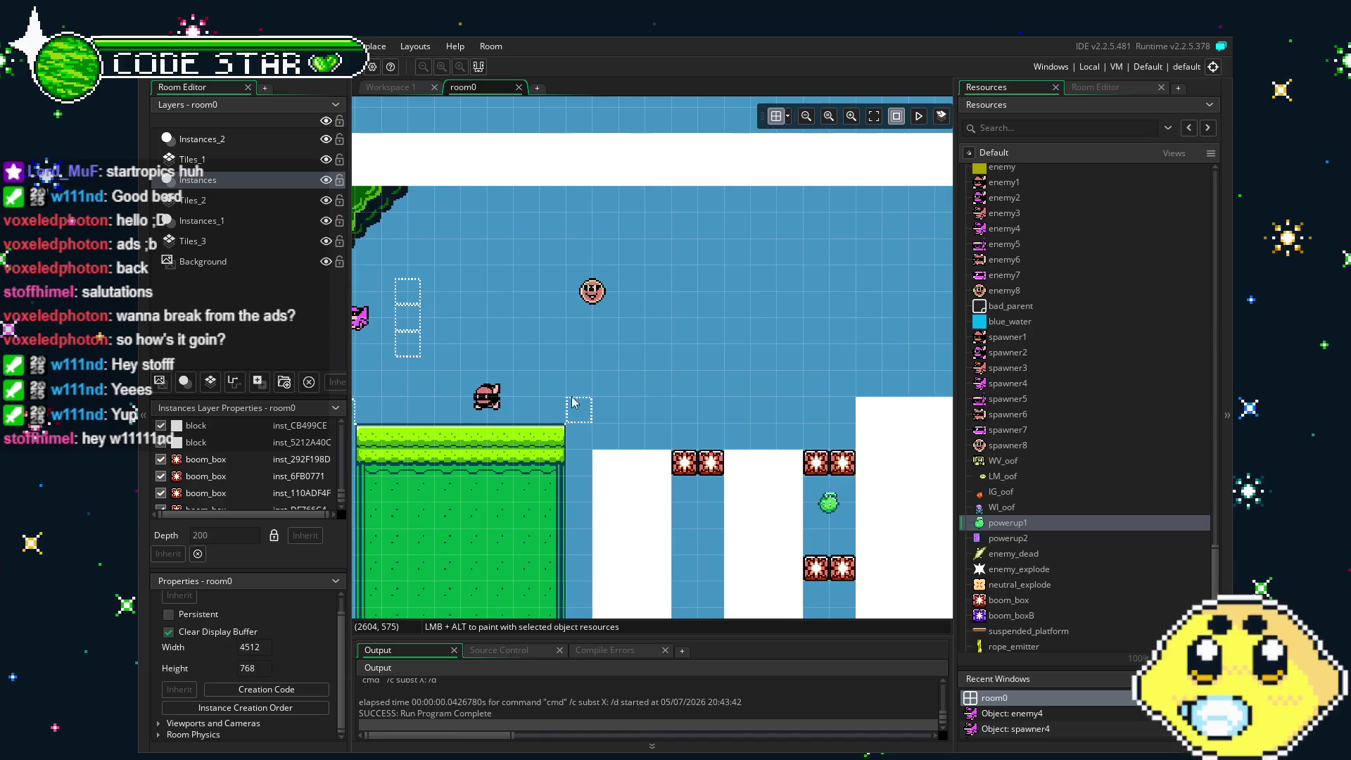
mouse_move(512, 425)
mouse_down()
mouse_move(778, 368)
mouse_move(570, 359)
mouse_up()
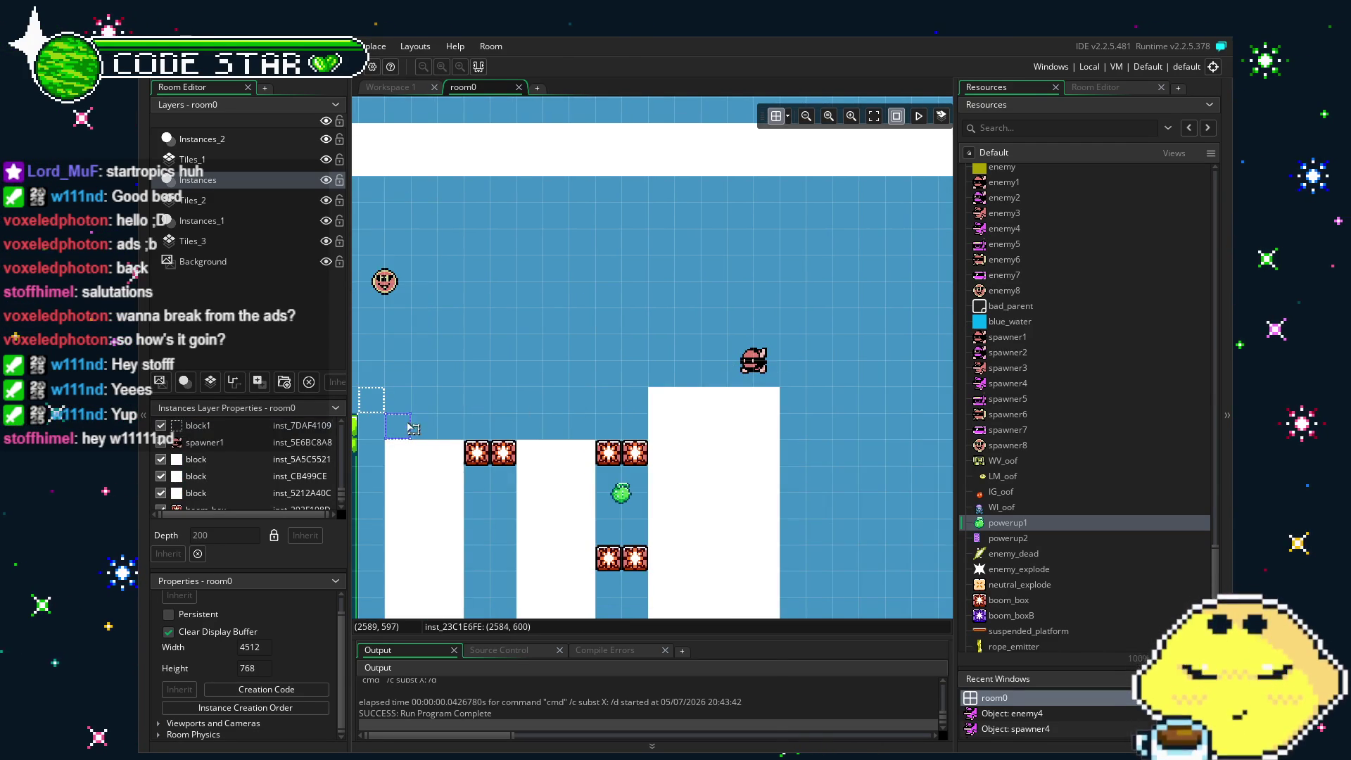
drag(813, 386, 523, 403)
key(ctrl+v)
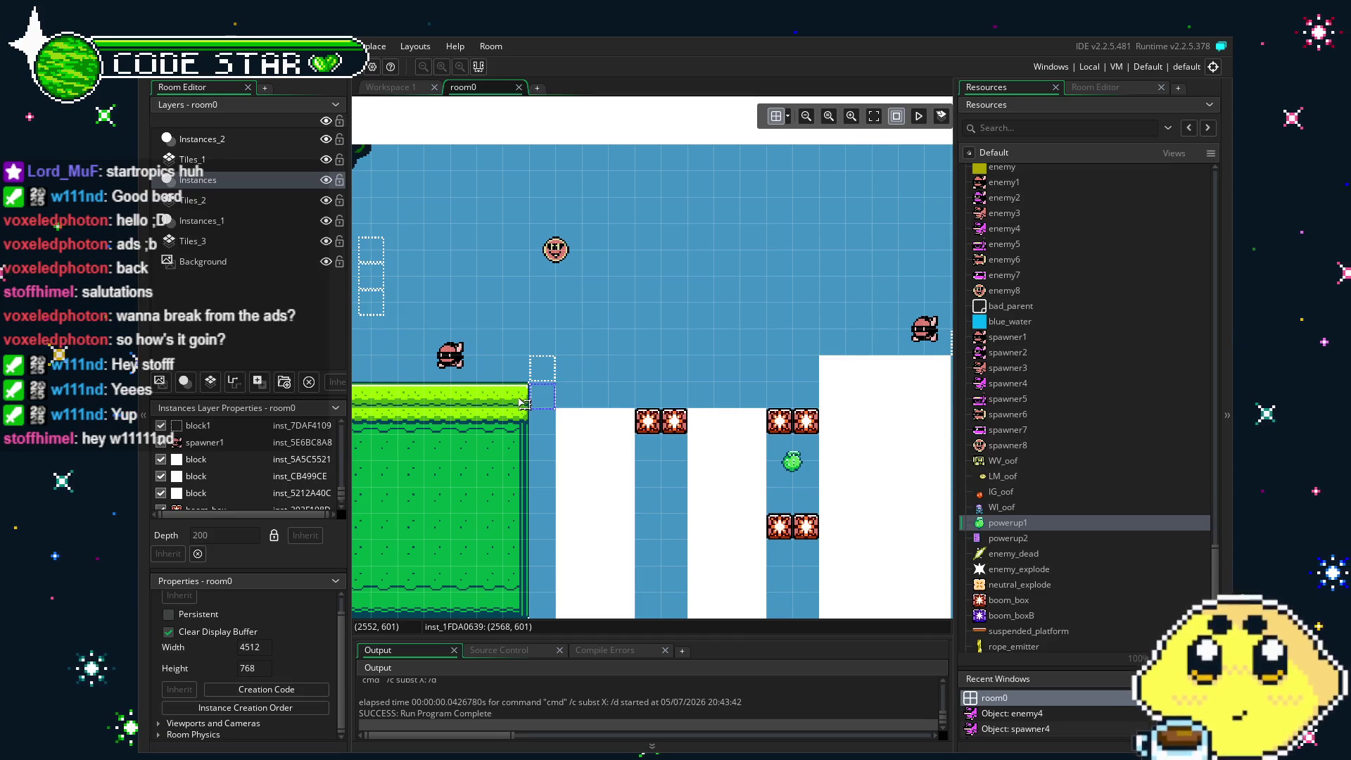
scroll(598, 409, up, 1)
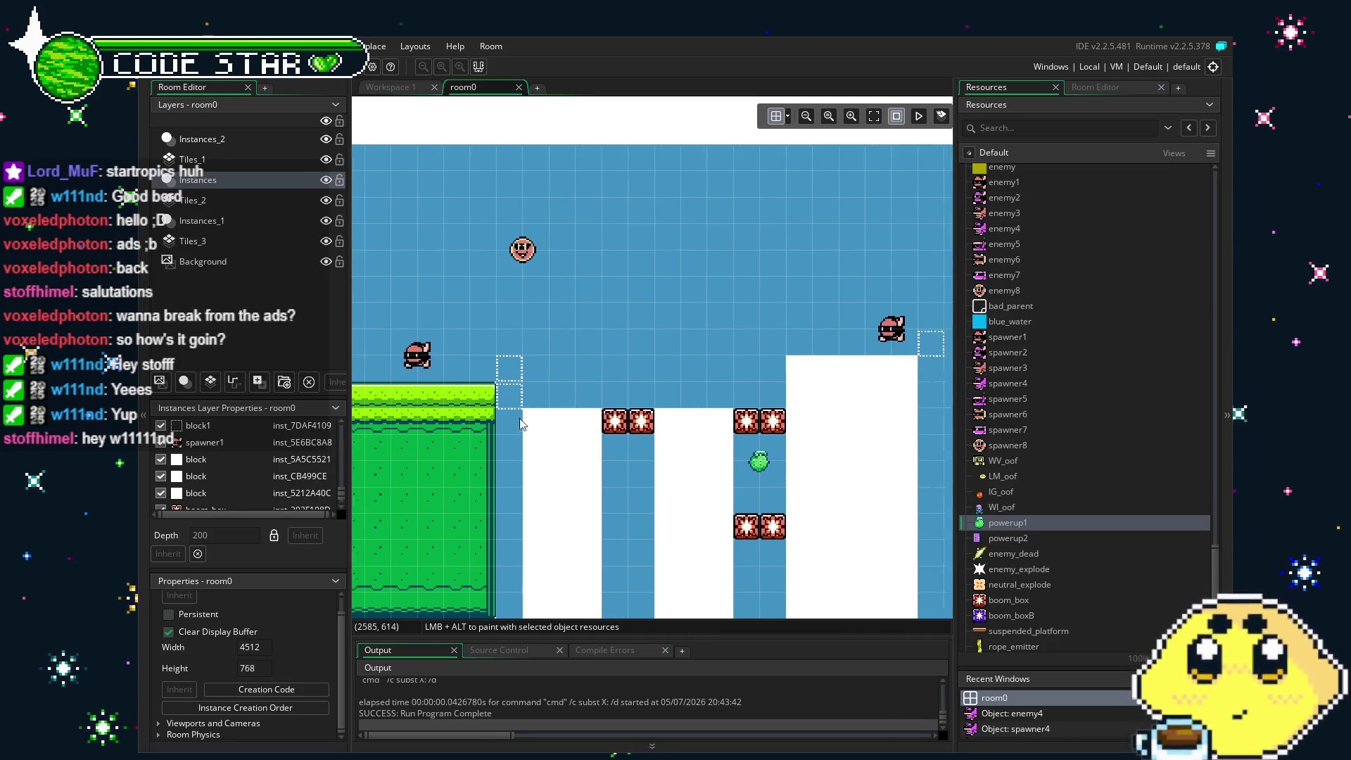
scroll(556, 439, down, 2)
scroll(657, 452, up, 2)
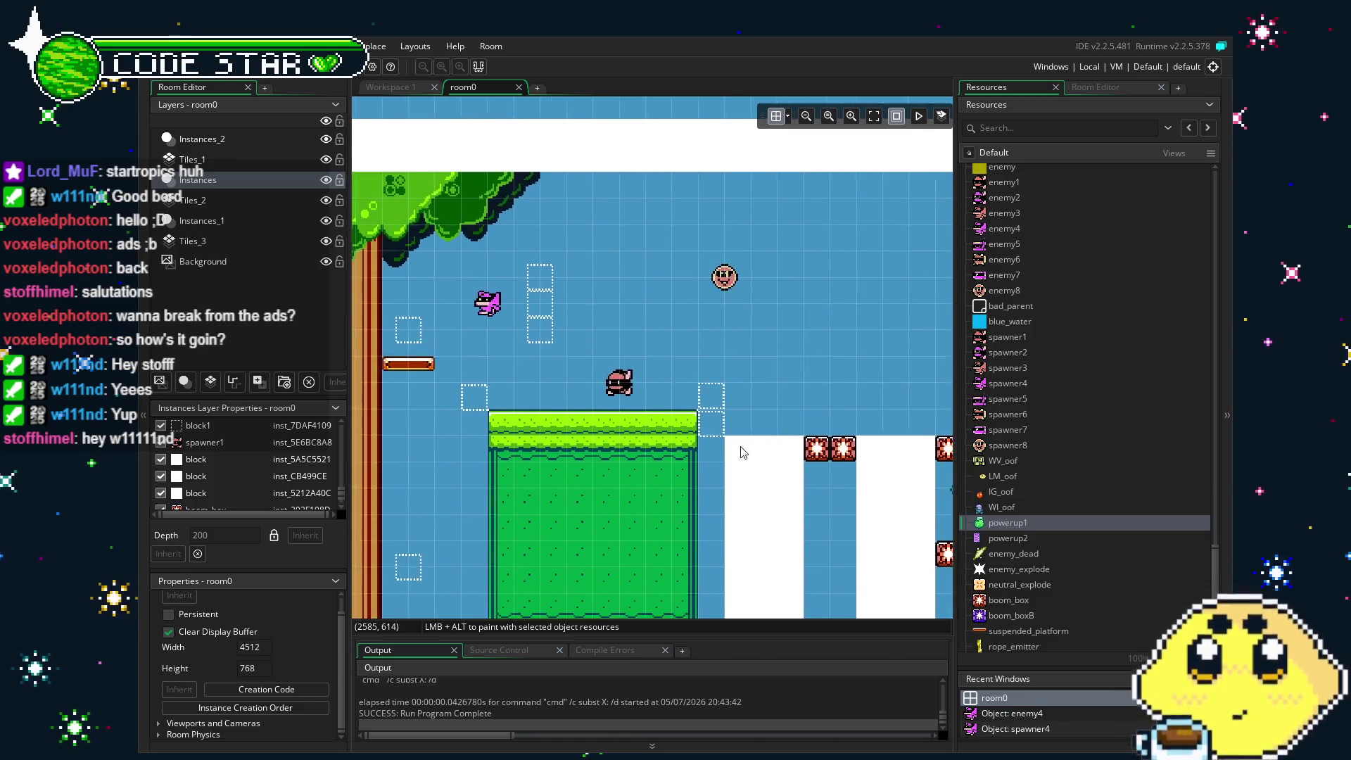
scroll(695, 471, down, 3)
scroll(715, 469, up, 1)
scroll(651, 461, left, 5)
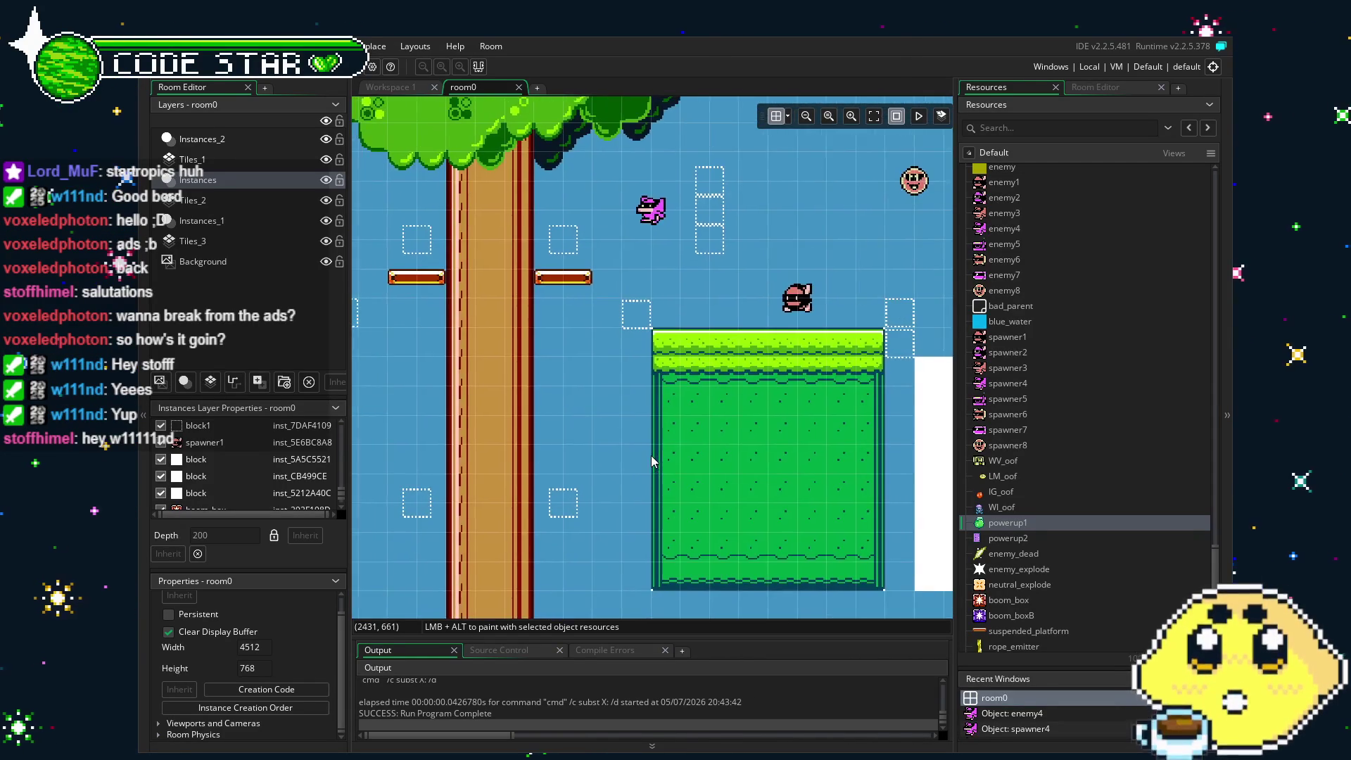
scroll(561, 443, left, 2)
scroll(565, 454, left, 10)
scroll(737, 459, right, 20)
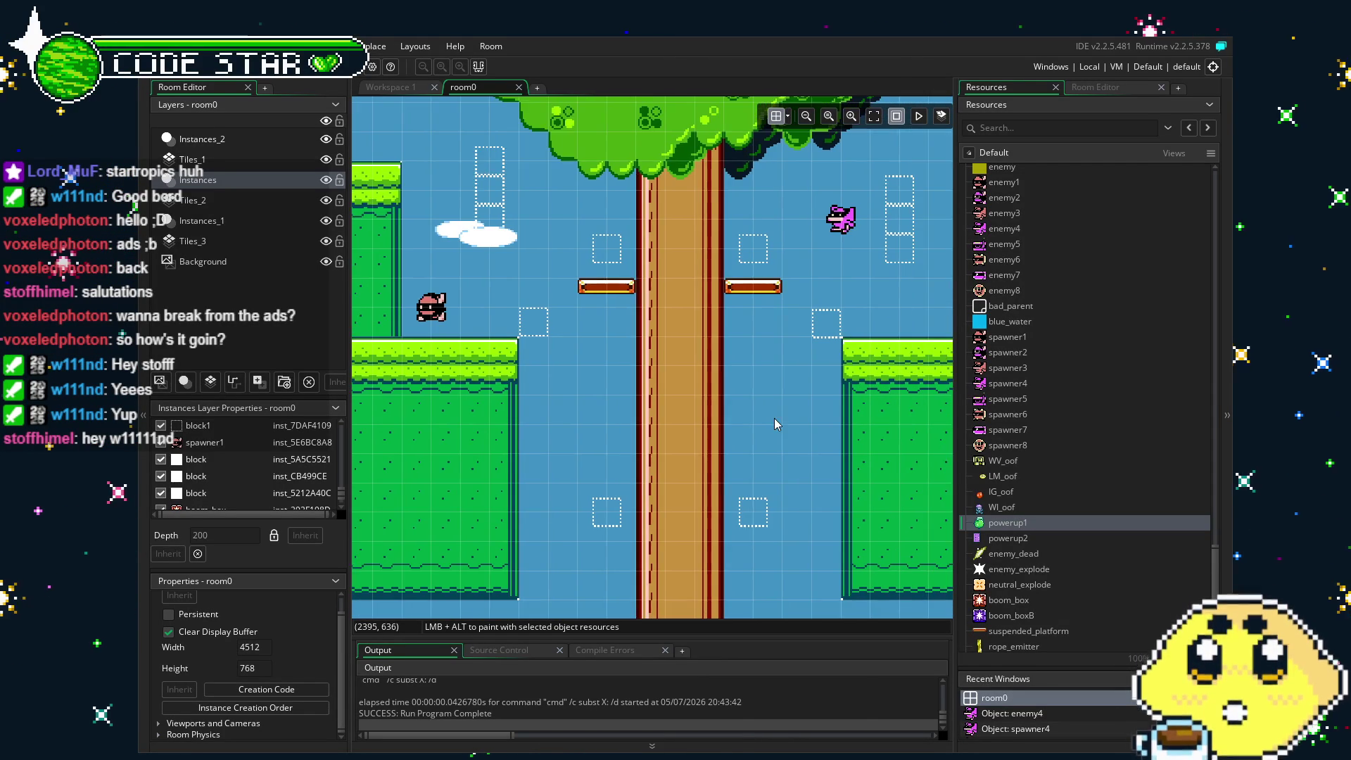
scroll(730, 466, left, 4)
scroll(730, 467, right, 14)
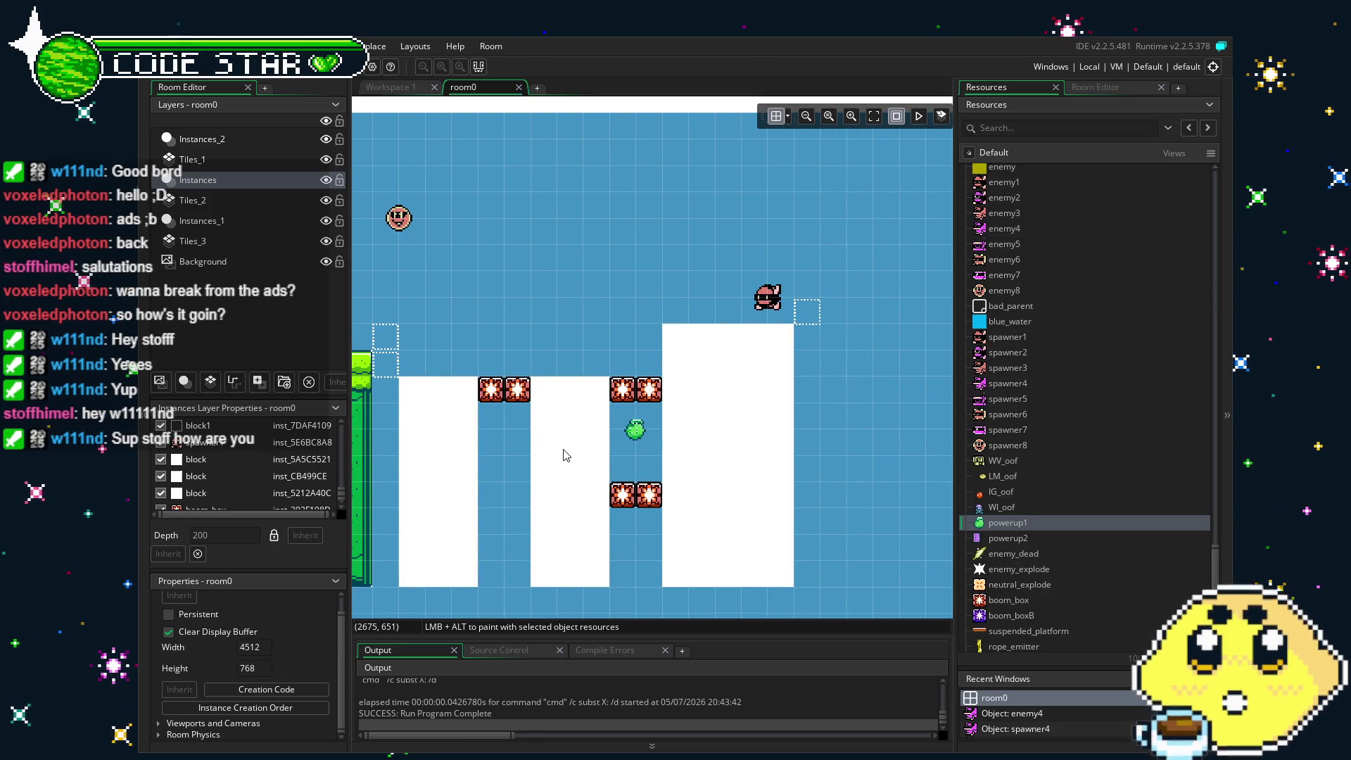
Place a spawner2 enemy above the middle white column between the boom box pairs.
mouse_move(561, 452)
mouse_down()
mouse_move(699, 441)
mouse_move(385, 440)
mouse_move(609, 451)
mouse_move(667, 467)
mouse_up()
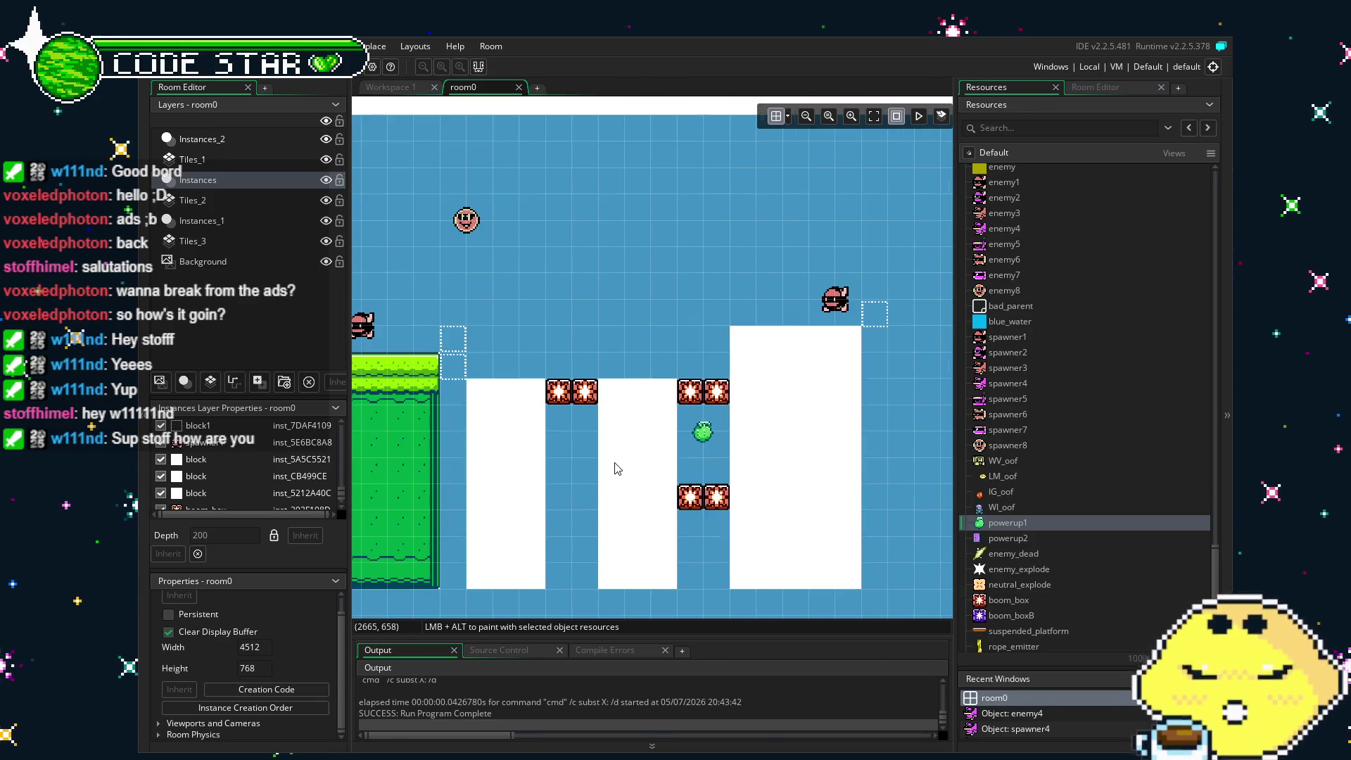
drag(988, 342, 519, 352)
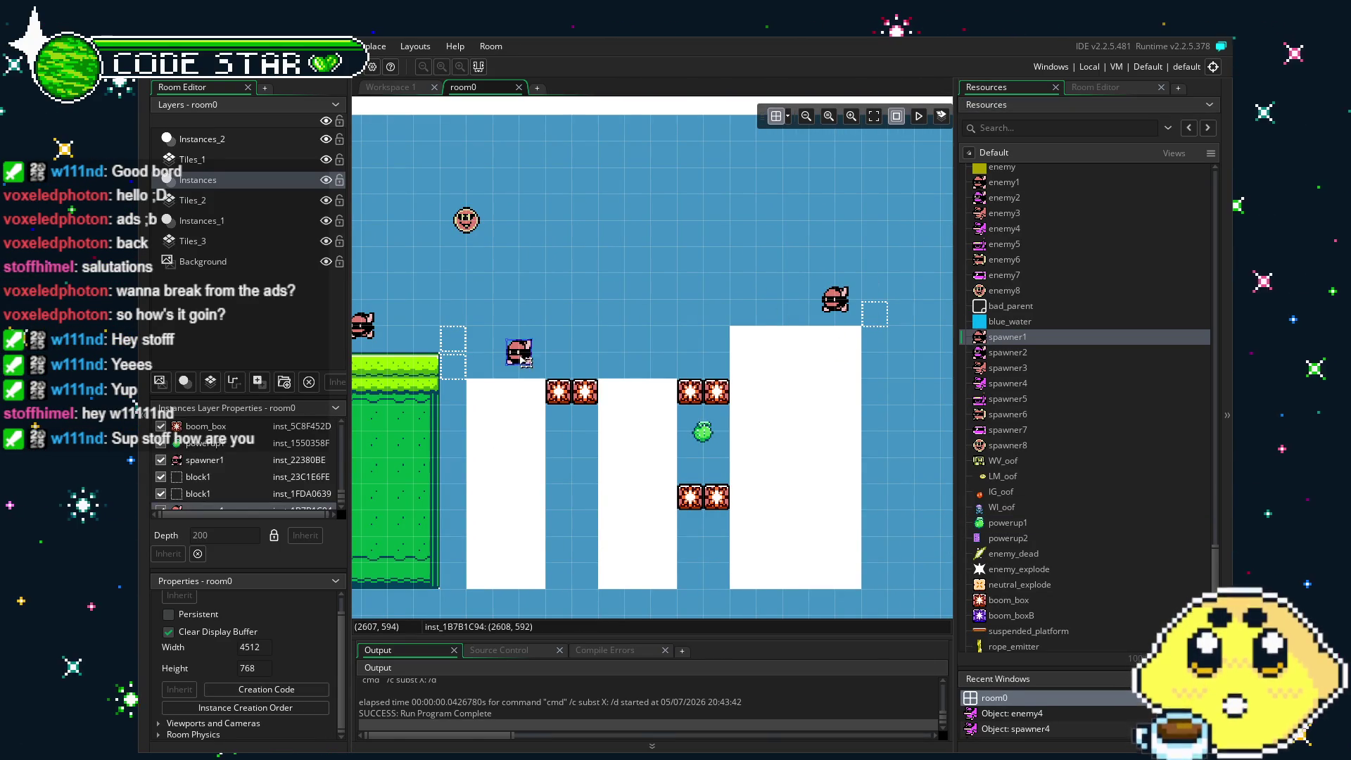
drag(1008, 352, 619, 350)
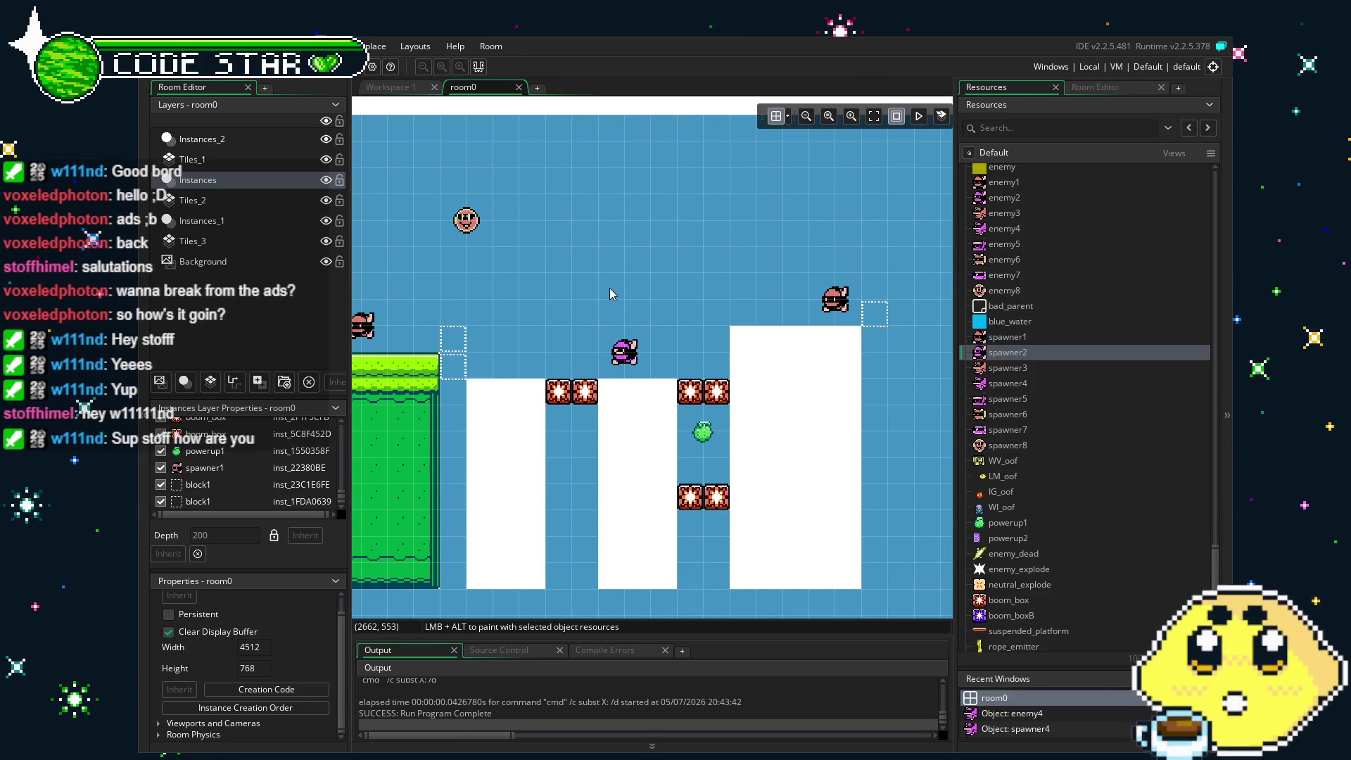
mouse_move(610, 288)
mouse_down()
mouse_move(730, 301)
mouse_move(570, 326)
mouse_up()
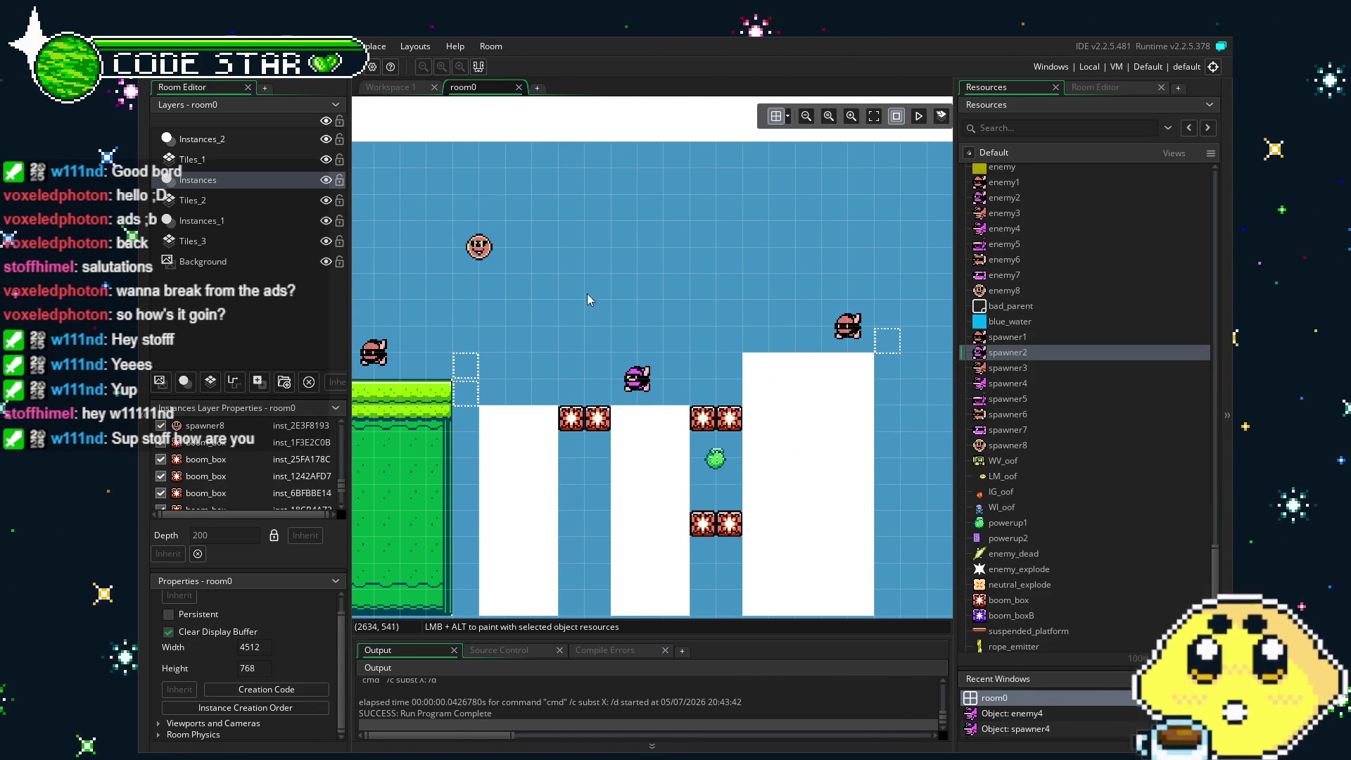
Pan around the room to check the new enemy's placement, ending back at the columns.
drag(654, 474, 585, 479)
scroll(584, 478, down, 2)
mouse_move(681, 492)
mouse_down()
mouse_move(569, 497)
mouse_move(458, 528)
mouse_move(669, 492)
mouse_move(681, 454)
mouse_up()
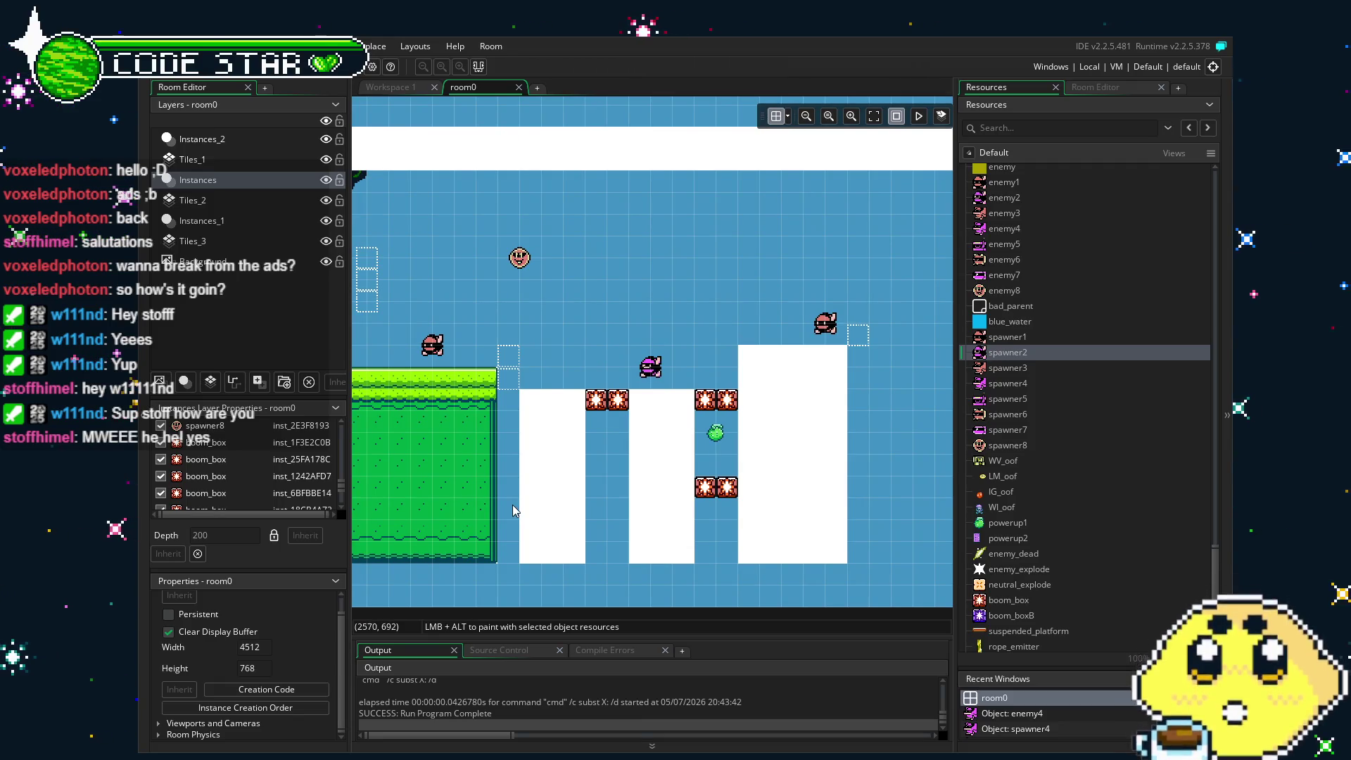
drag(512, 505, 619, 507)
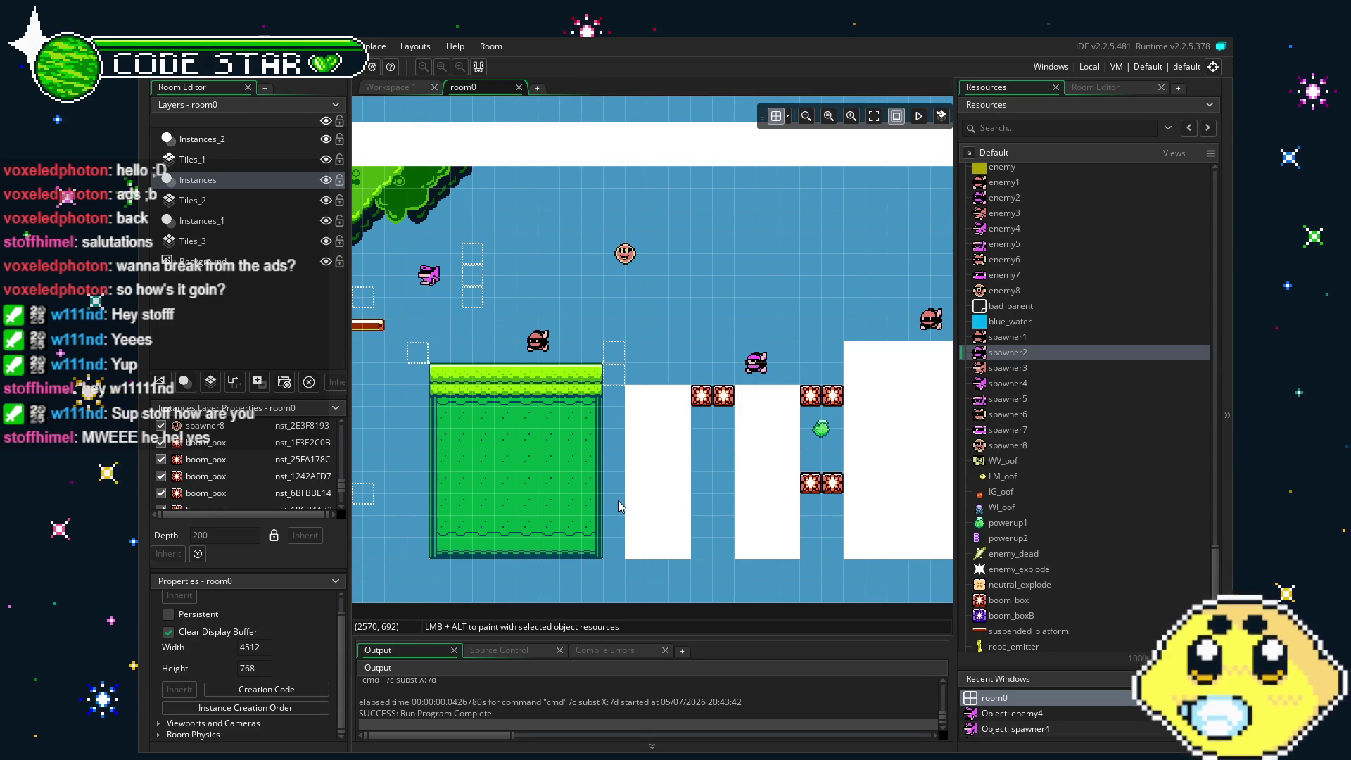
scroll(619, 507, up, 2)
scroll(619, 506, left, 5)
scroll(690, 506, left, 1)
scroll(693, 506, right, 4)
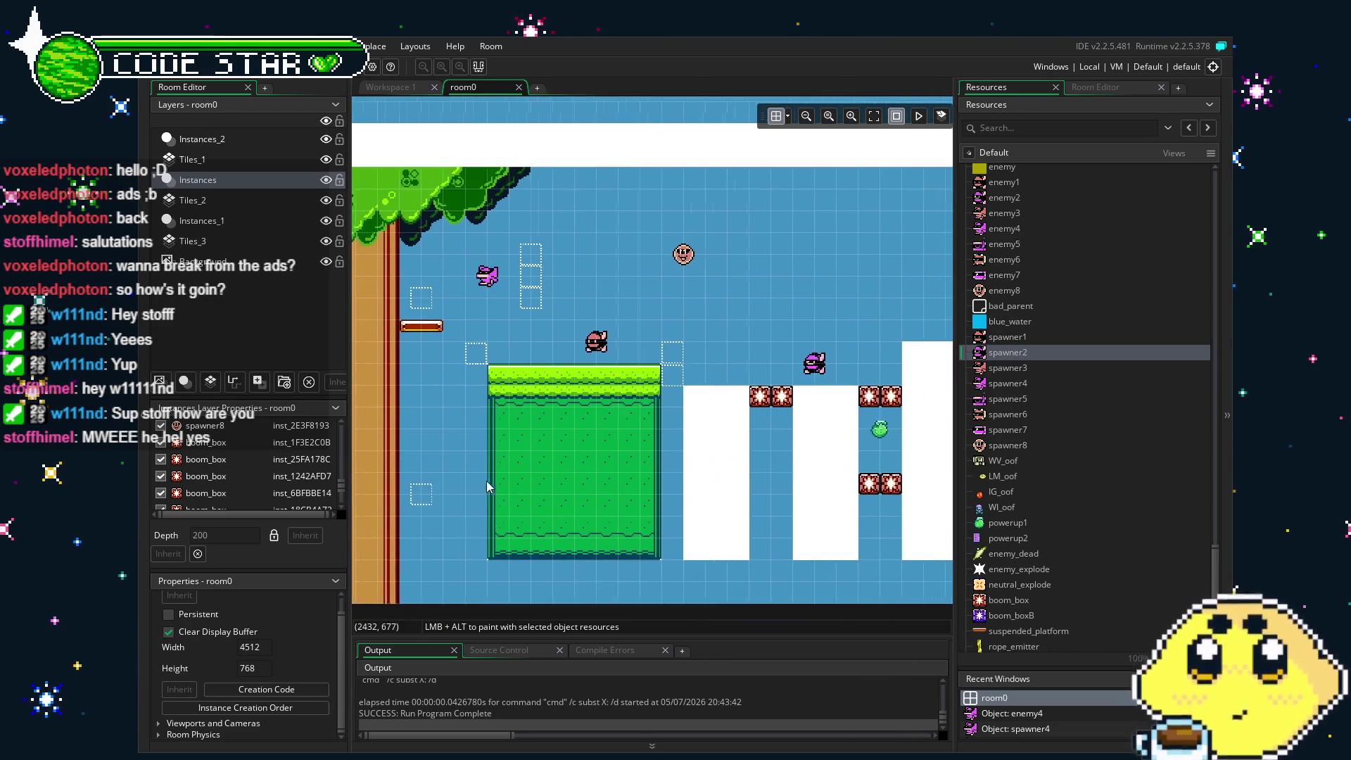
scroll(760, 468, right, 4)
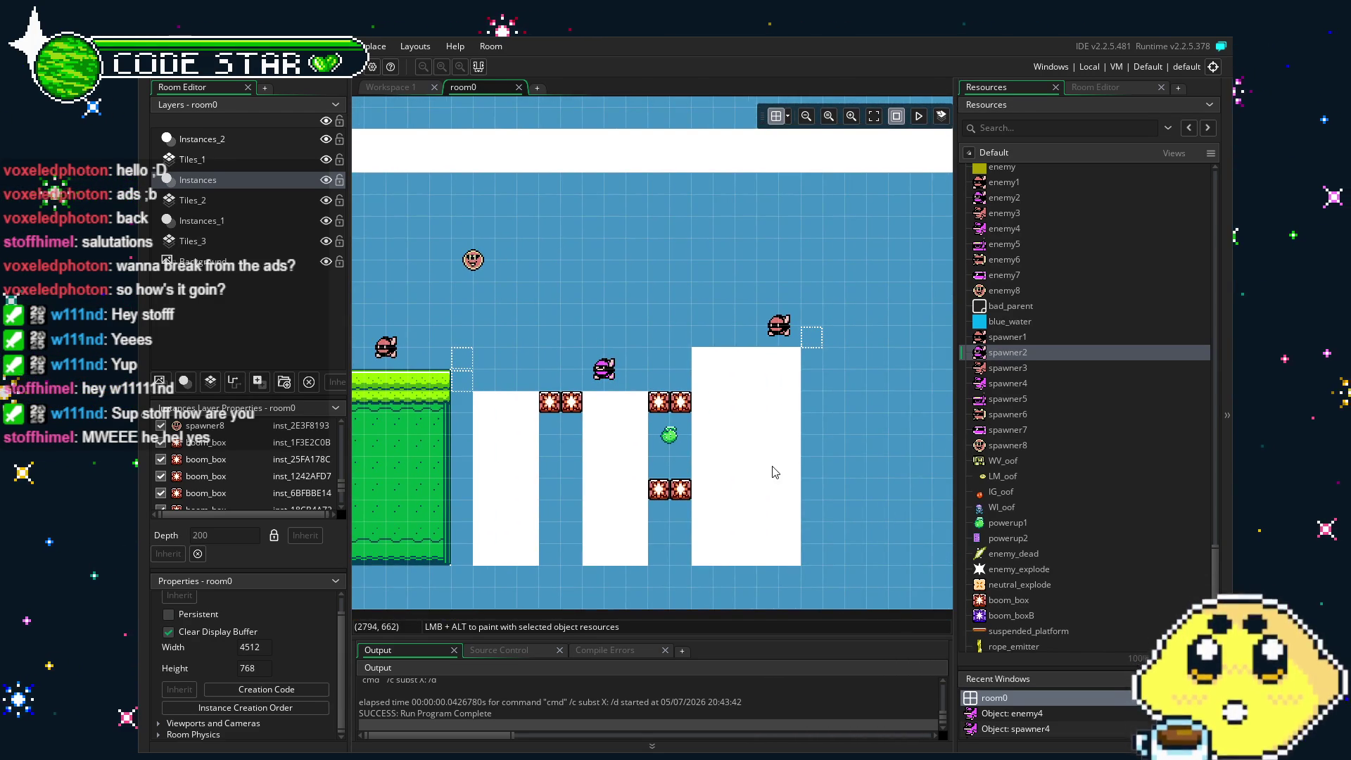
mouse_move(568, 508)
mouse_down()
mouse_move(464, 504)
mouse_move(542, 517)
mouse_up()
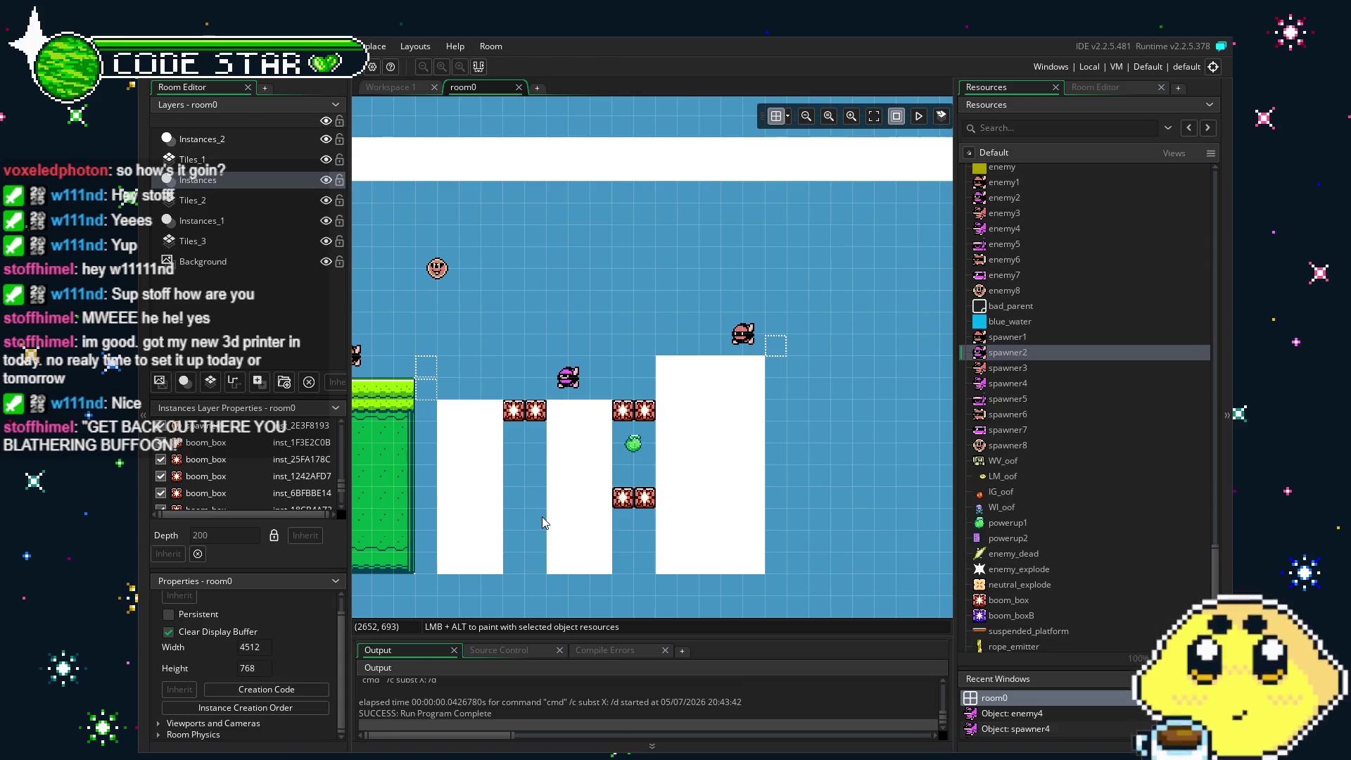
Pan and scroll the room view back to the tree and grass platforms.
scroll(490, 465, left, 1)
drag(491, 465, 553, 450)
scroll(553, 450, right, 5)
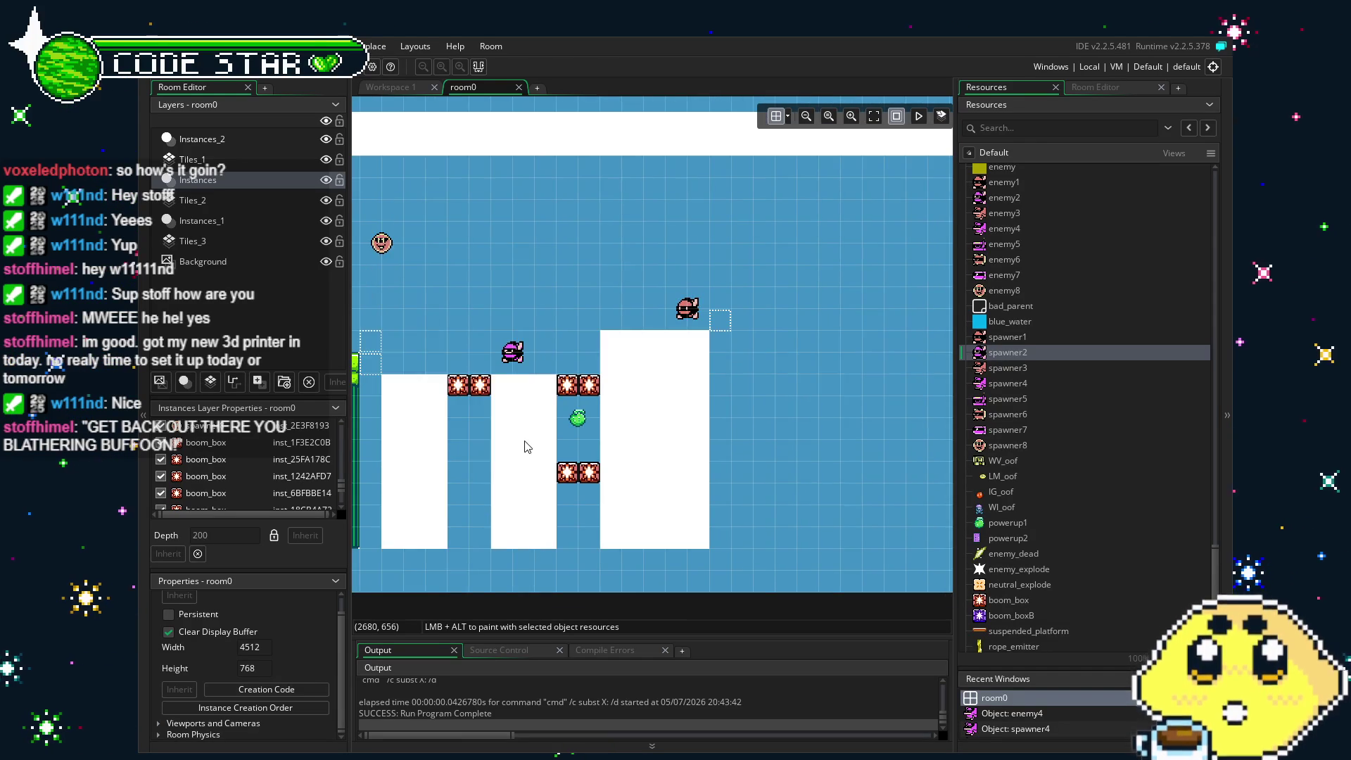
scroll(457, 487, left, 15)
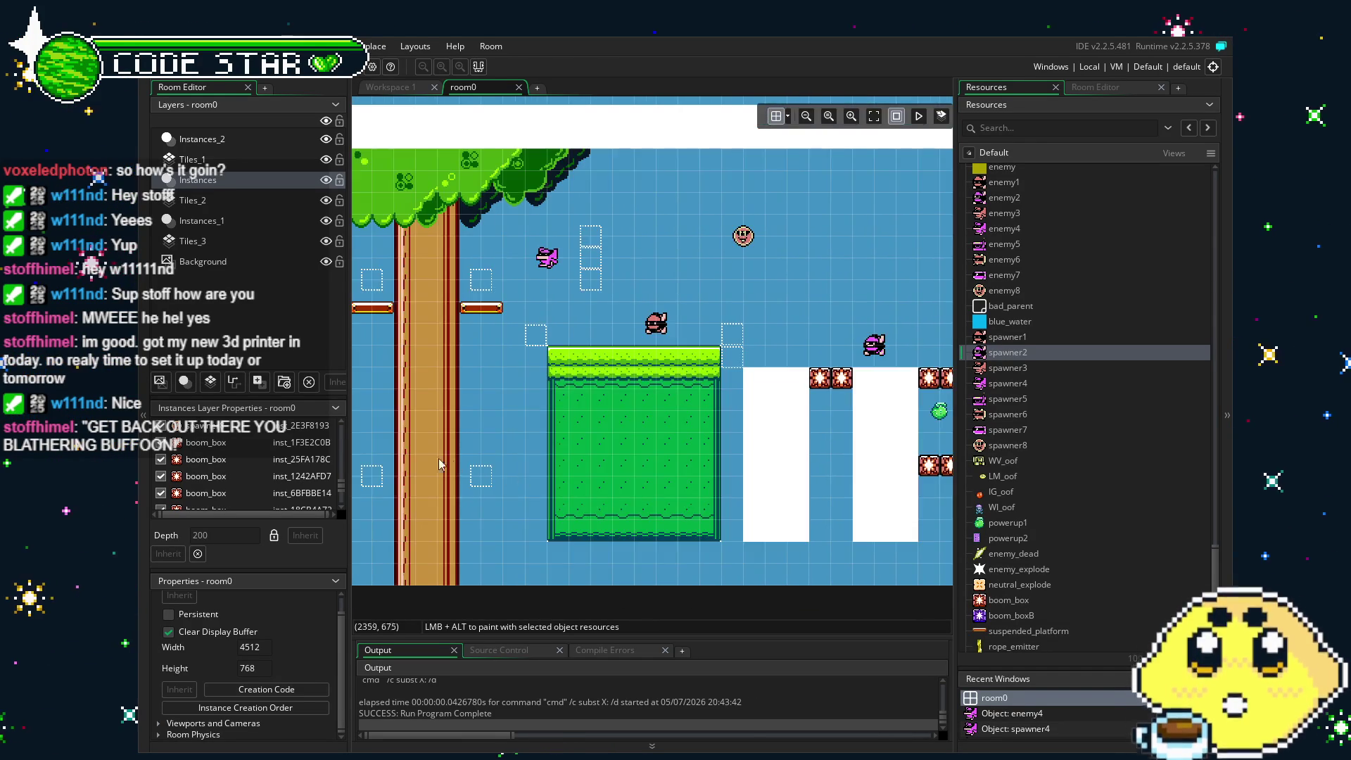
drag(574, 452, 538, 462)
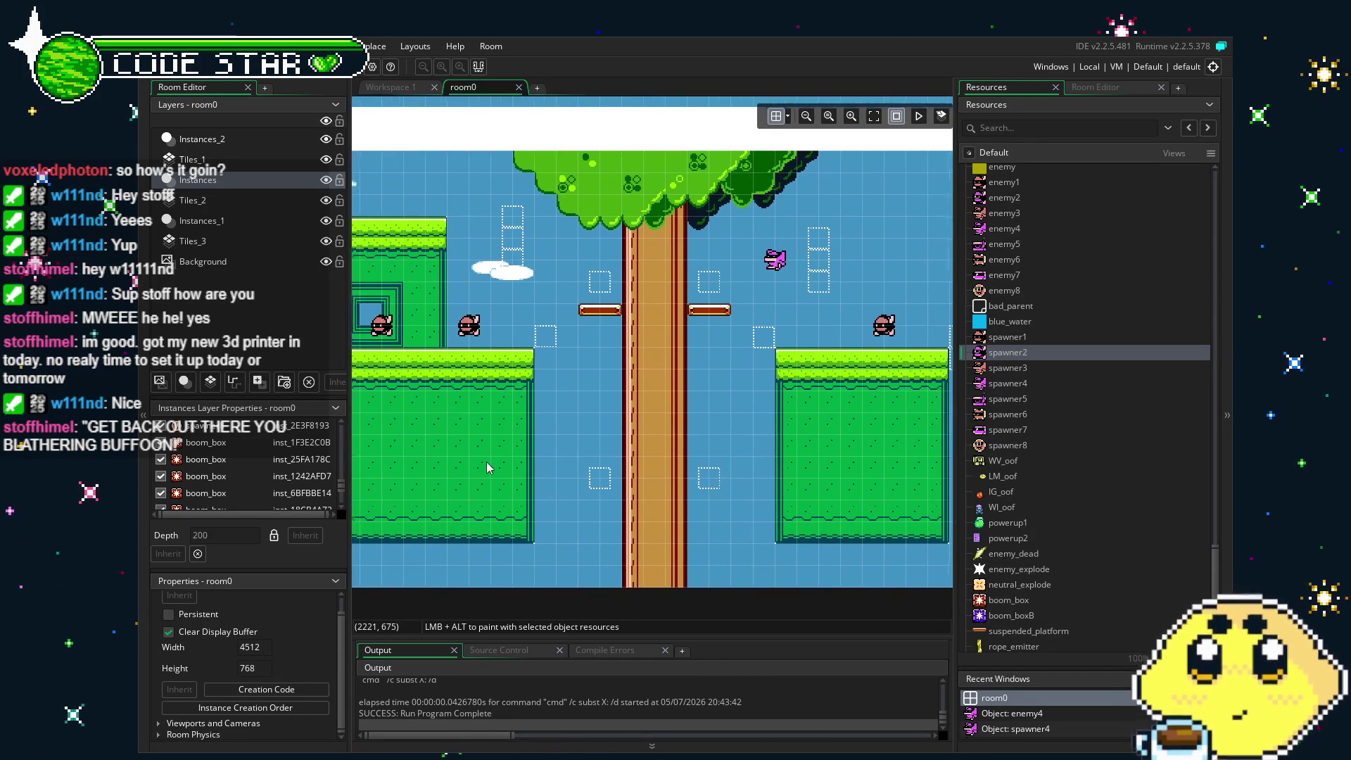
scroll(577, 439, right, 4)
scroll(577, 439, right, 10)
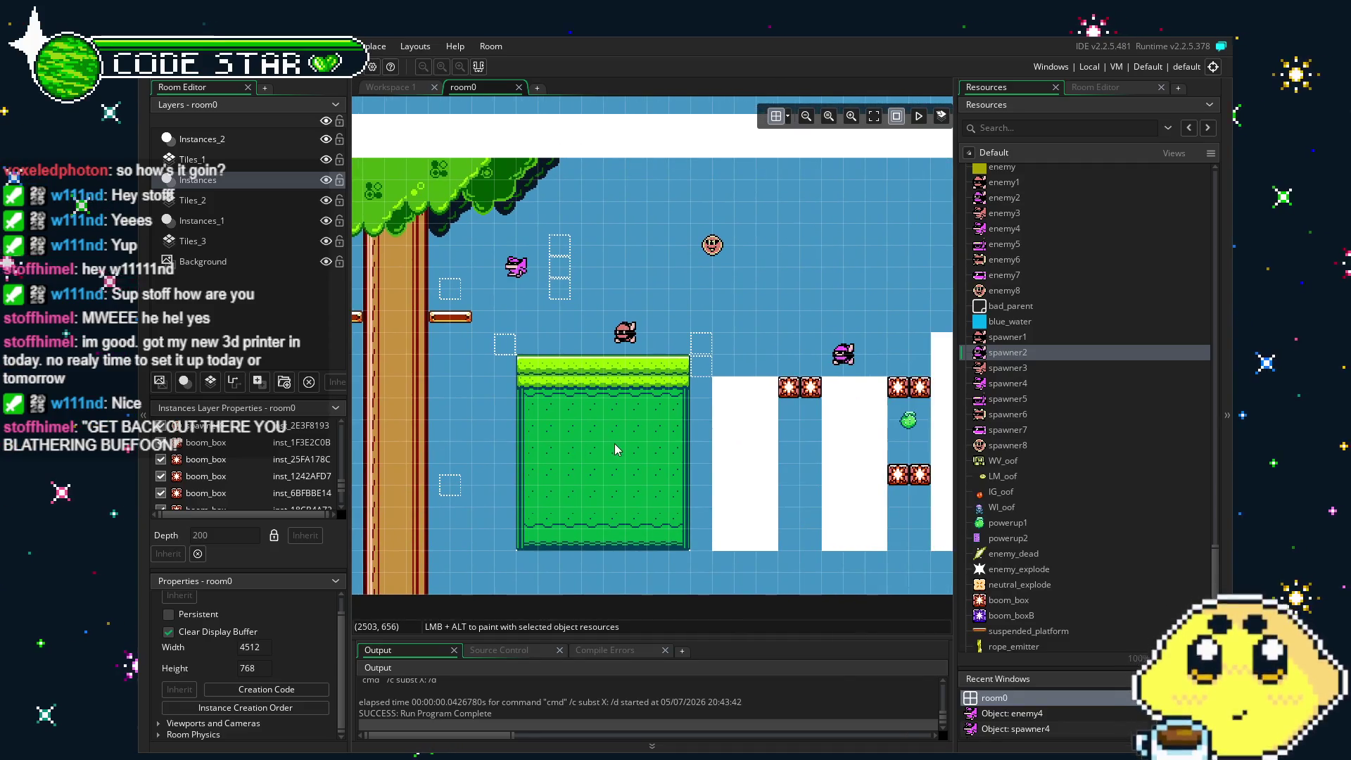
mouse_move(562, 469)
mouse_down()
mouse_move(540, 470)
mouse_move(749, 470)
mouse_up()
scroll(601, 483, left, 10)
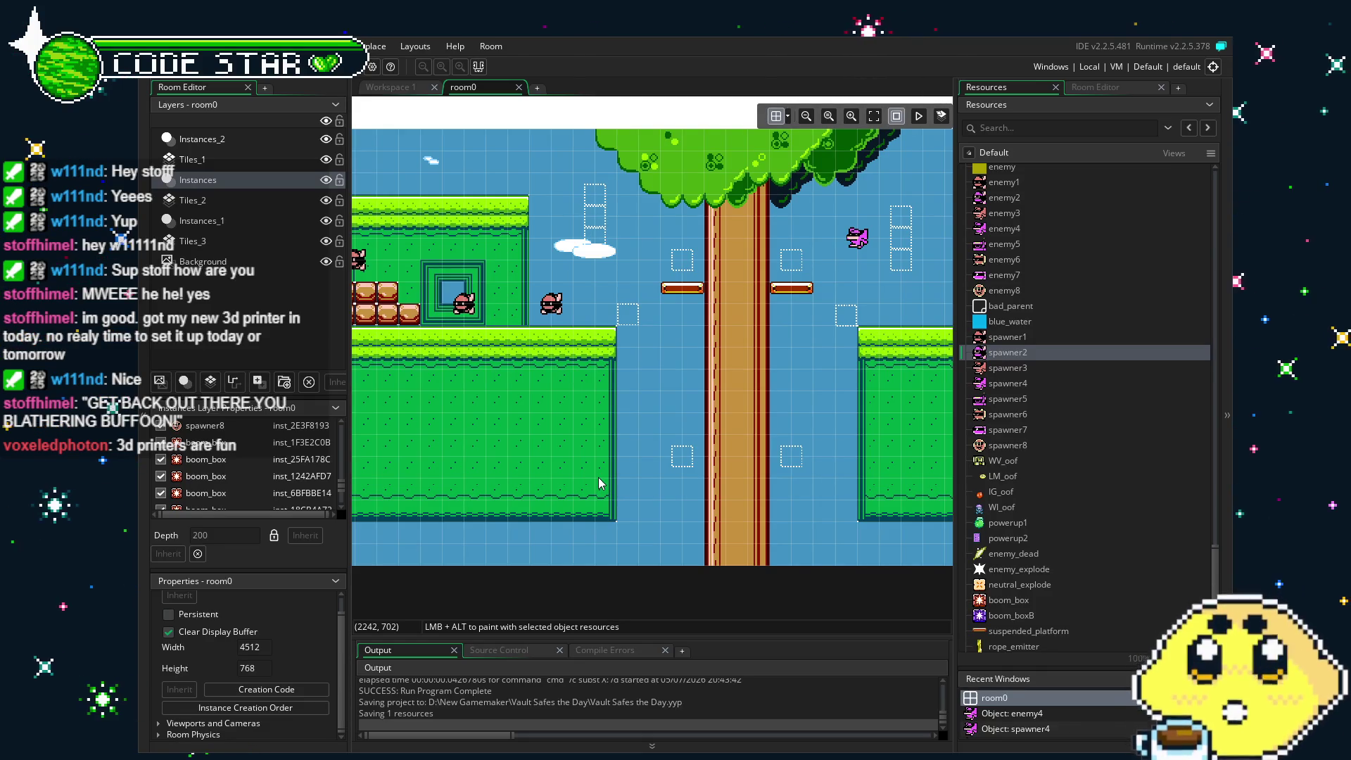
scroll(599, 483, right, 6)
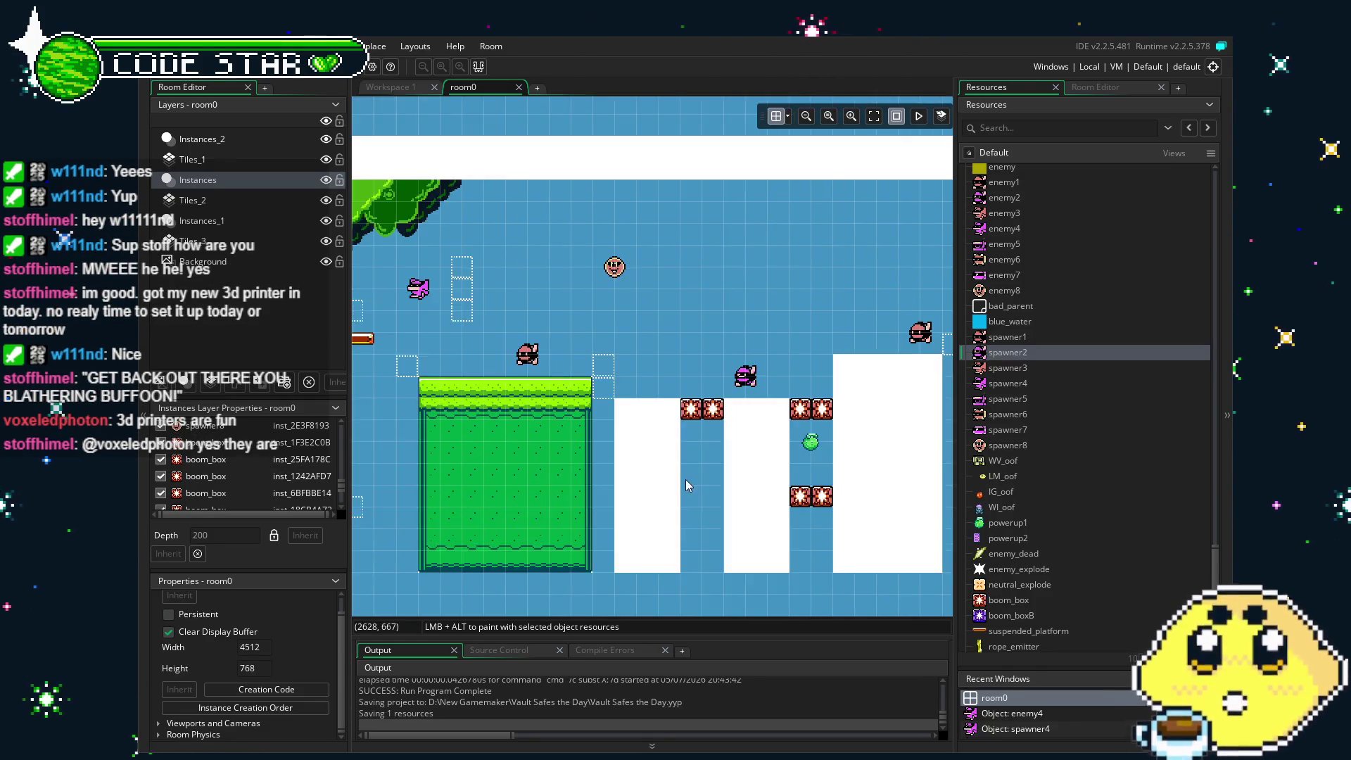
scroll(687, 479, right, 2)
drag(447, 519, 622, 525)
scroll(1001, 475, up, 10)
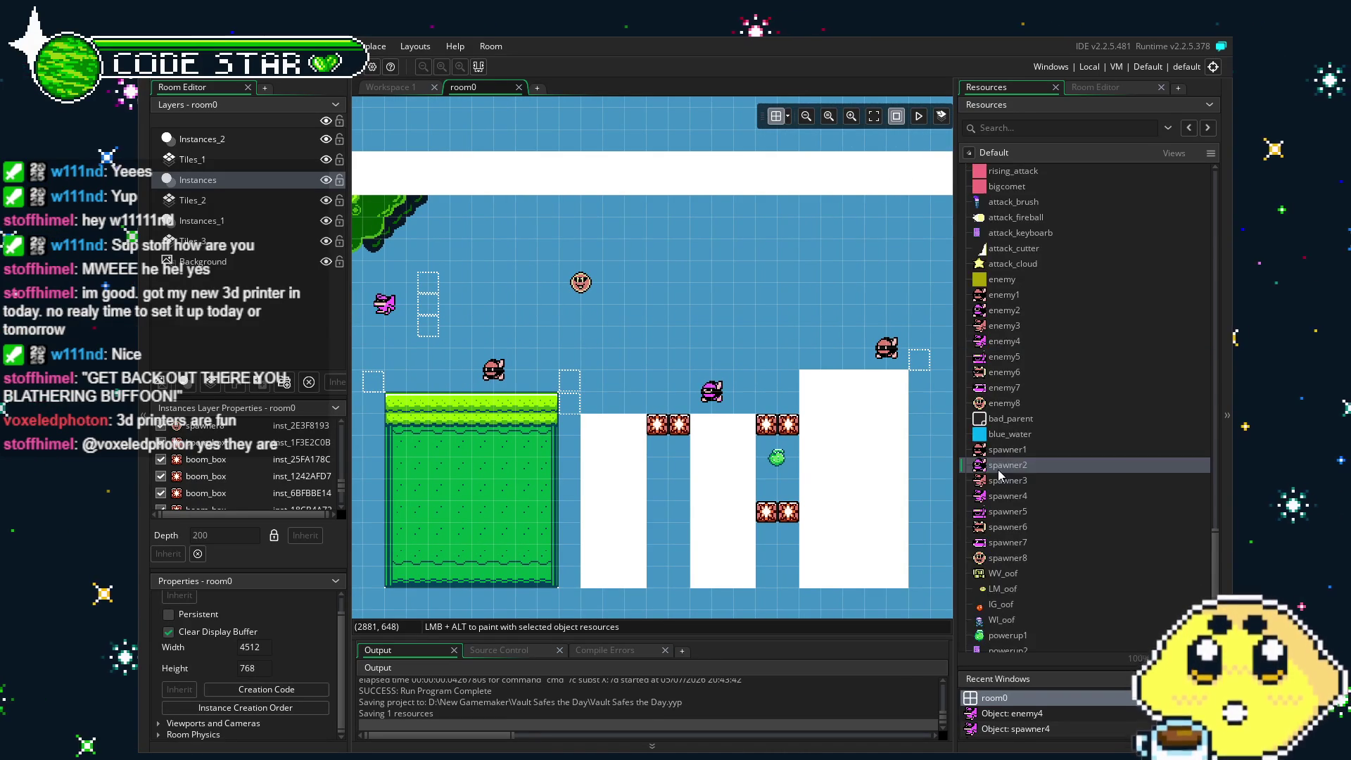
scroll(1001, 475, down, 4)
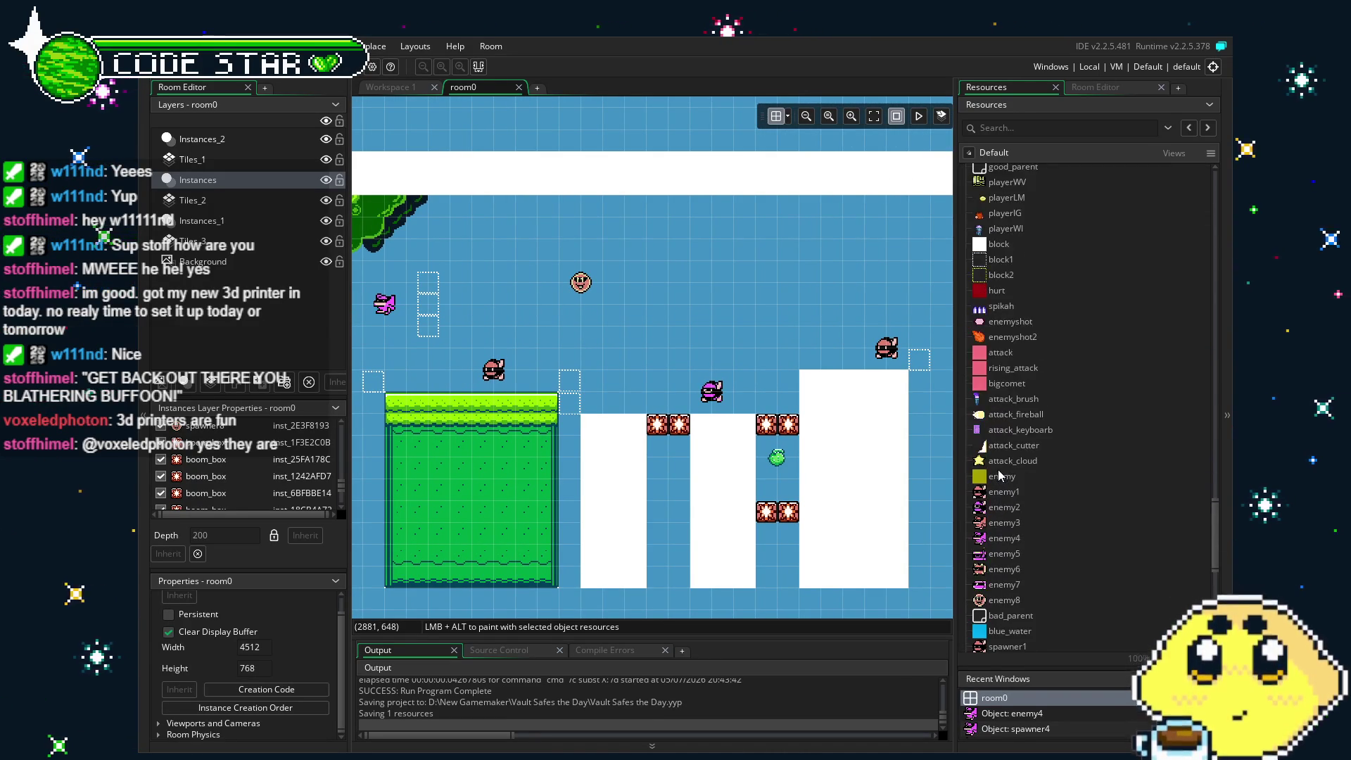
mouse_move(807, 520)
mouse_down()
mouse_move(755, 491)
mouse_move(719, 501)
mouse_up()
scroll(1096, 558, up, 3)
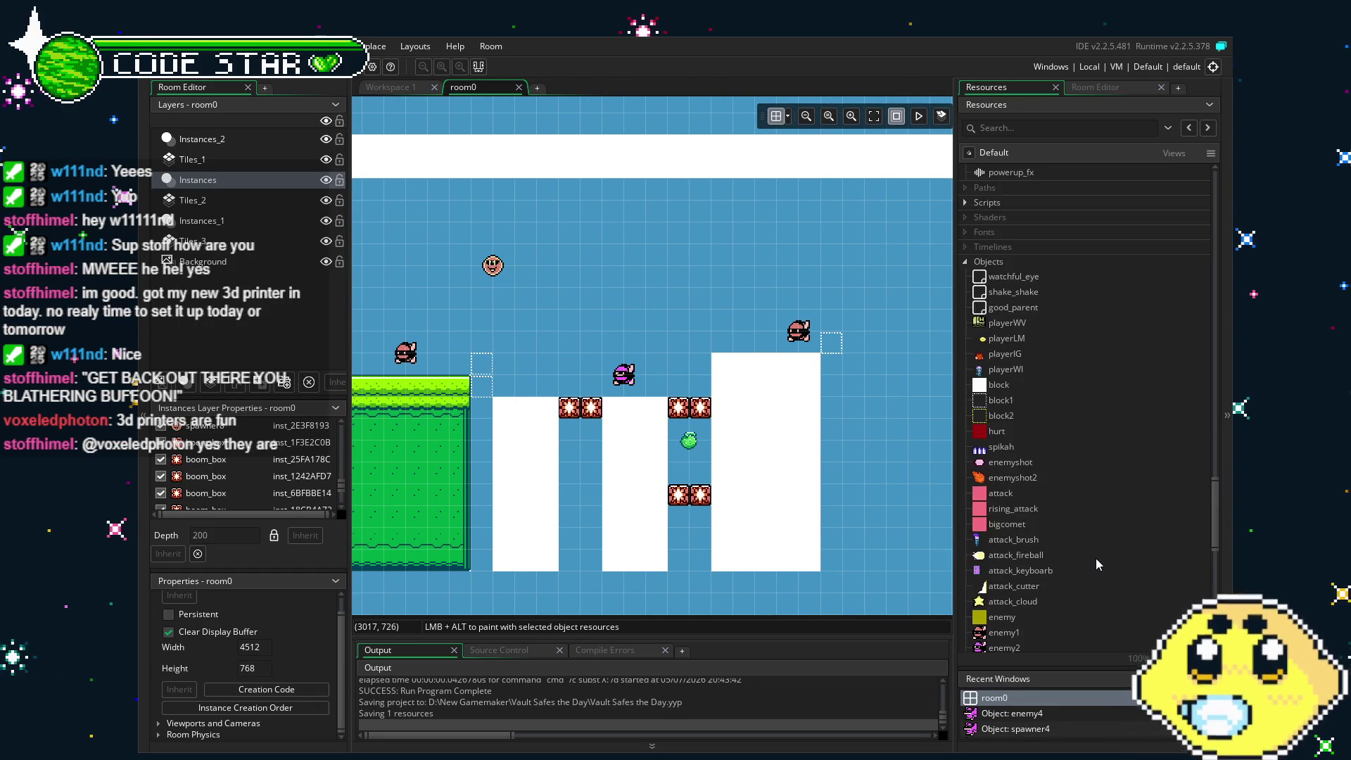
mouse_move(833, 580)
mouse_down()
mouse_move(766, 573)
mouse_move(781, 578)
mouse_up()
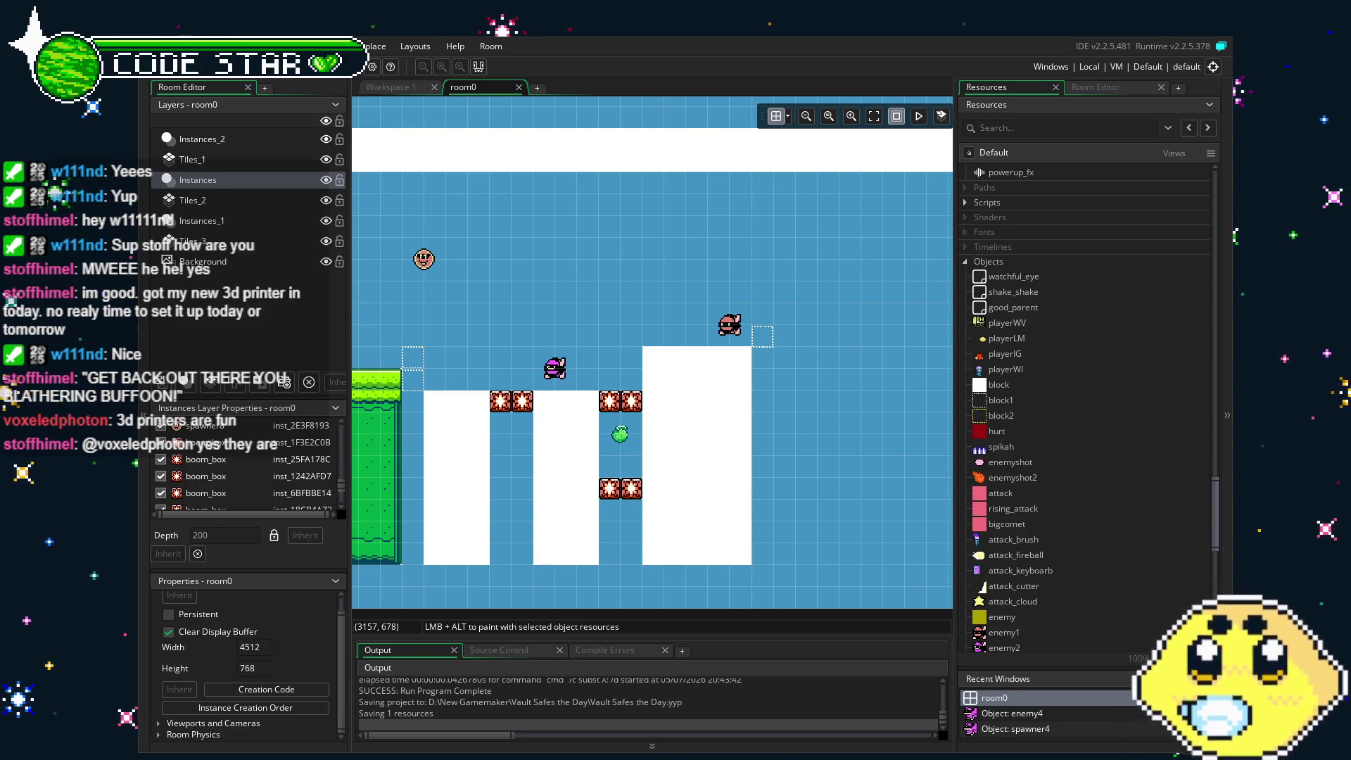
mouse_move(553, 479)
mouse_down()
mouse_move(668, 465)
mouse_move(606, 437)
mouse_up()
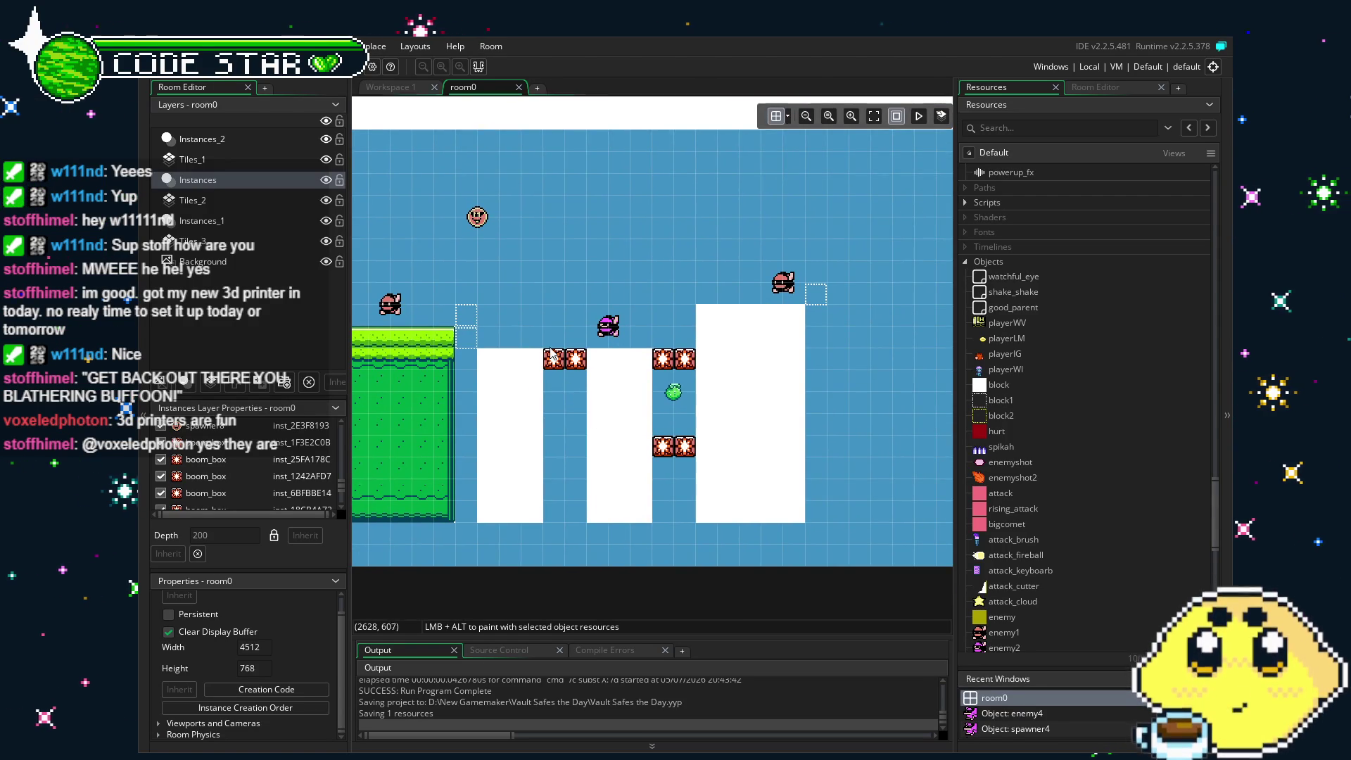
Add a second boom_box pair in the left gap and raise the lower-left pair one cell.
mouse_move(552, 356)
mouse_down()
mouse_move(554, 447)
mouse_move(554, 425)
mouse_up()
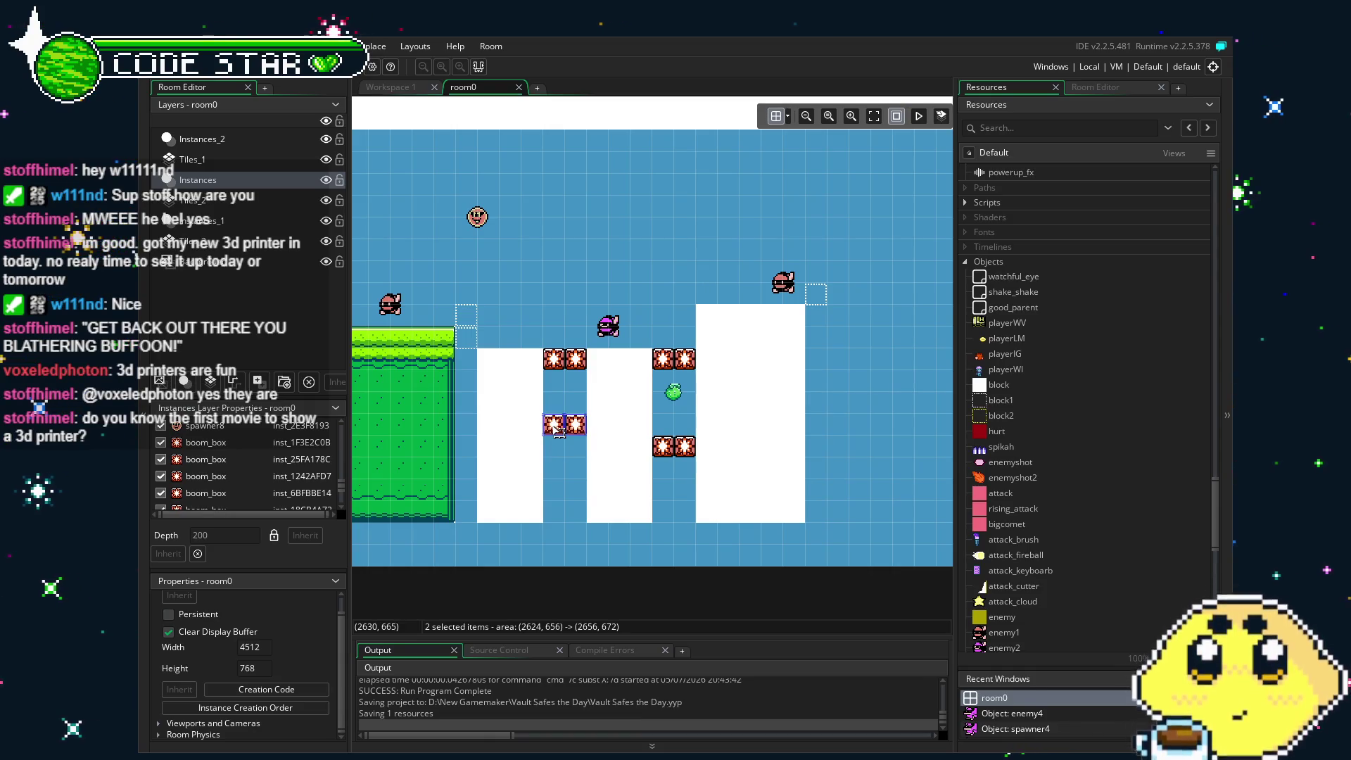
click(681, 474)
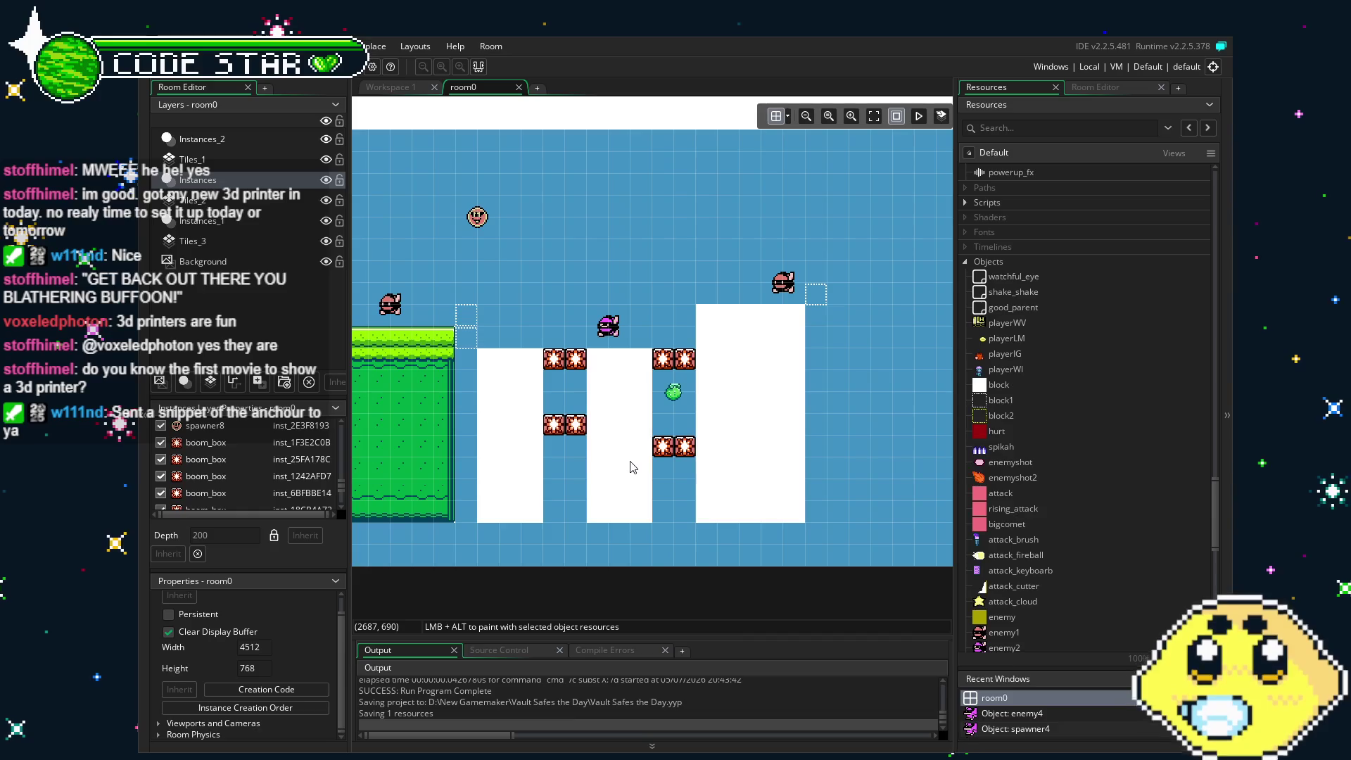
mouse_move(538, 437)
mouse_down()
mouse_move(589, 413)
mouse_move(565, 402)
mouse_up()
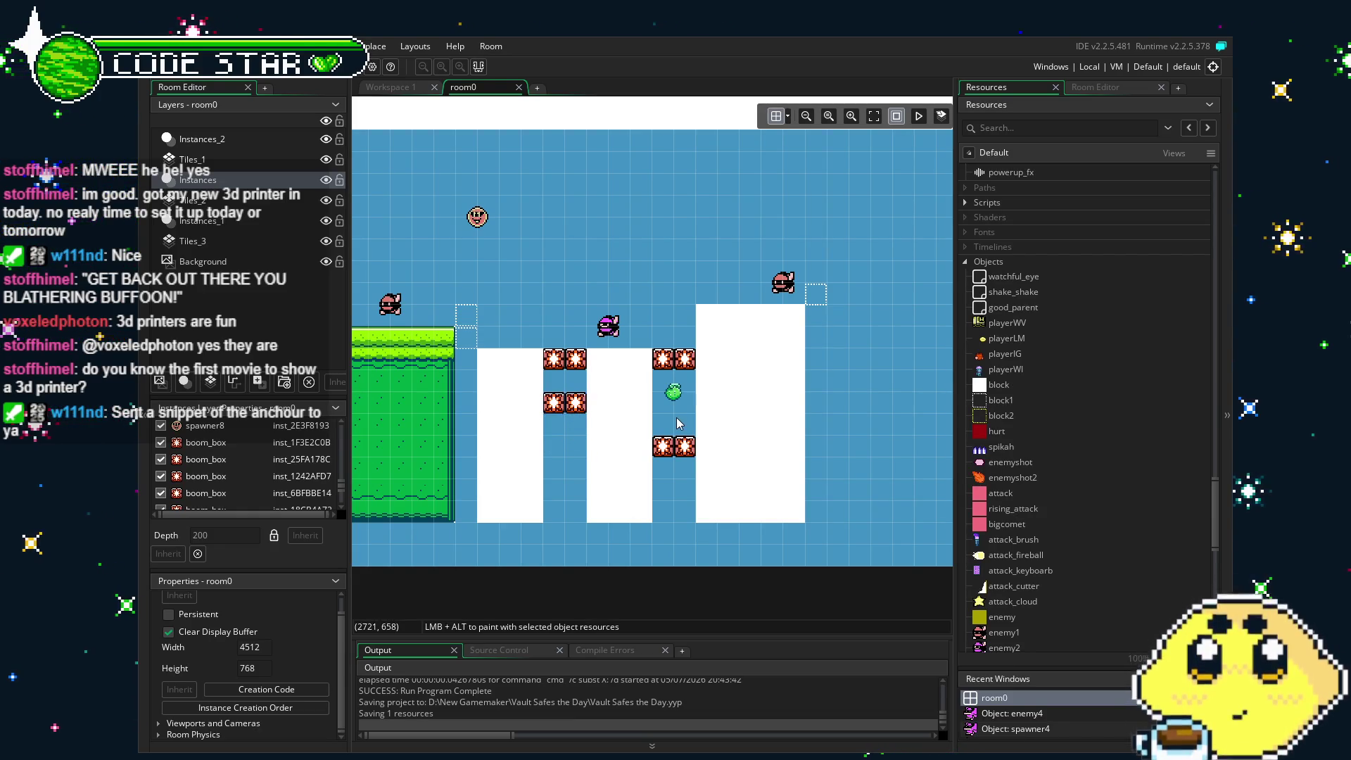
Raise the lower-right boom_box pair one tile and settle the green pickup beside it.
drag(672, 465, 644, 429)
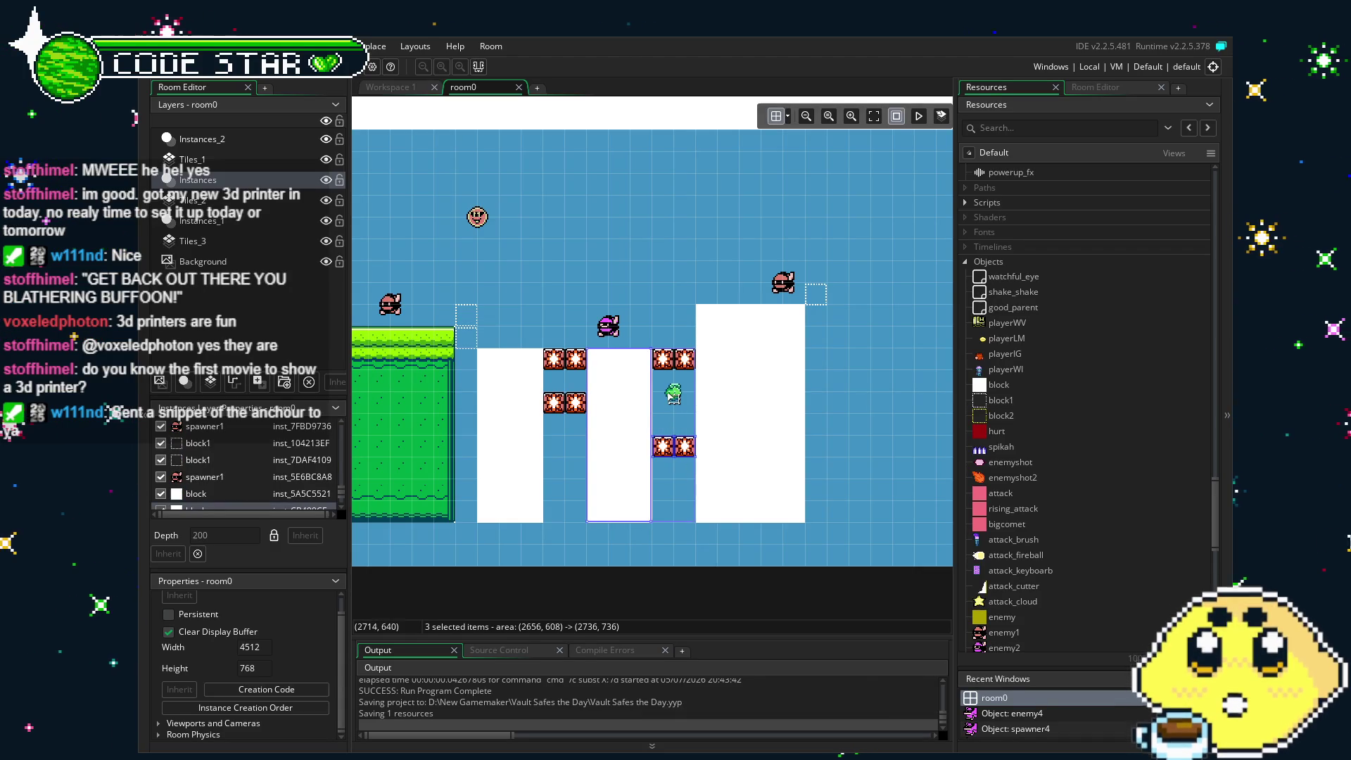
click(674, 447)
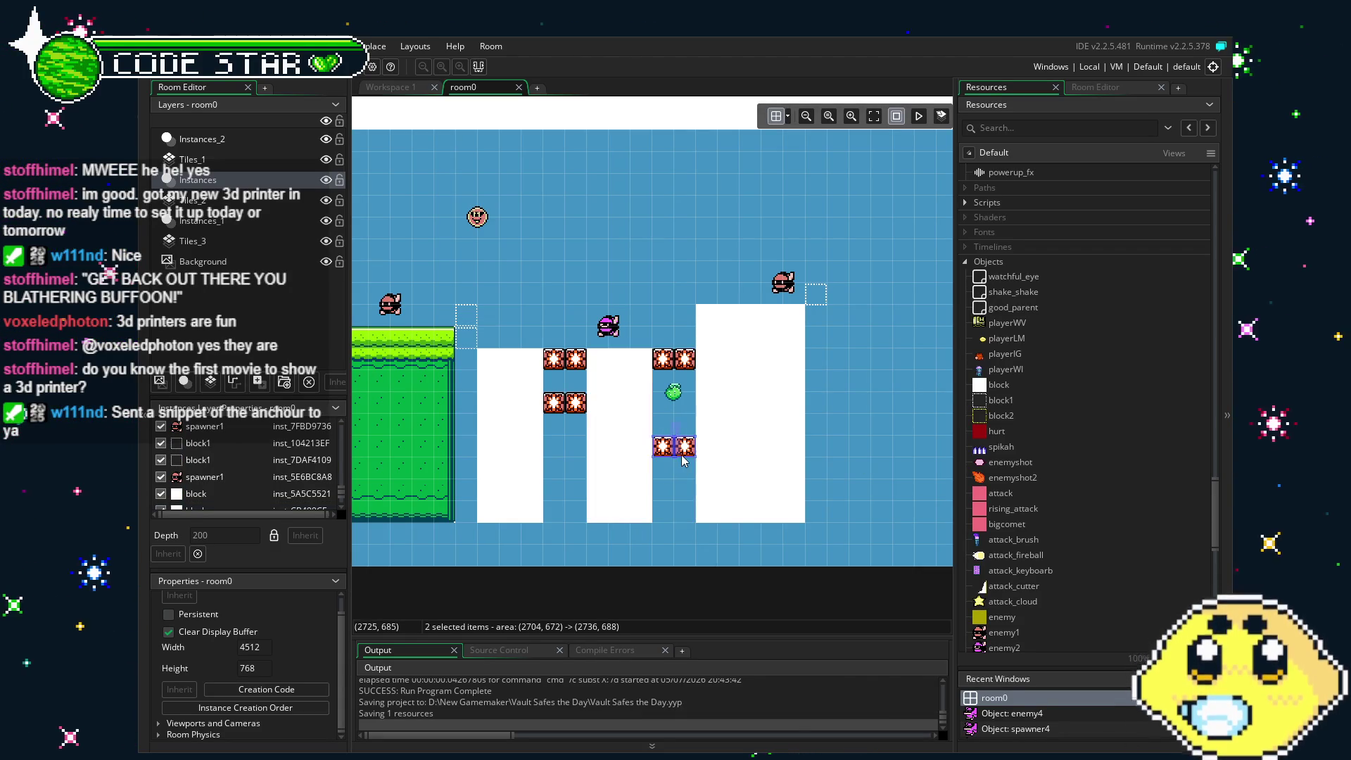
mouse_move(674, 447)
mouse_down()
mouse_move(690, 416)
mouse_move(683, 389)
mouse_move(672, 402)
mouse_up()
click(674, 393)
click(635, 313)
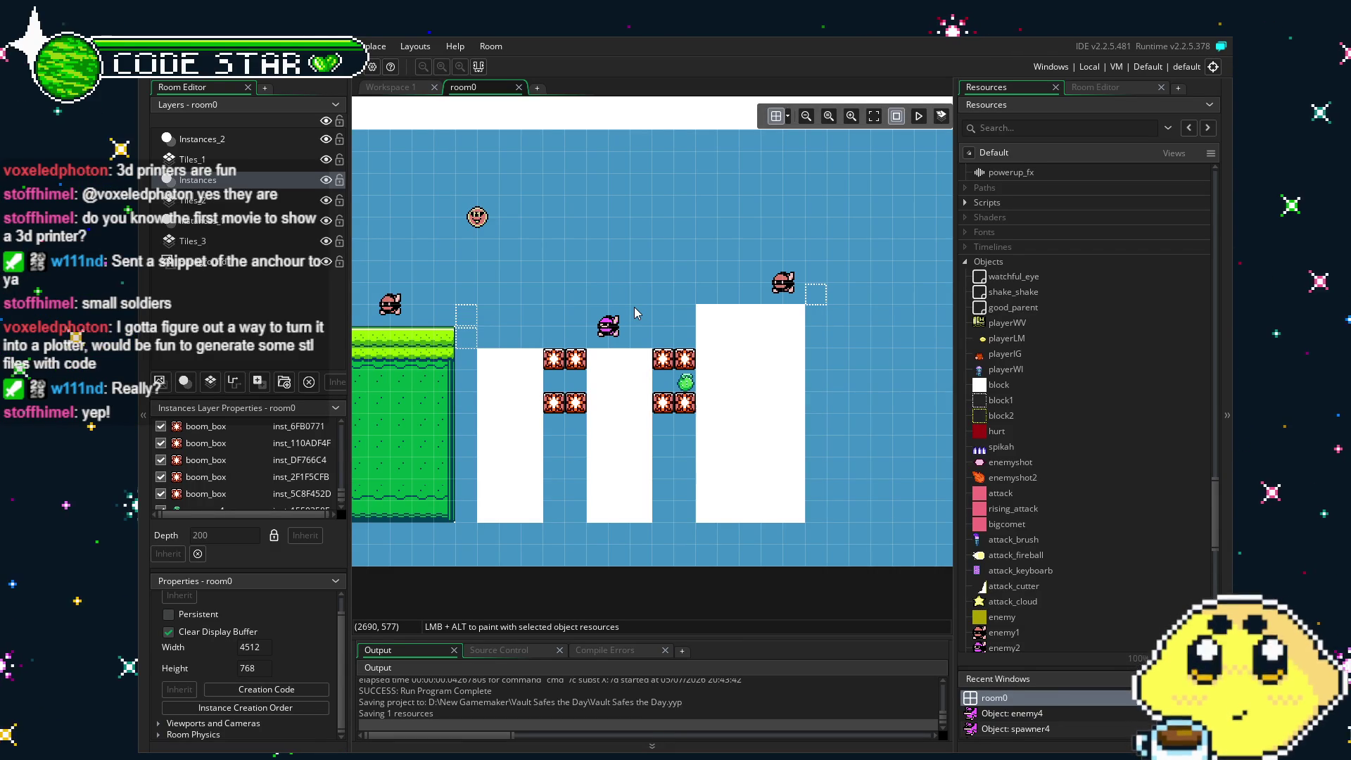
mouse_move(710, 305)
mouse_down()
mouse_move(760, 279)
mouse_move(727, 284)
mouse_up()
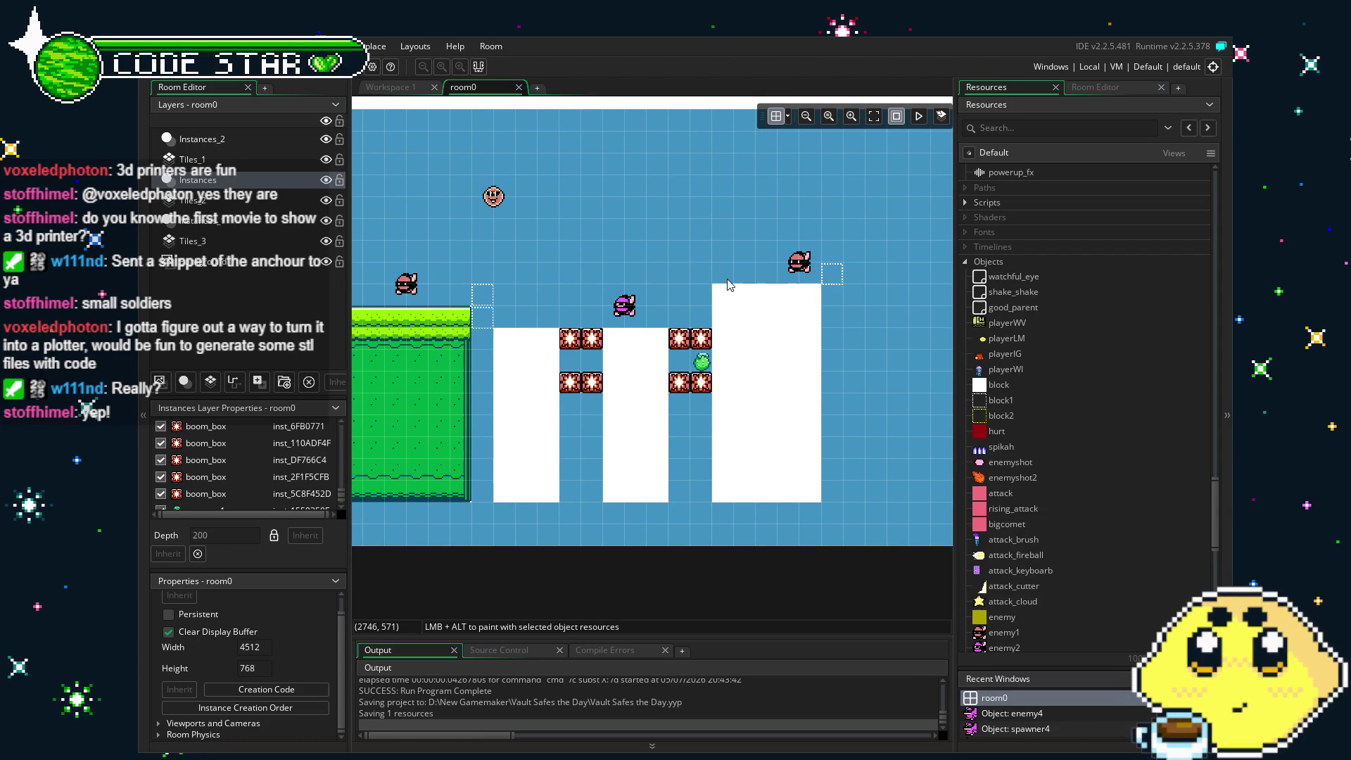
mouse_move(602, 320)
mouse_down()
mouse_move(561, 321)
mouse_move(574, 321)
mouse_up()
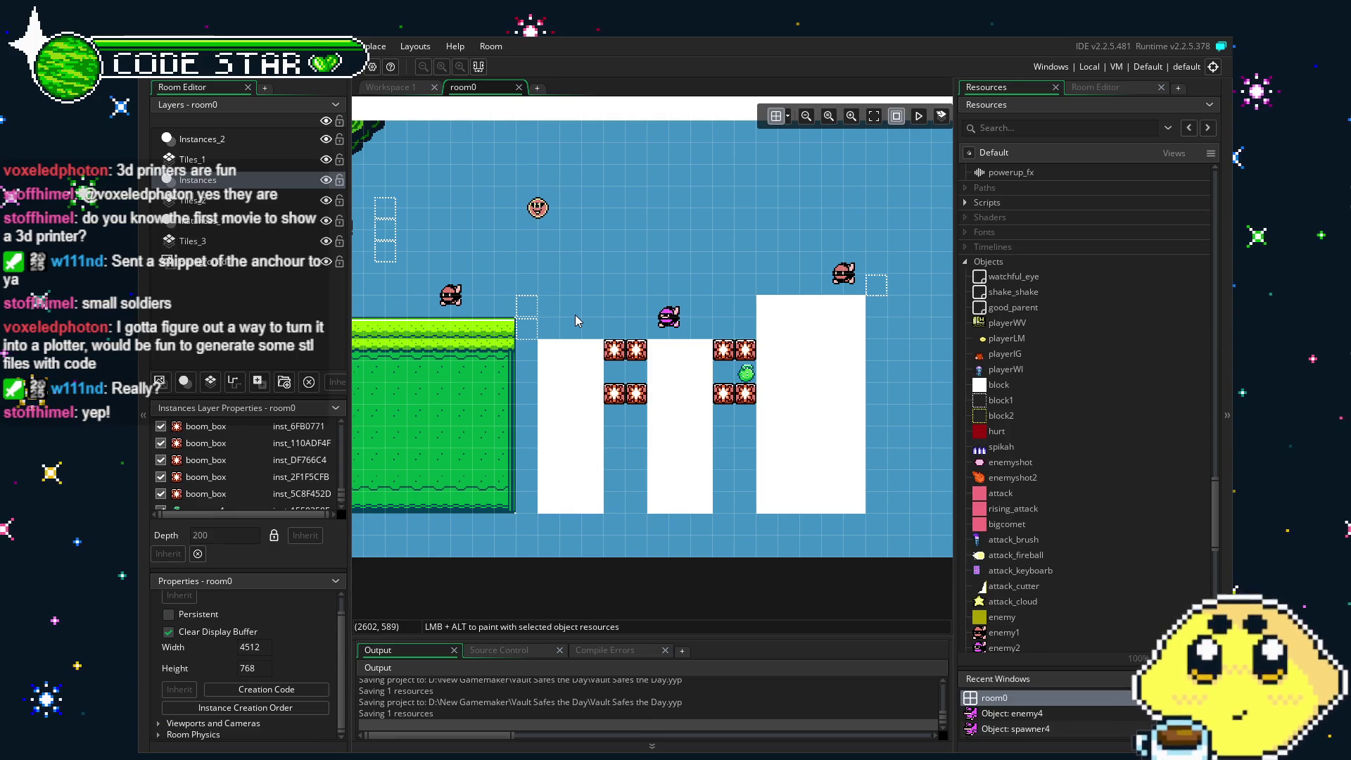
Scroll across the whole of room0, left and back right, to review the level.
scroll(575, 314, up, 1)
scroll(518, 311, right, 1)
scroll(521, 317, down, 1)
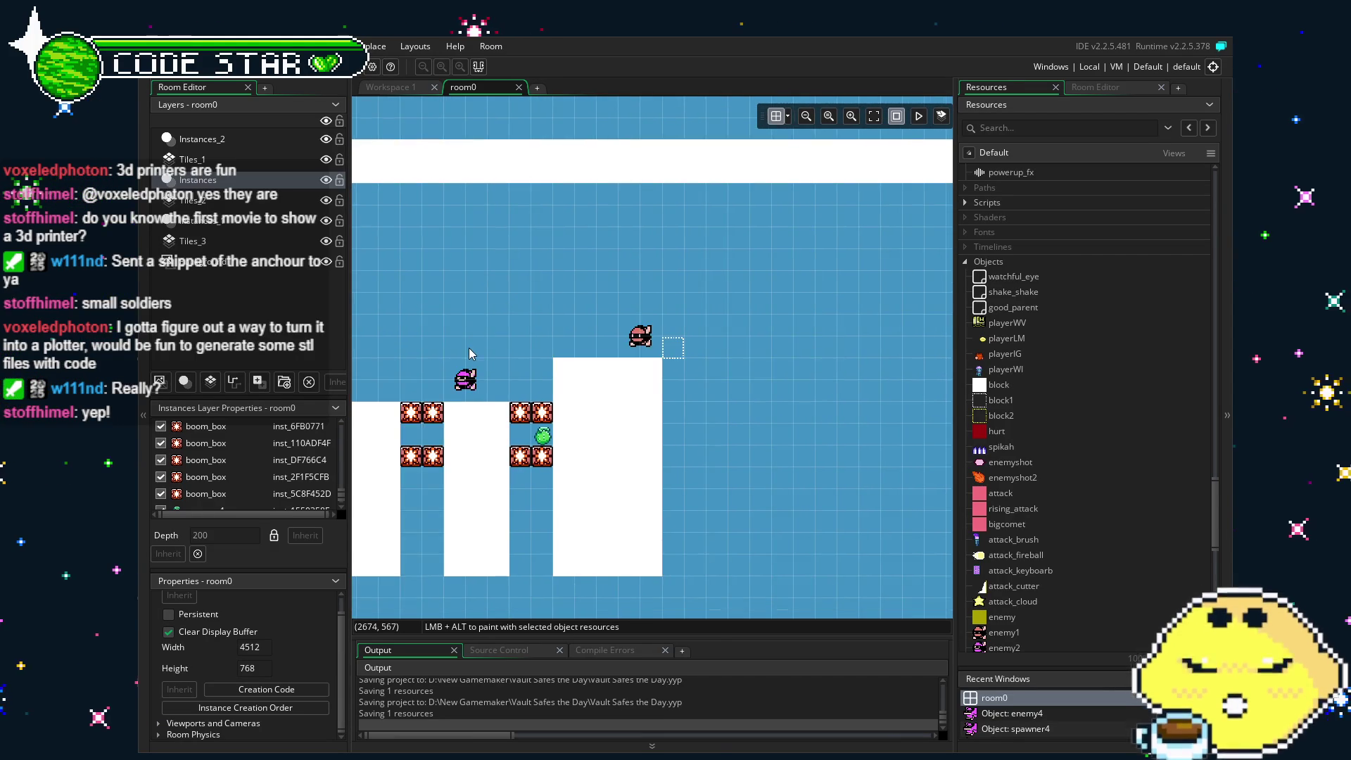
scroll(634, 331, left, 2)
drag(669, 332, 552, 332)
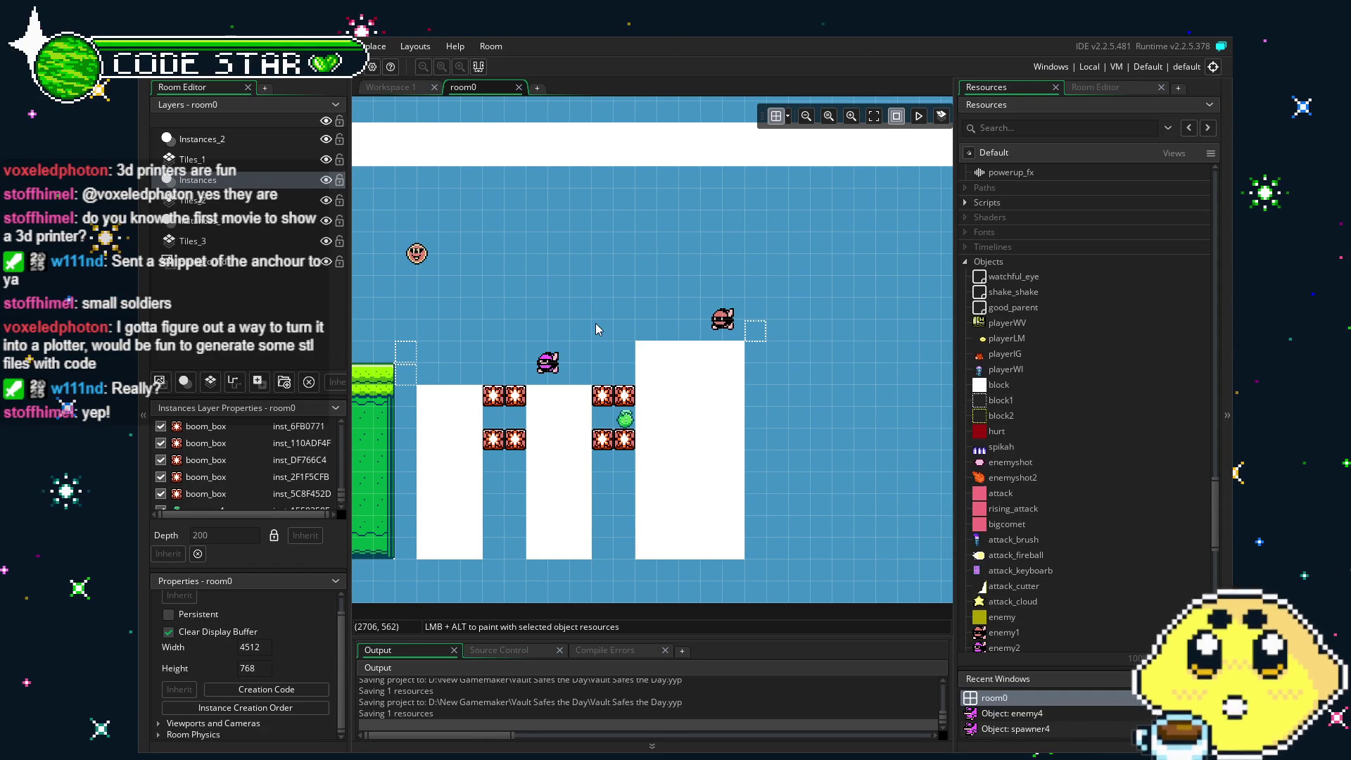
scroll(596, 329, left, 5)
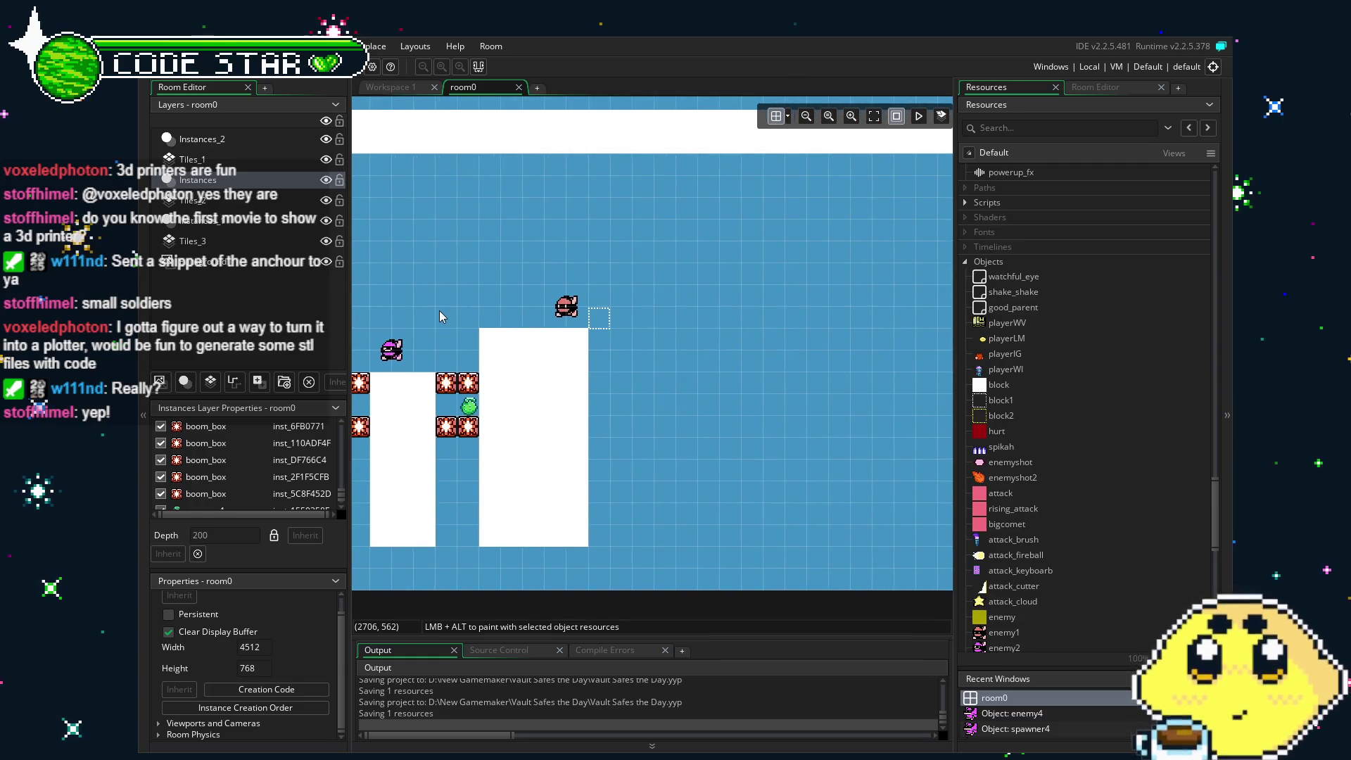
scroll(536, 355, left, 10)
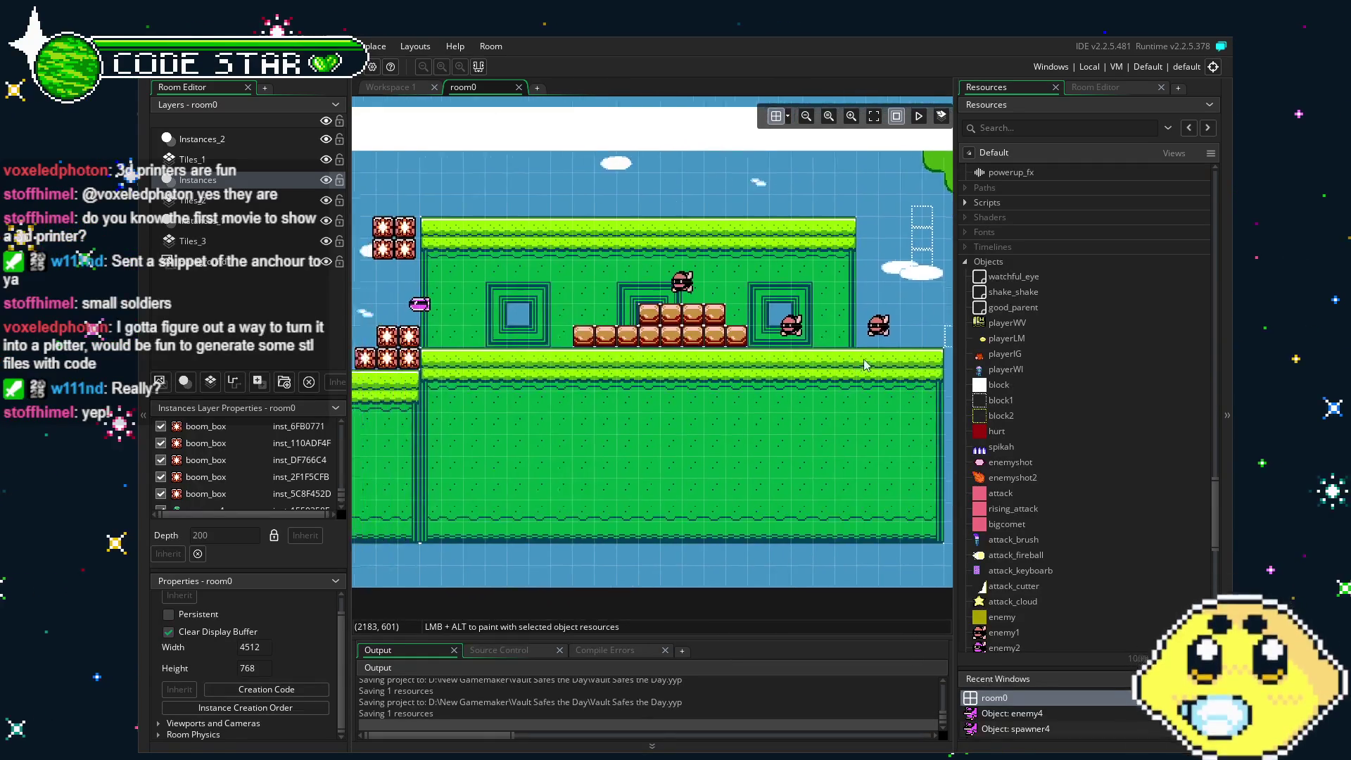
scroll(724, 394, left, 3)
scroll(837, 391, left, 15)
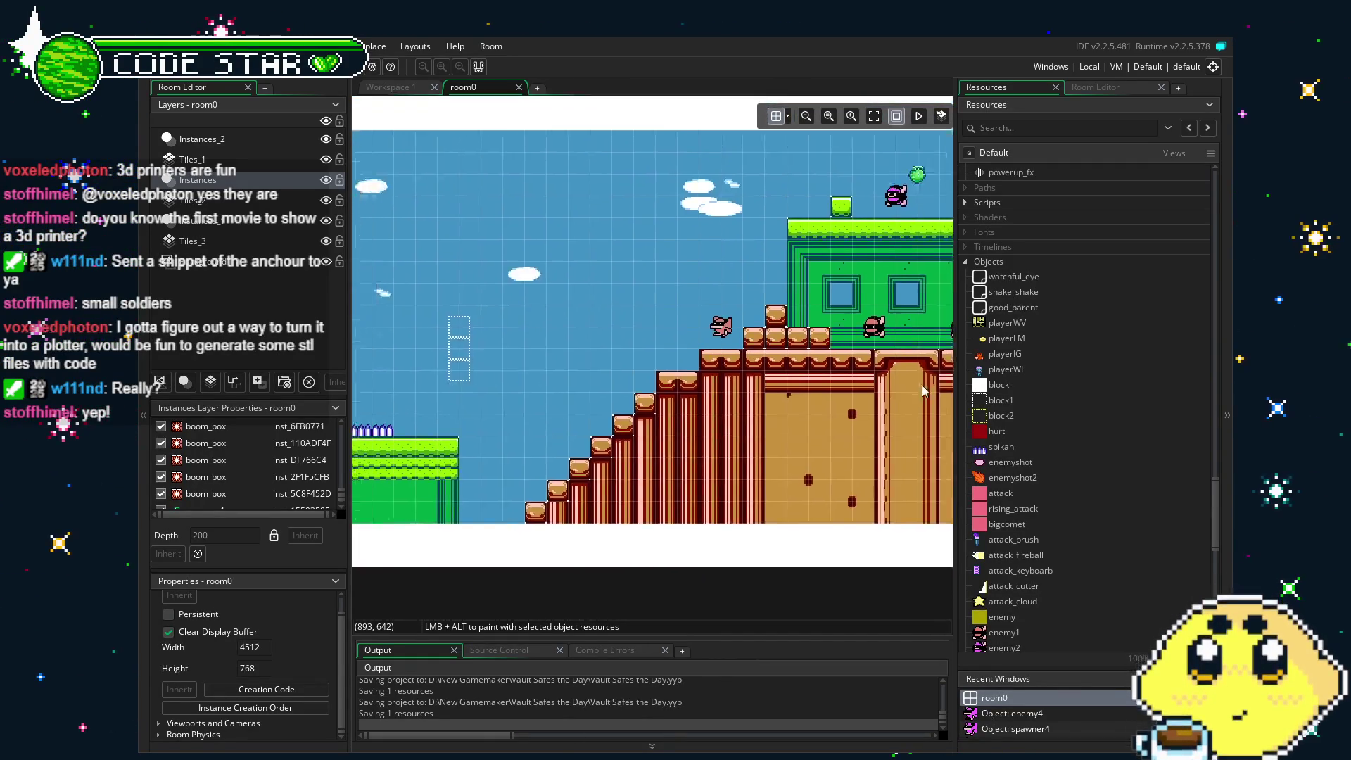
drag(660, 415, 816, 400)
scroll(621, 408, right, 8)
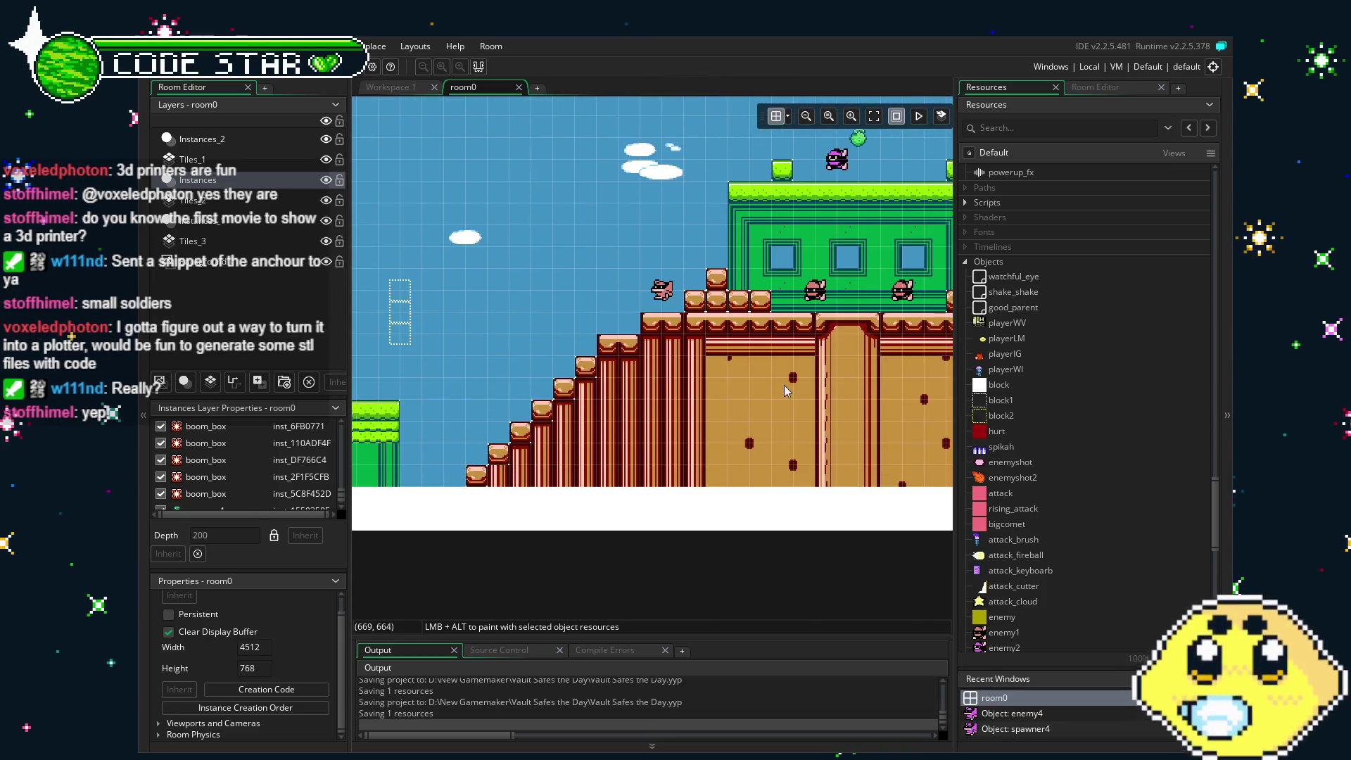
scroll(621, 408, right, 5)
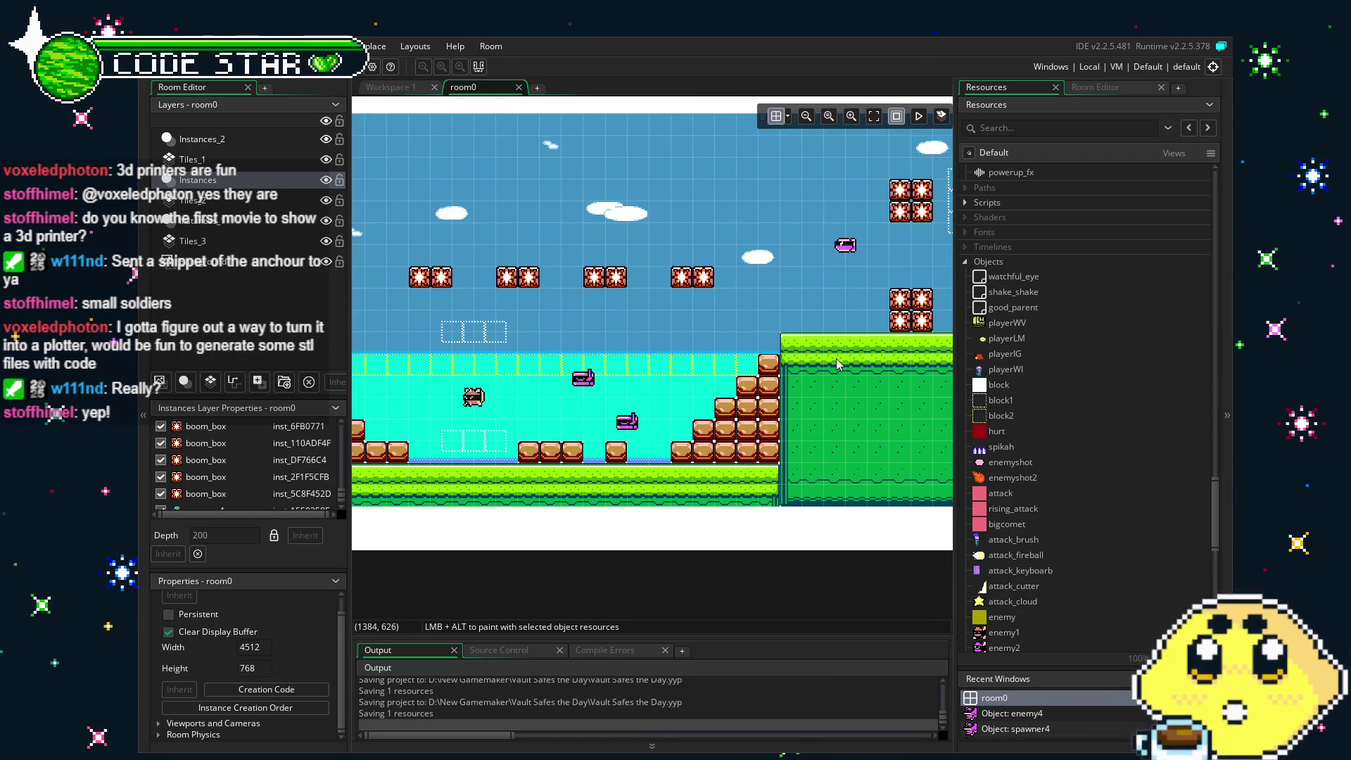
scroll(619, 361, right, 10)
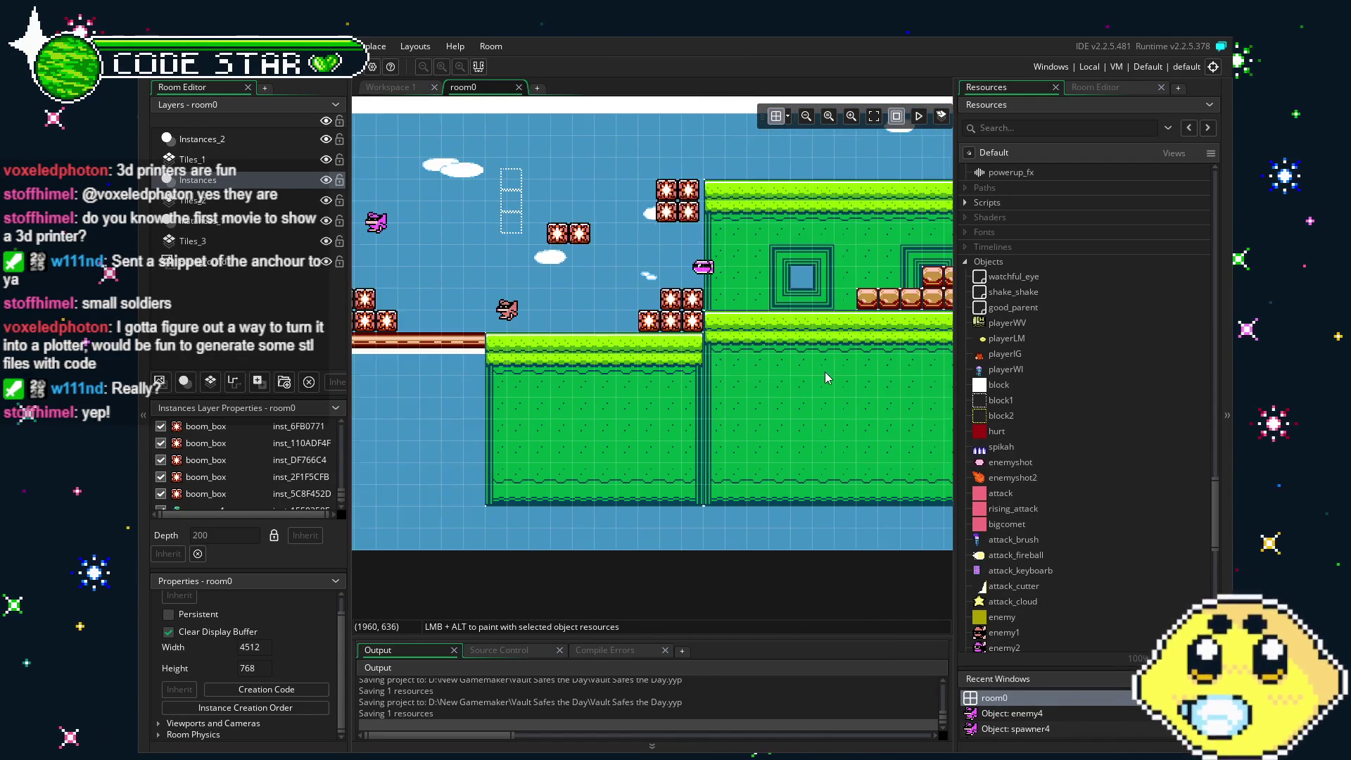
scroll(619, 373, right, 4)
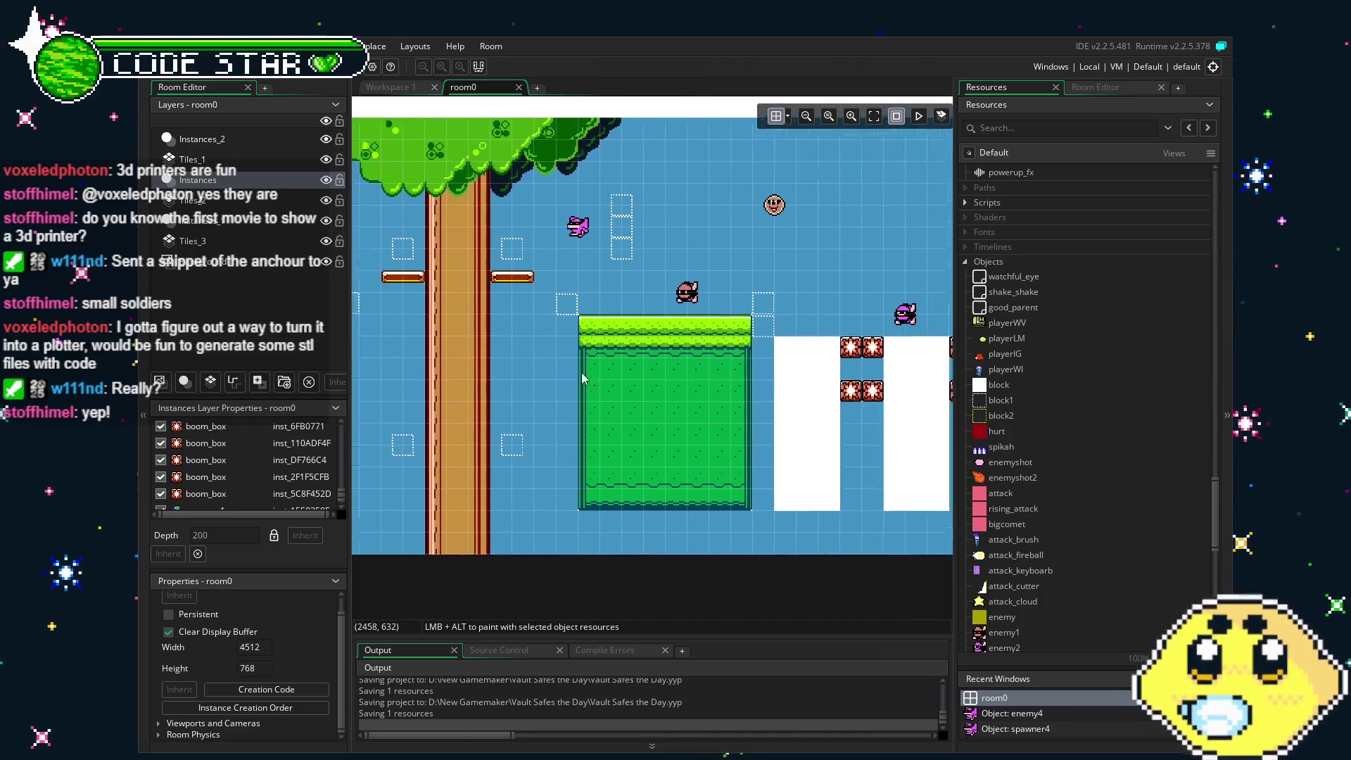
scroll(567, 365, left, 8)
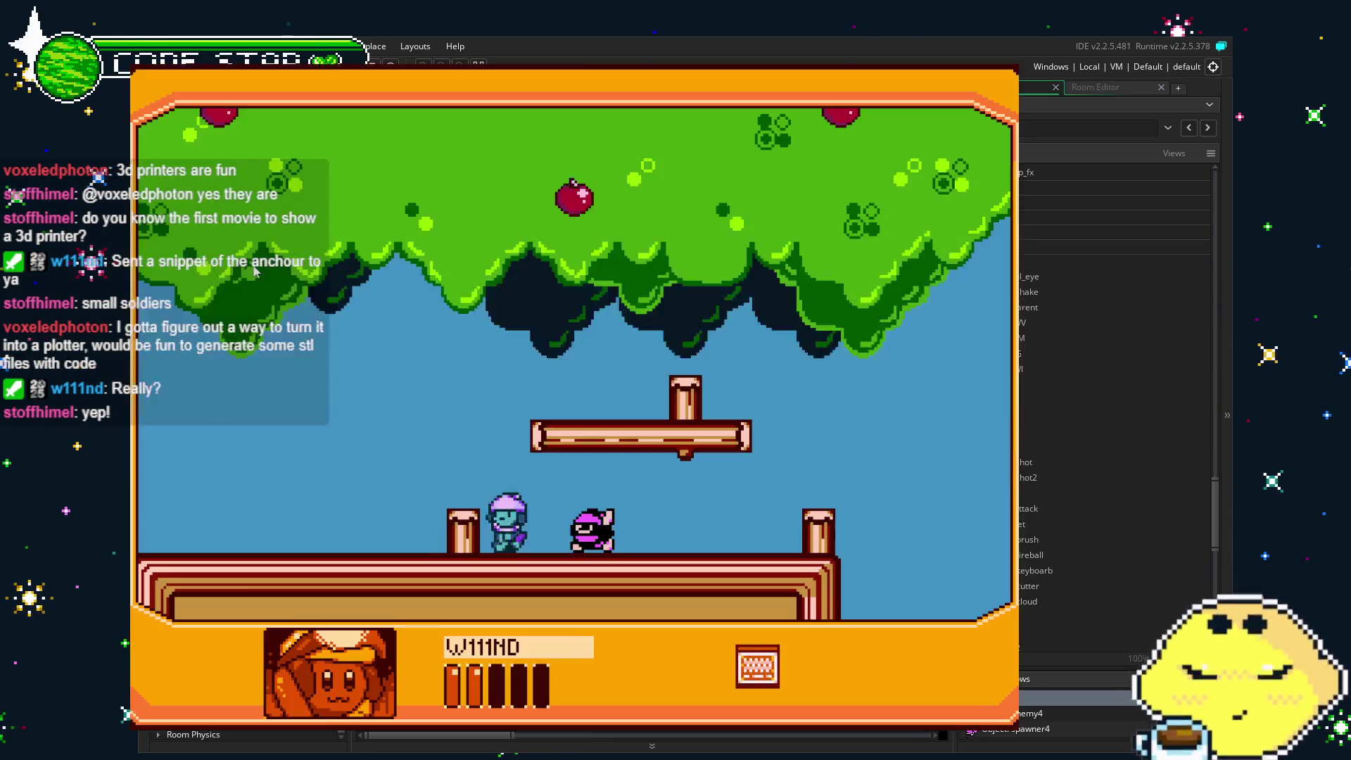
Run right over the brick steps and green building, then attack an enemy by the water.
key(Right)
key(space)
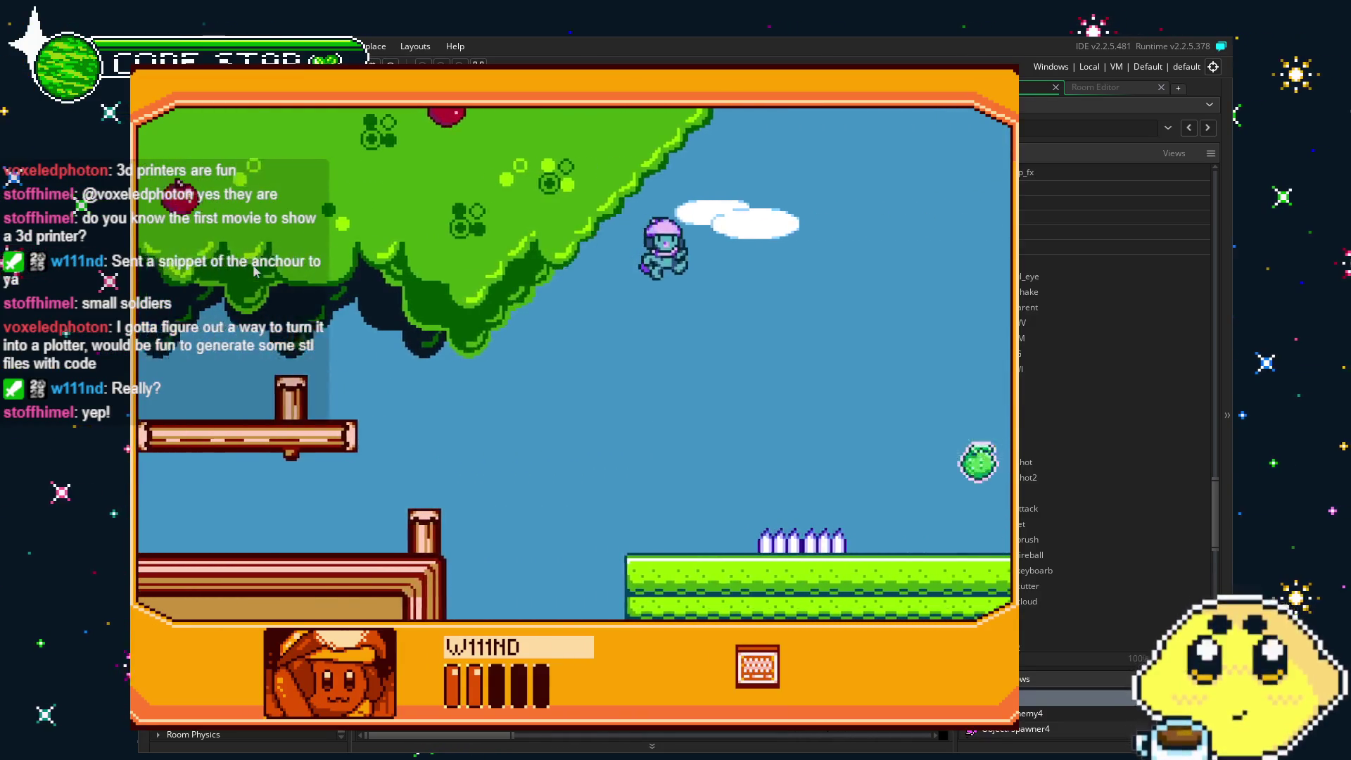
key(space)
key(Left)
key(Right)
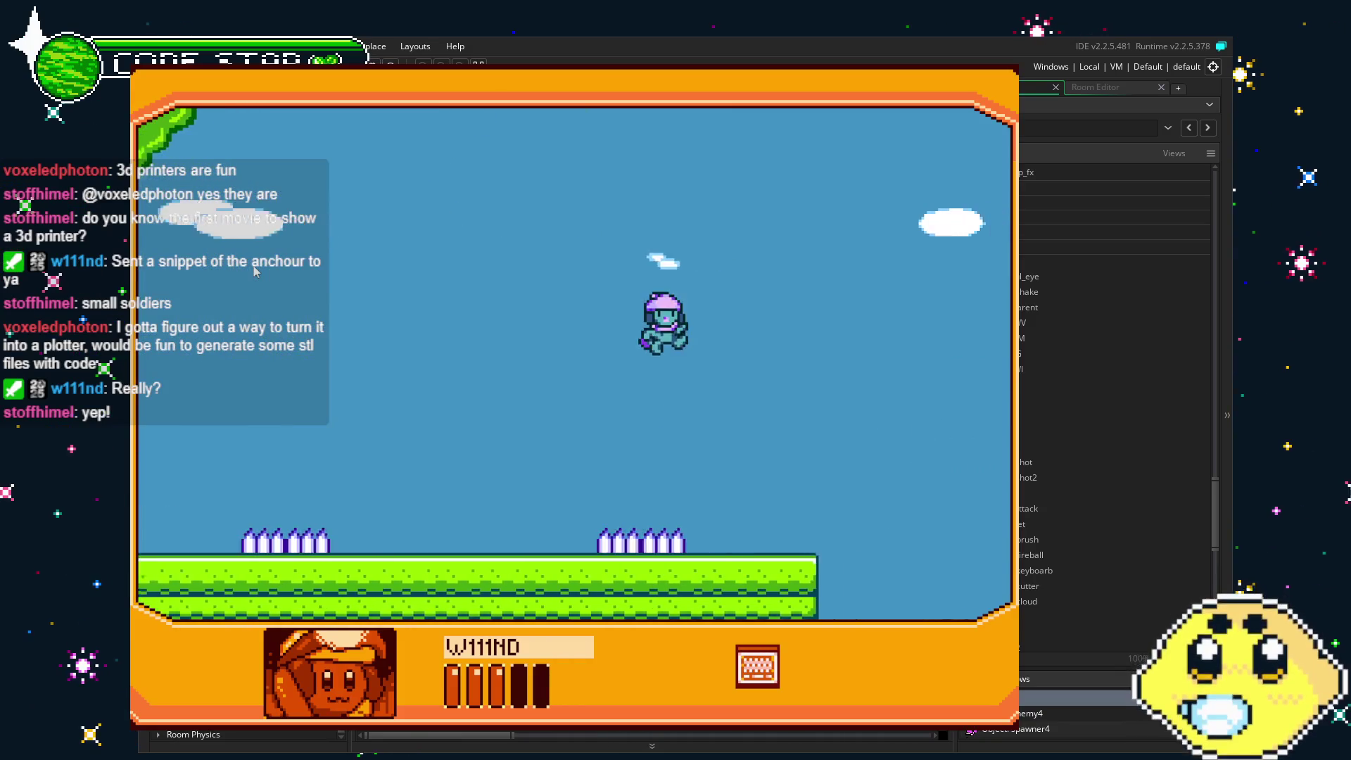
key(space)
key(Left)
key(Right)
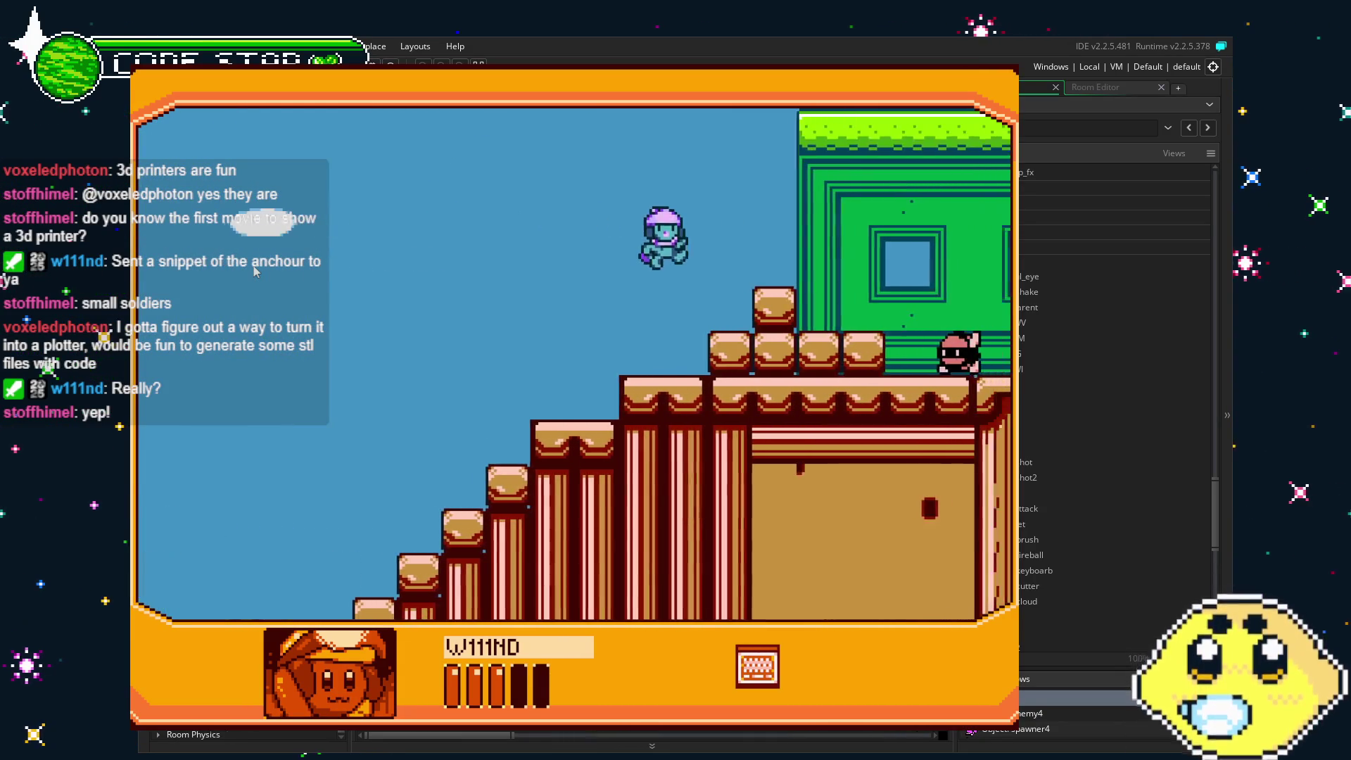
key(space)
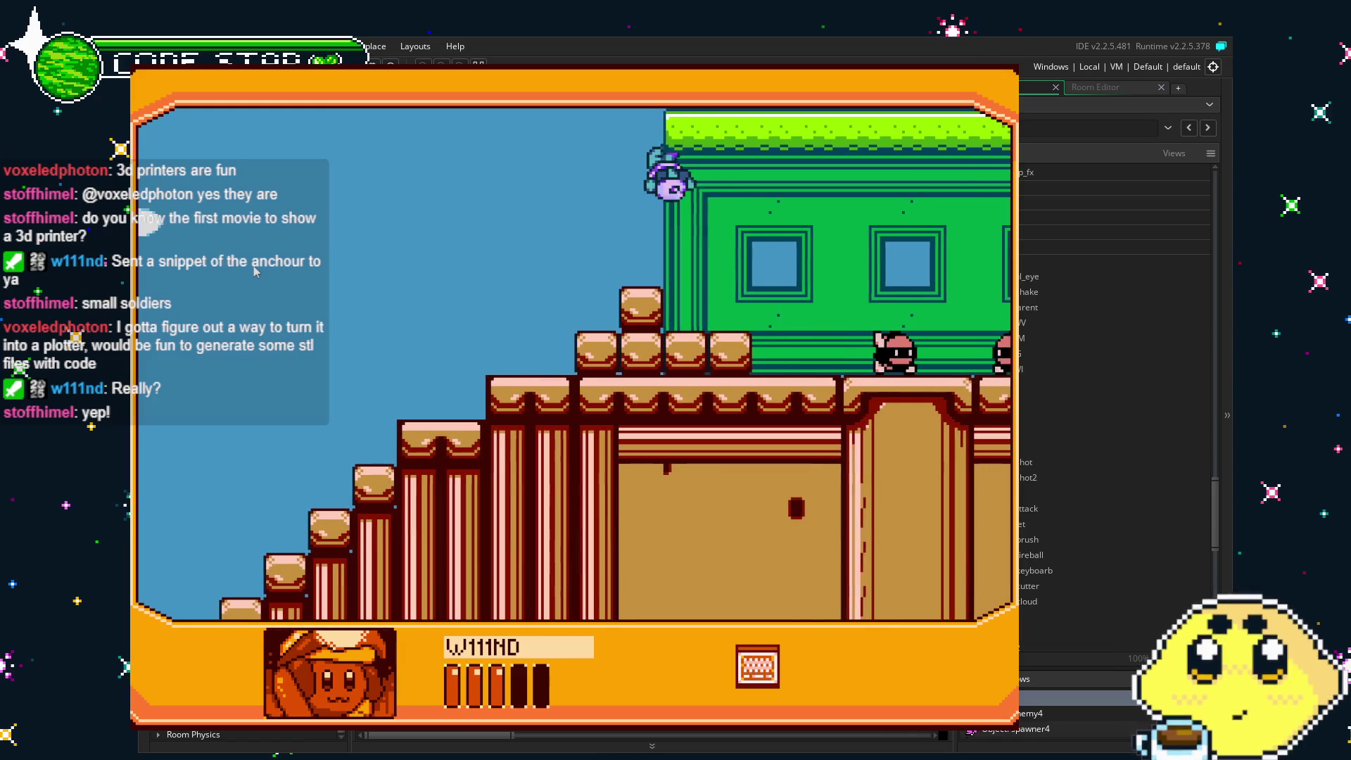
key(Left)
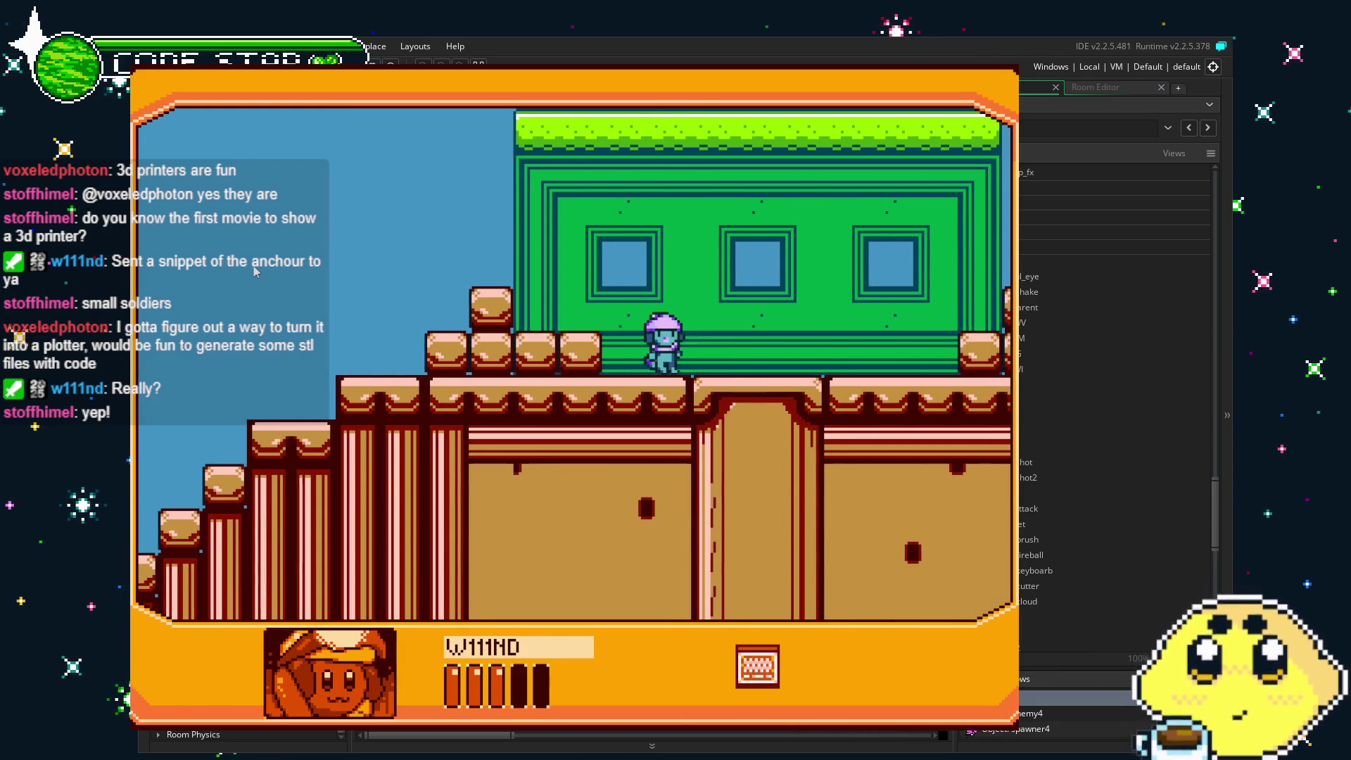
key(Right)
key(Right)
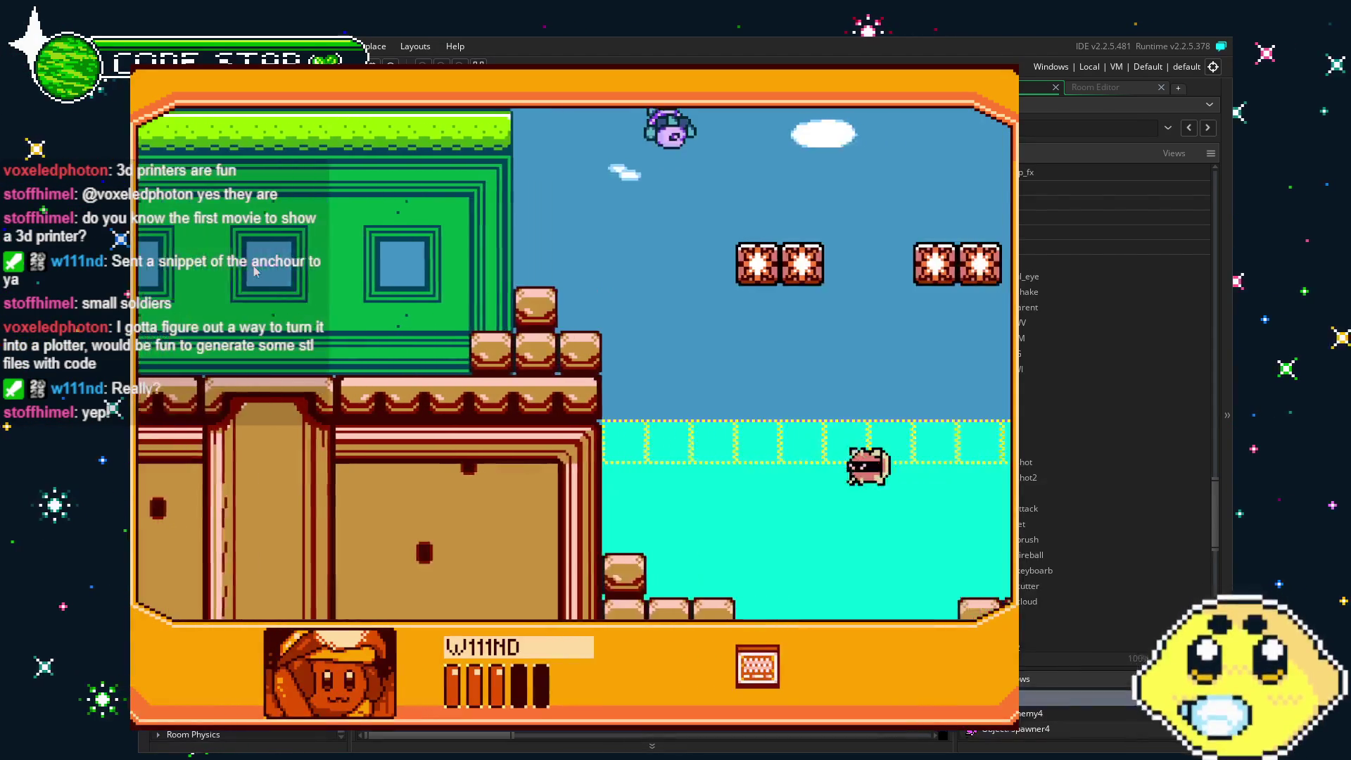
key(Right)
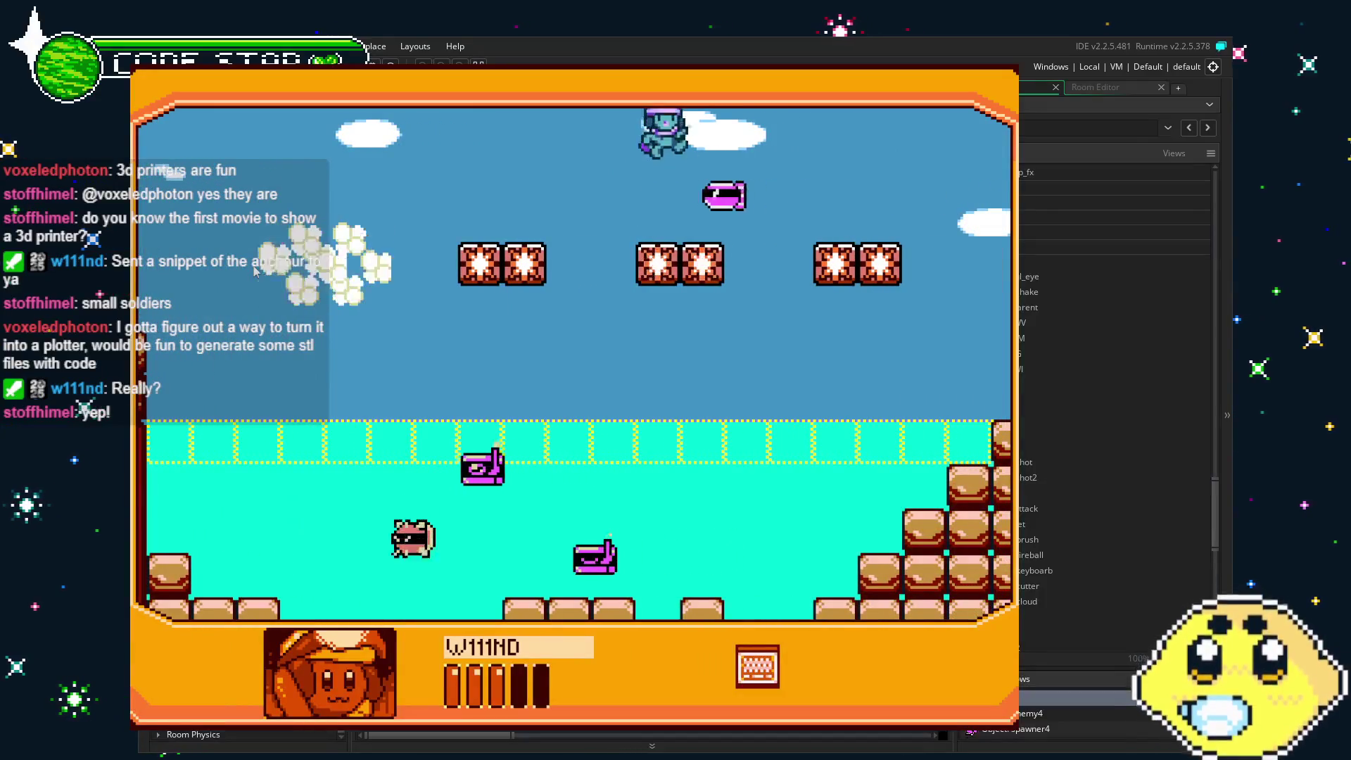
Cross the bridge, climb the swinging platforms by the tree, and drop onto the log floor.
key(Right)
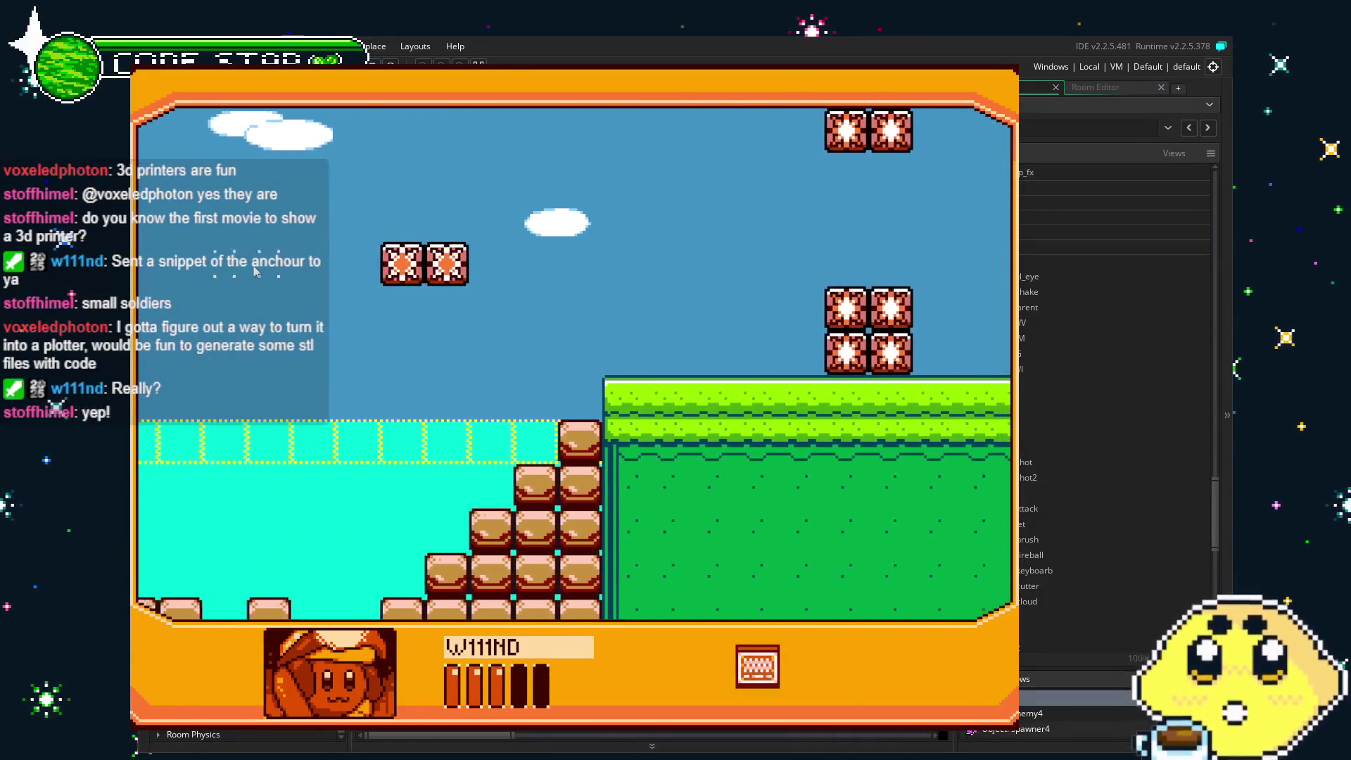
key(x)
key(Right)
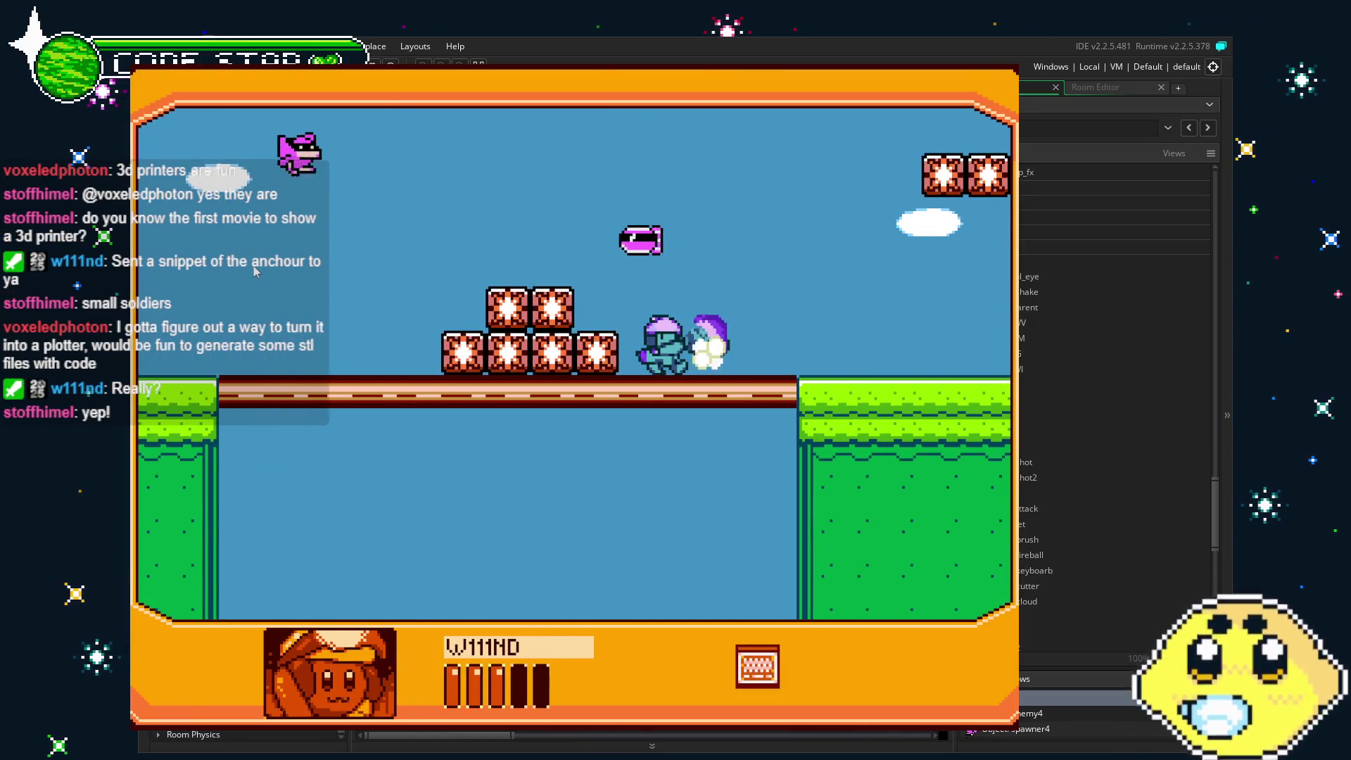
key(Right)
key(z)
key(Right)
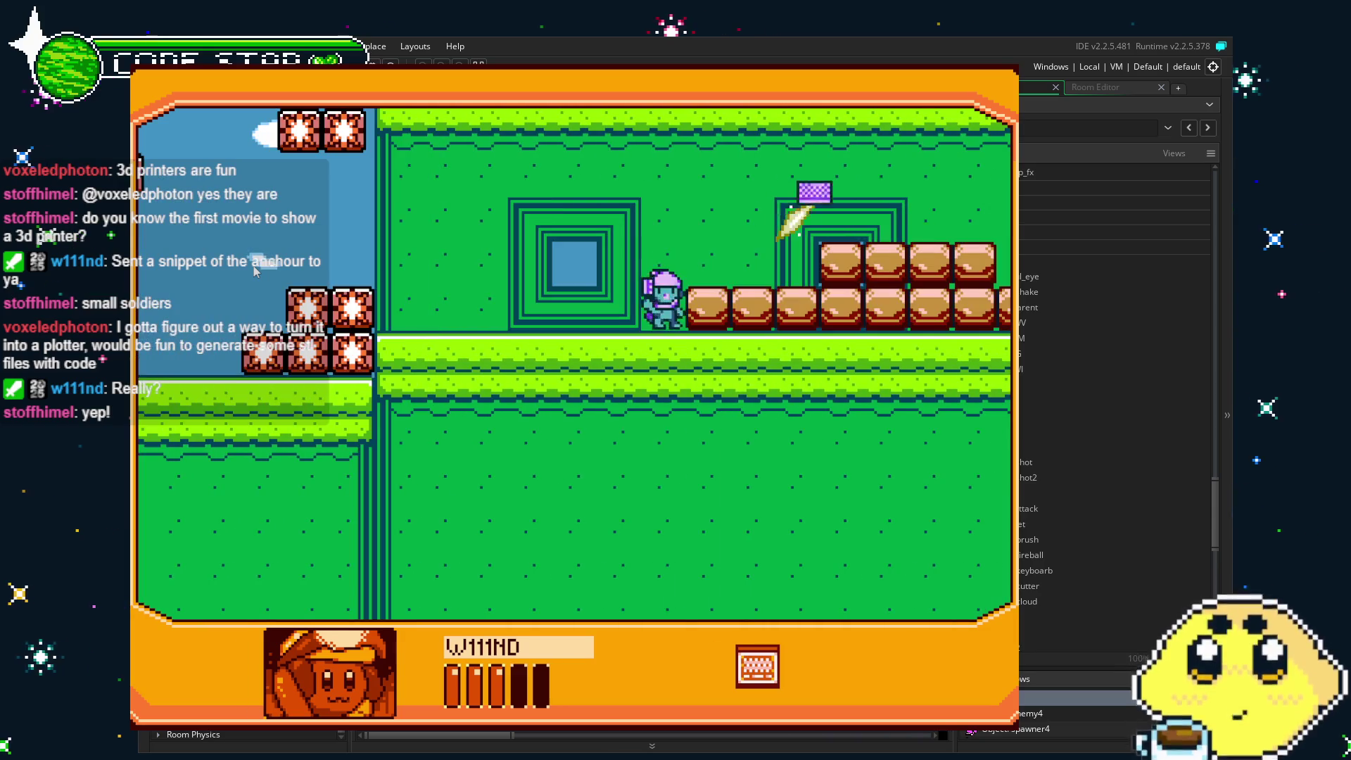
key(Right)
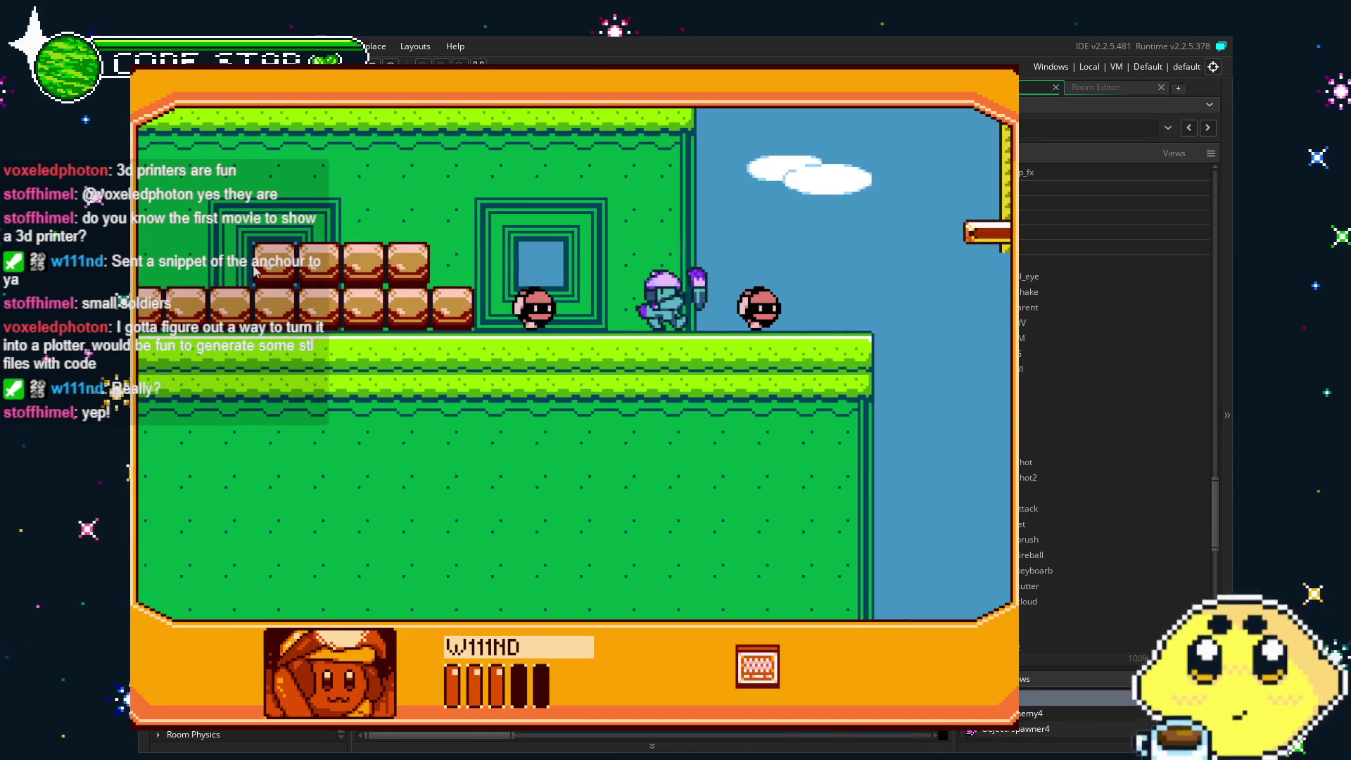
key(x)
key(Right)
key(Right)
key(z)
key(Right)
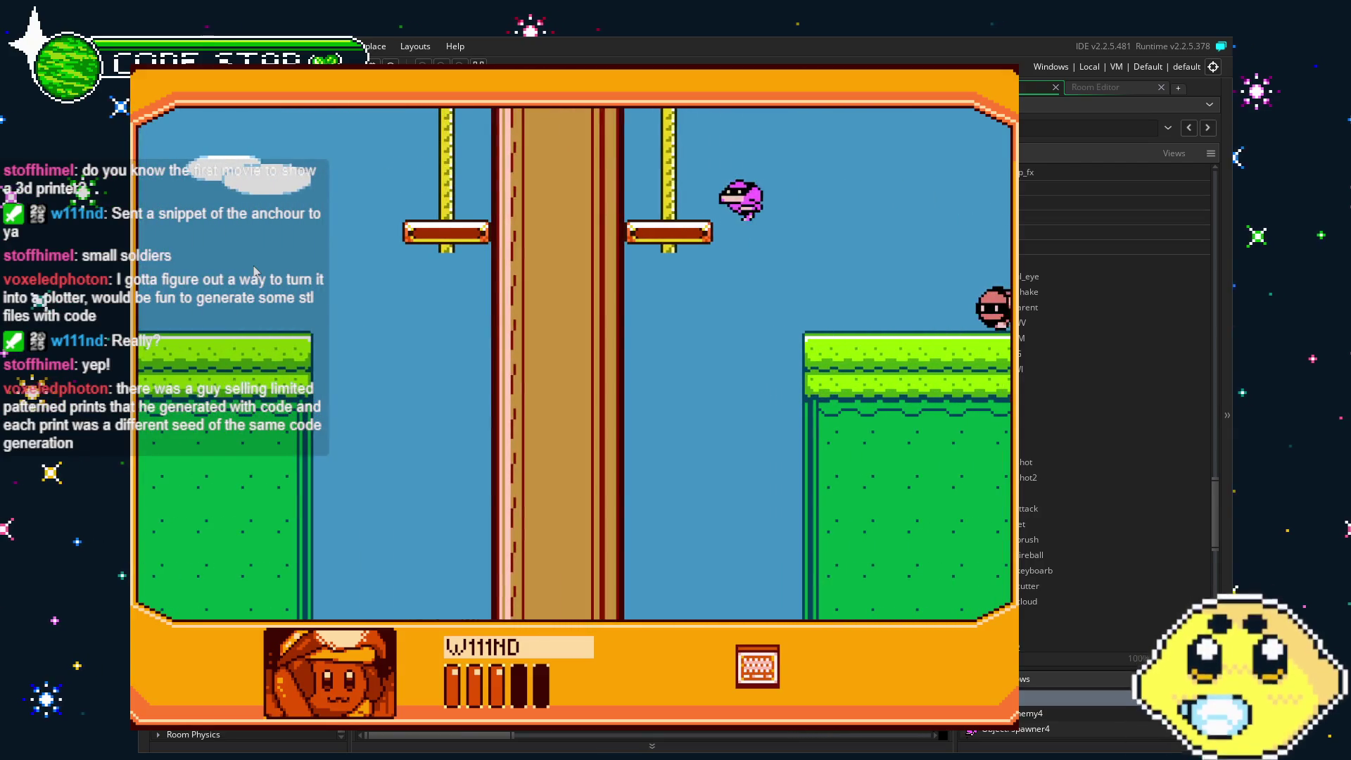
key(Left)
key(Right)
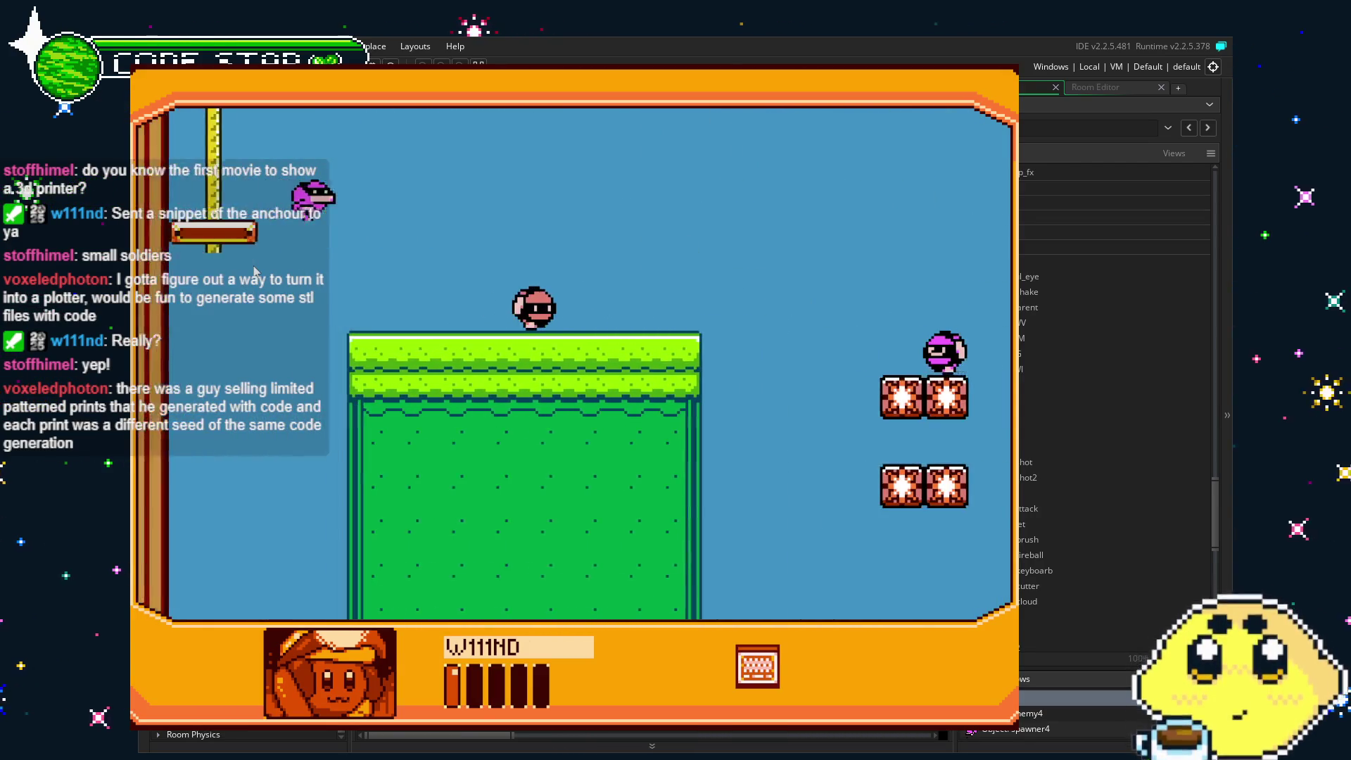
key(Left)
key(z)
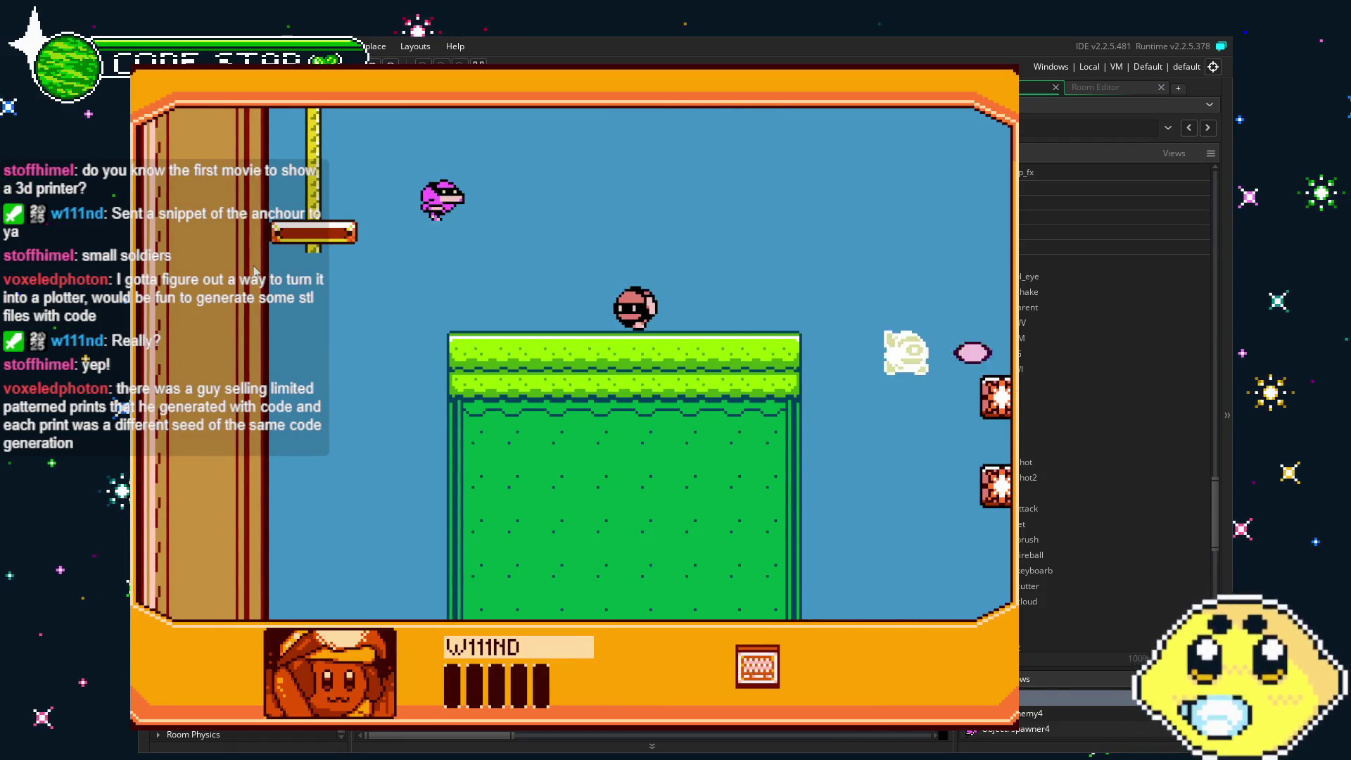
key(Left)
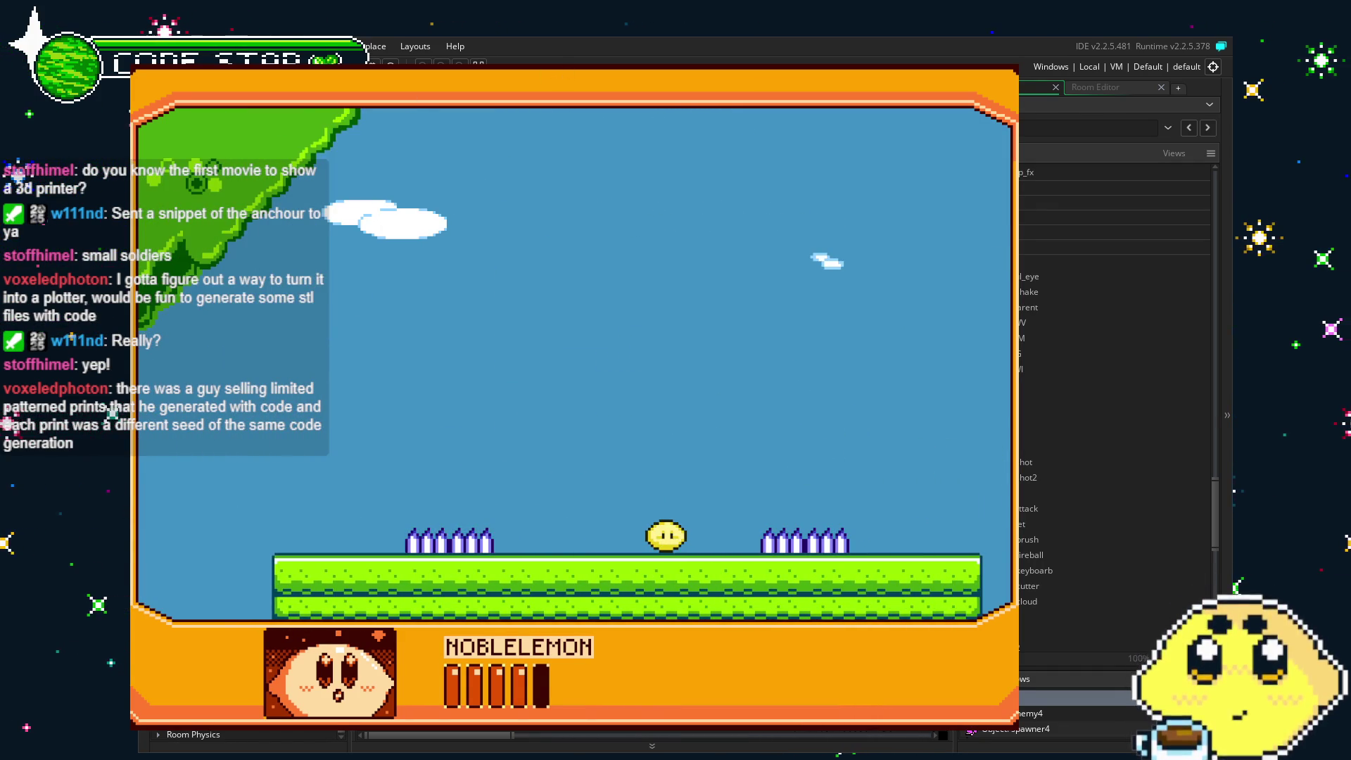
Replay the level, running up the brick stairs and through the water onto the grass.
key(Right)
key(Right)
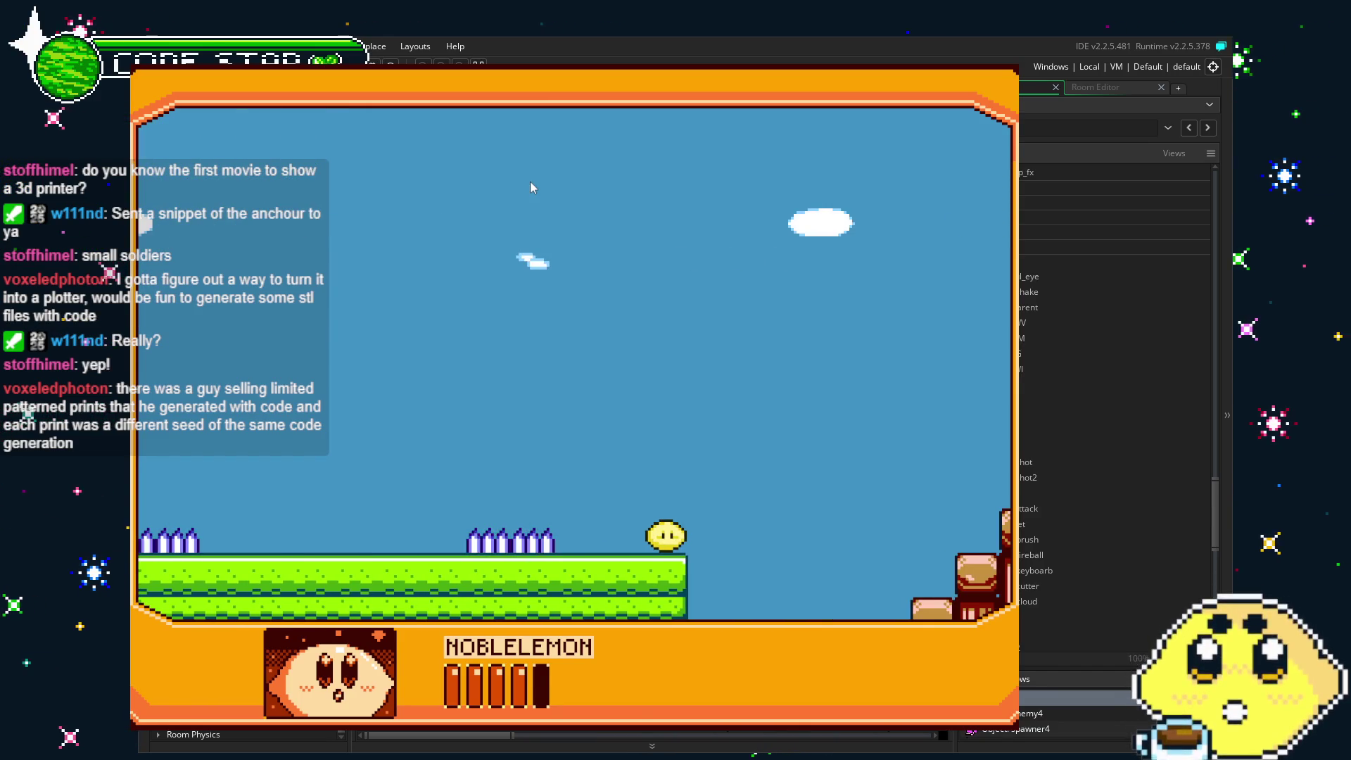
key(Right)
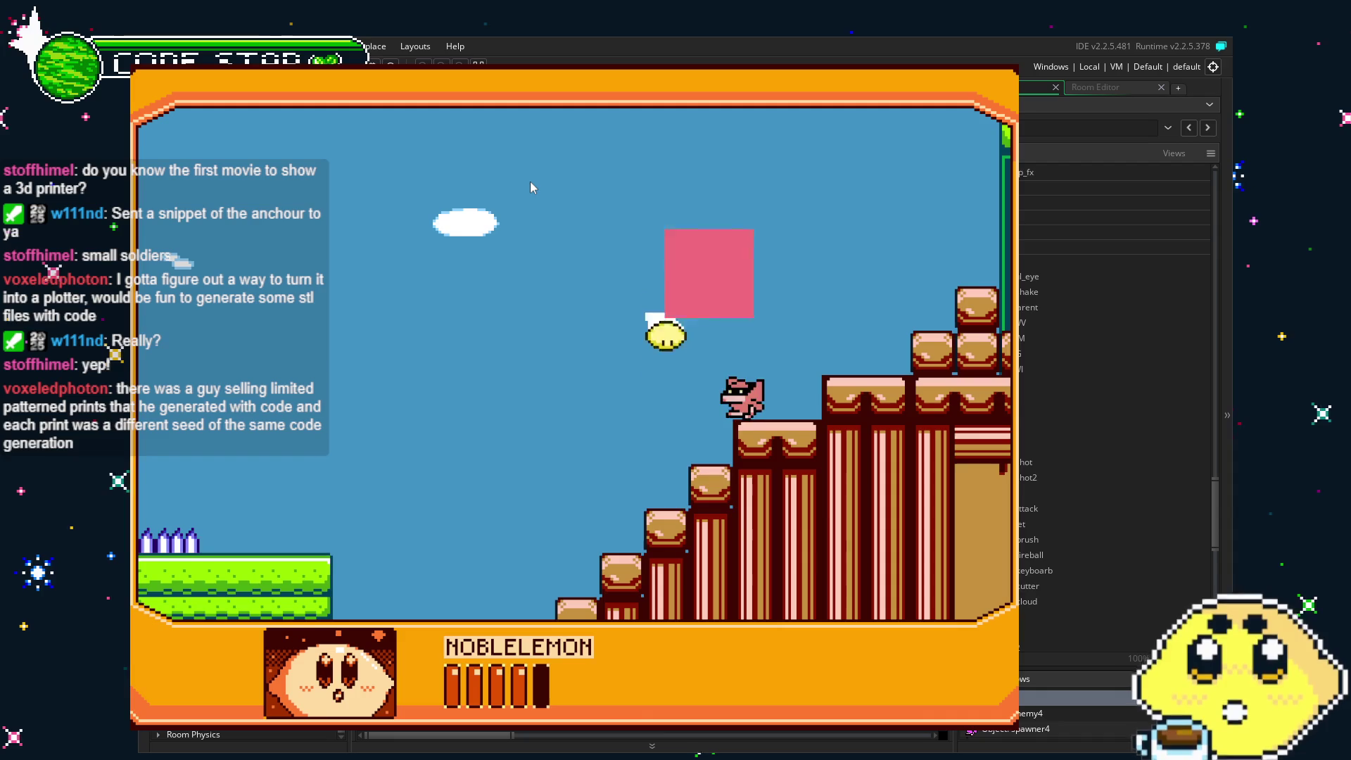
key(Right)
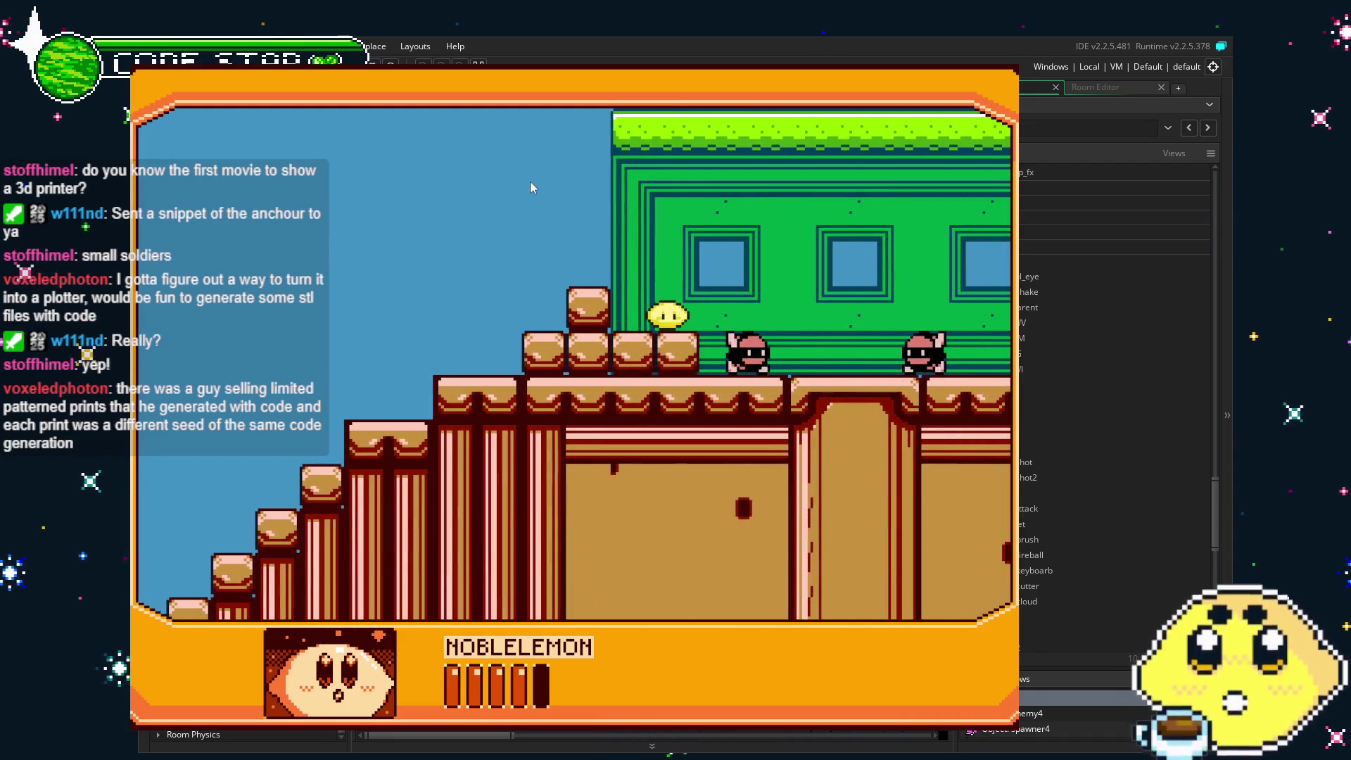
key(Right)
key(Up)
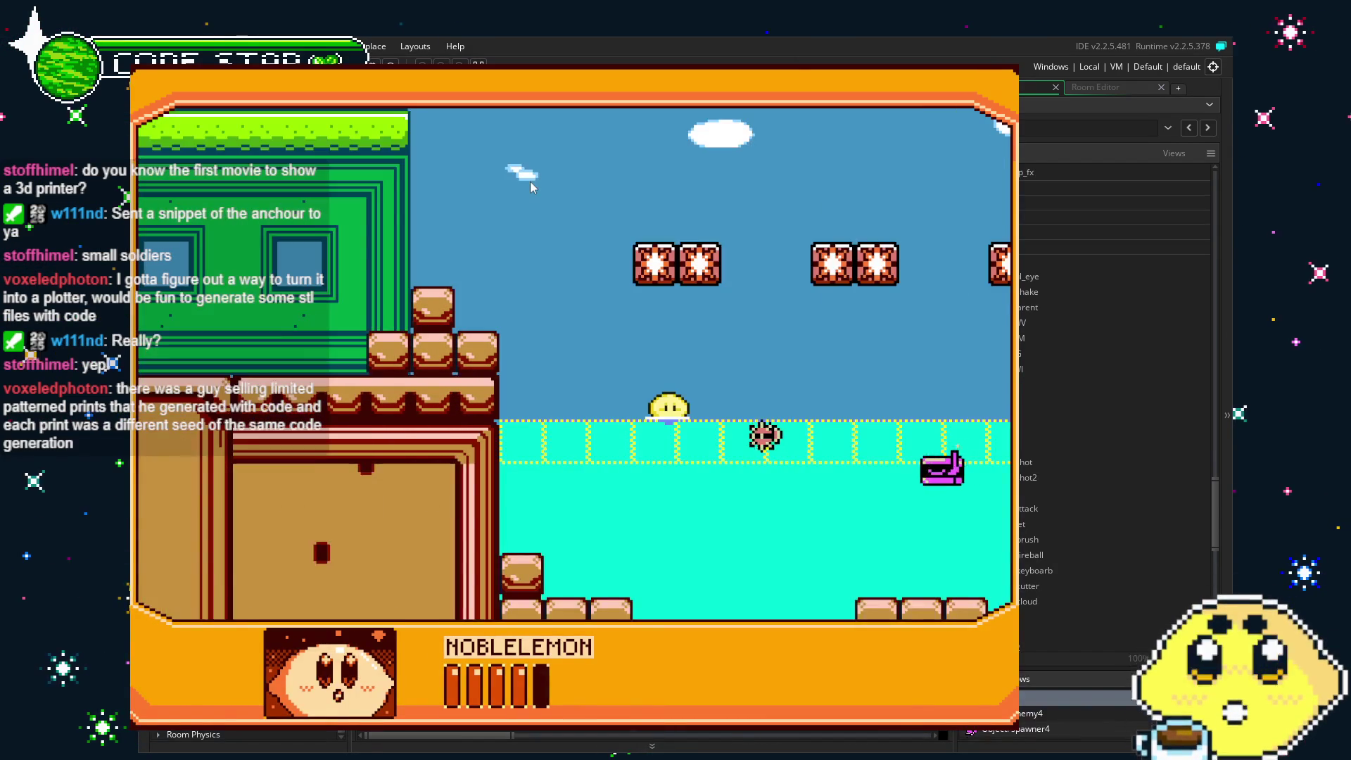
key(Right)
key(Right)
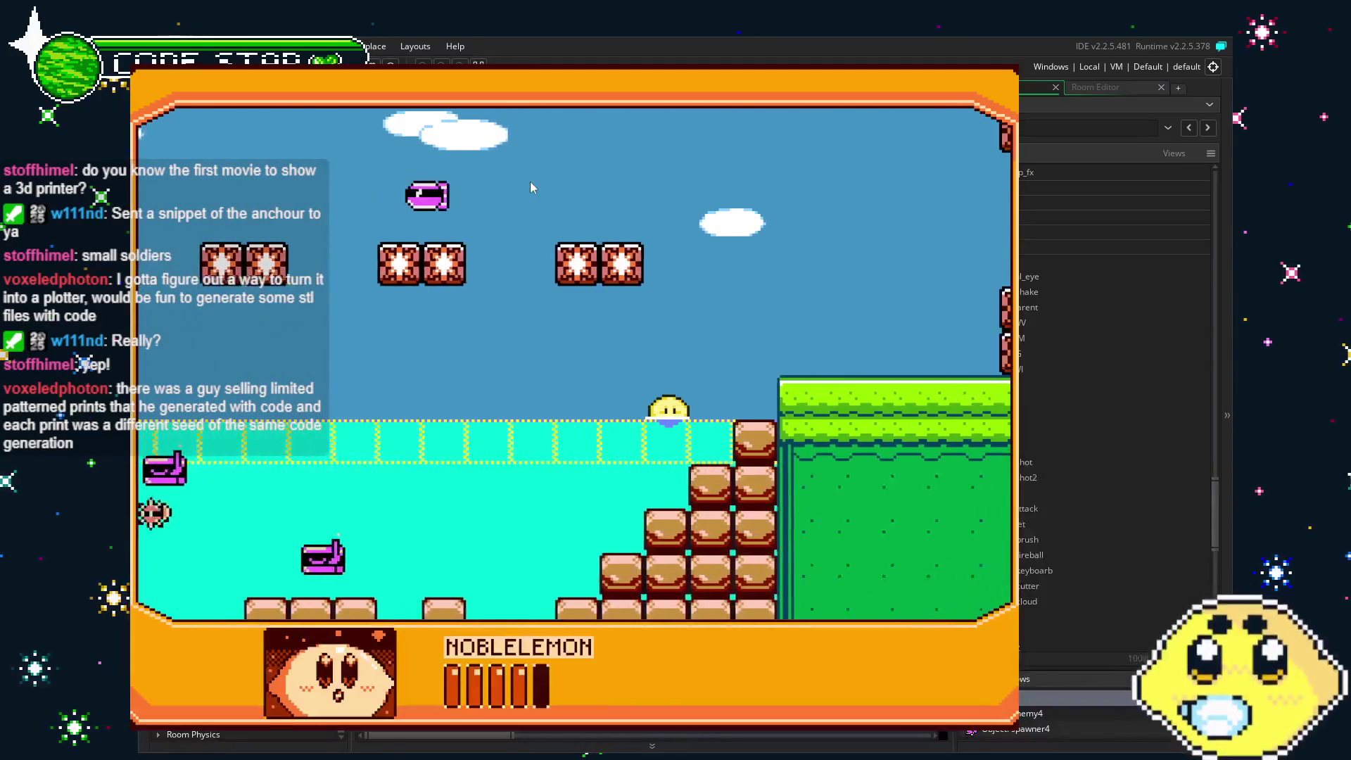
Jump over enemies and attack to break blocks while running right across the bricks.
key(Right)
key(x)
key(Left)
key(Right)
key(z)
key(z)
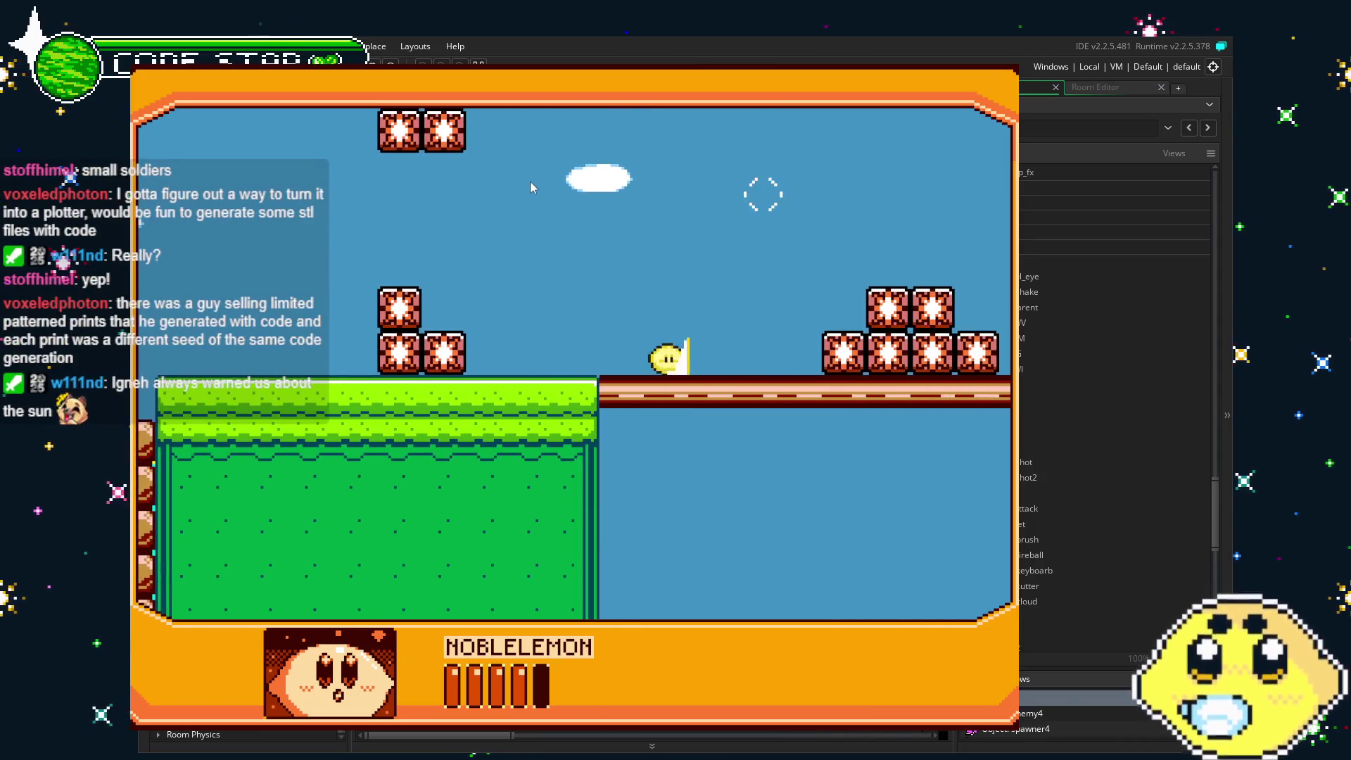
key(Right)
key(Left)
key(Right)
key(z)
key(Right)
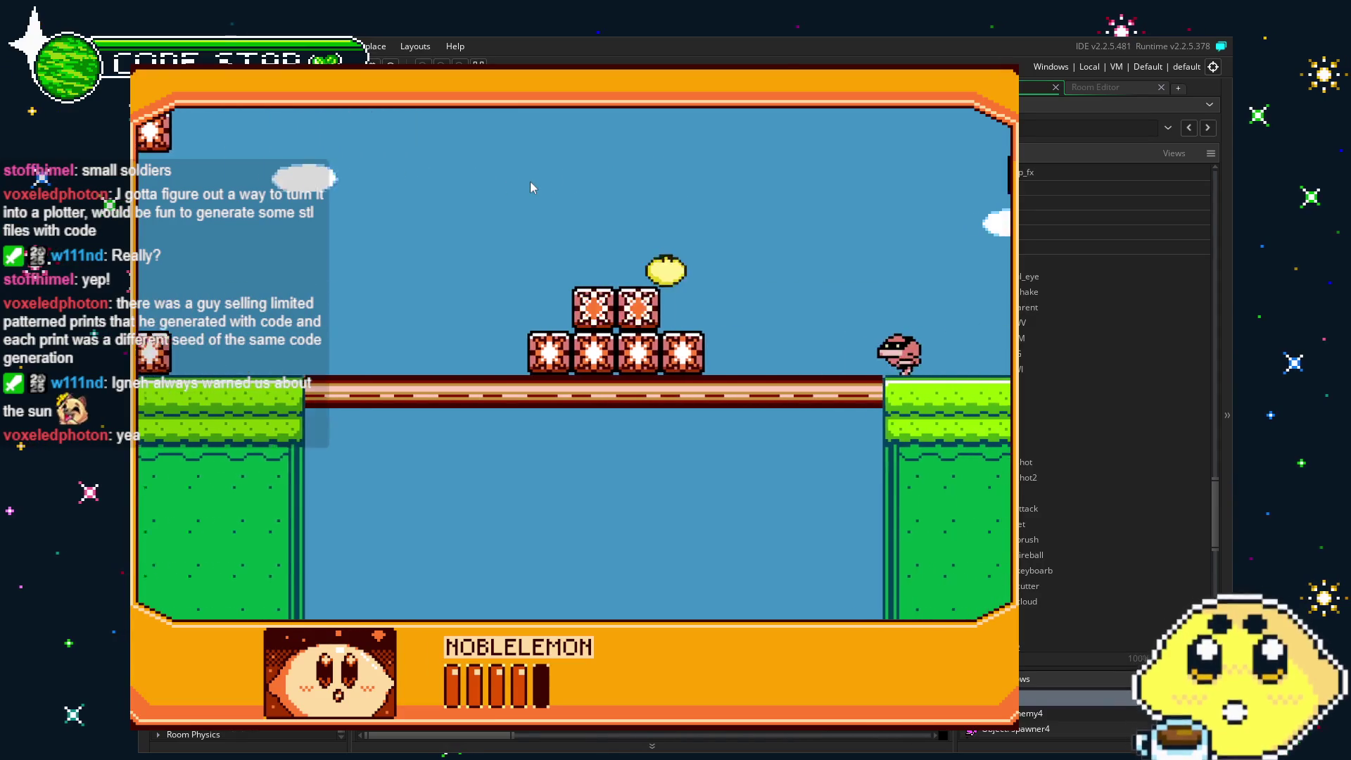
key(Left)
key(x)
key(Right)
key(Right)
key(x)
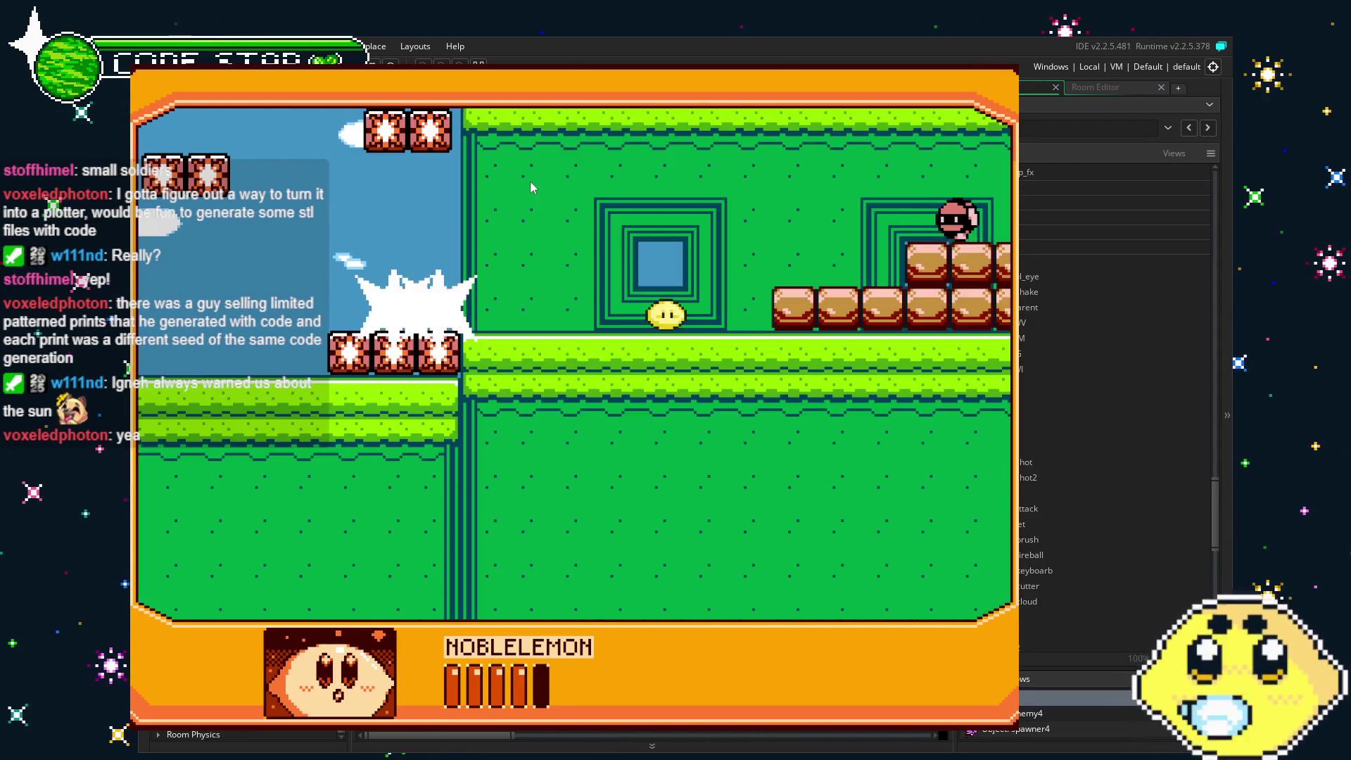
key(Right)
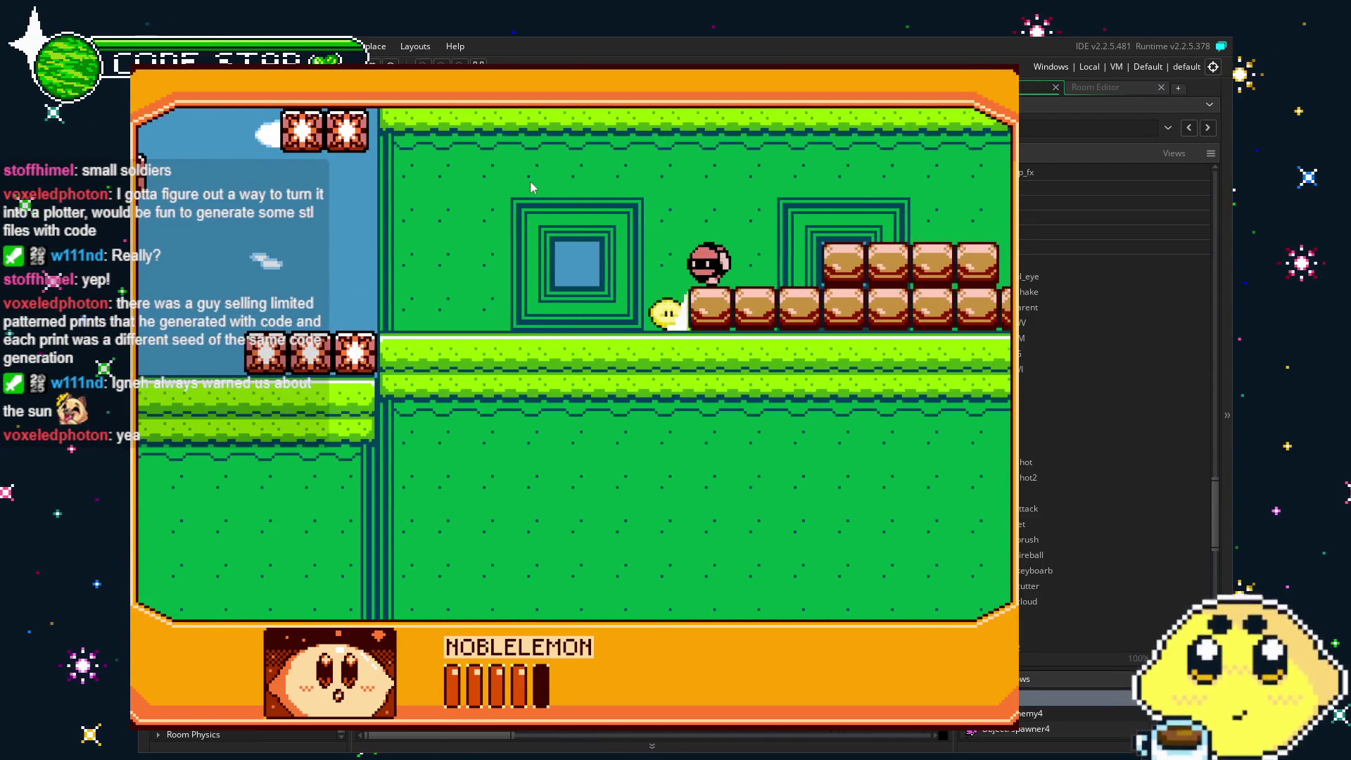
key(Left)
key(Right)
key(x)
key(z)
key(Right)
key(Right)
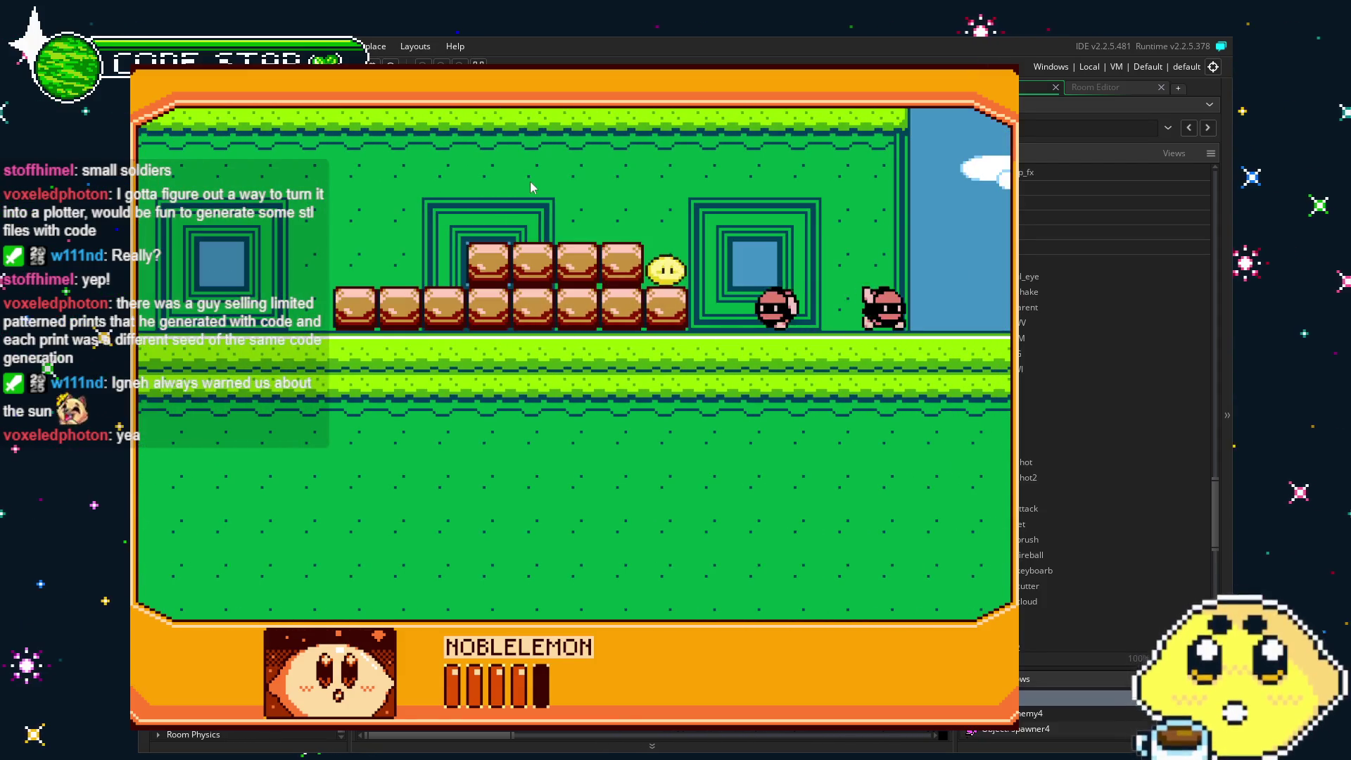
key(Right)
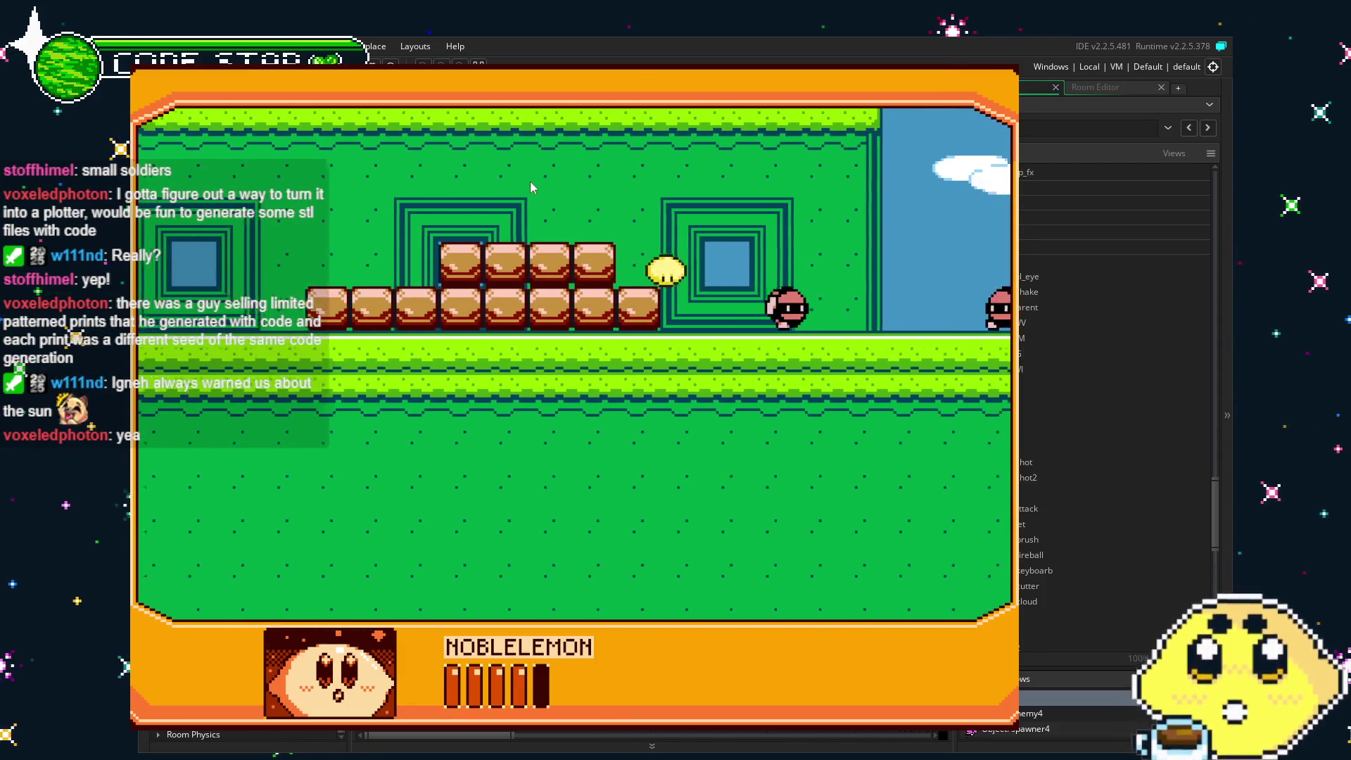
key(x)
key(x)
Jump via the rope platform past the tree to the log floor, then close the game.
key(Right)
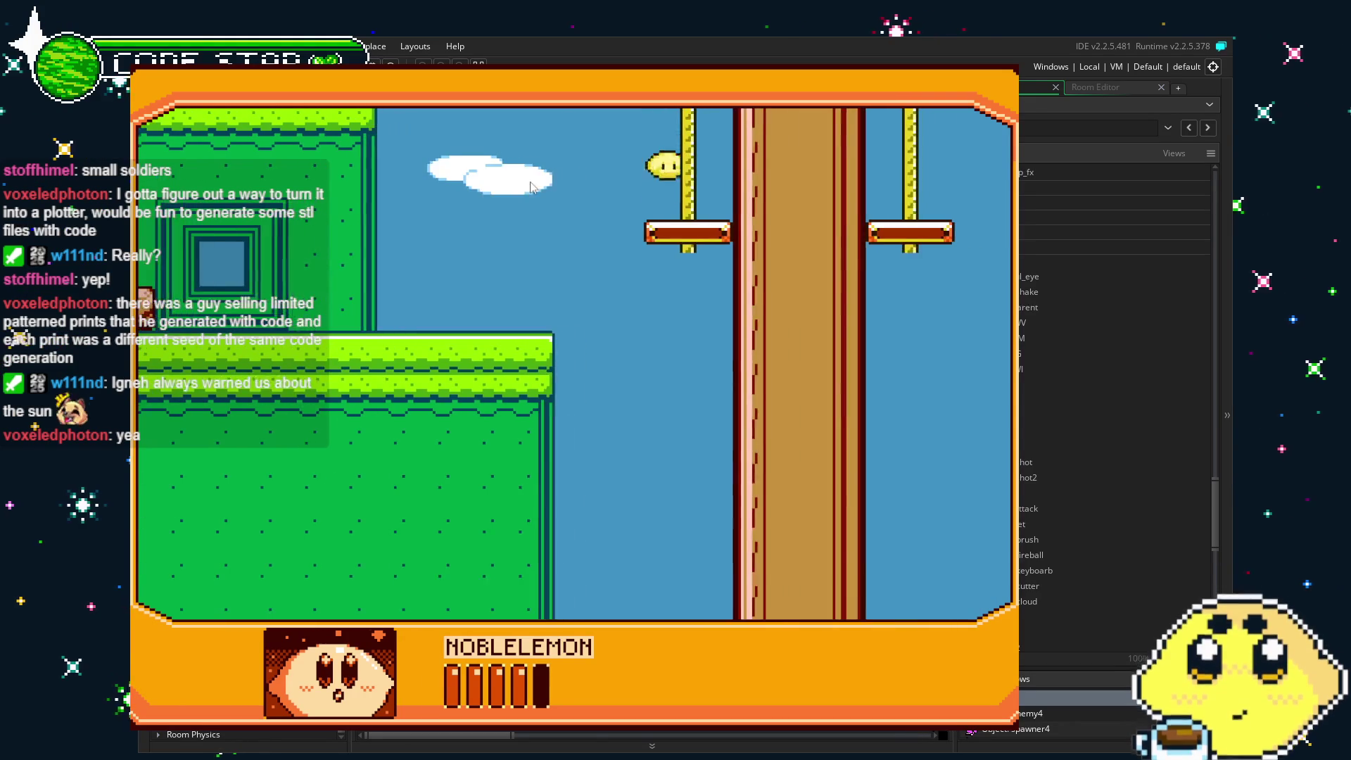
key(Left)
key(z)
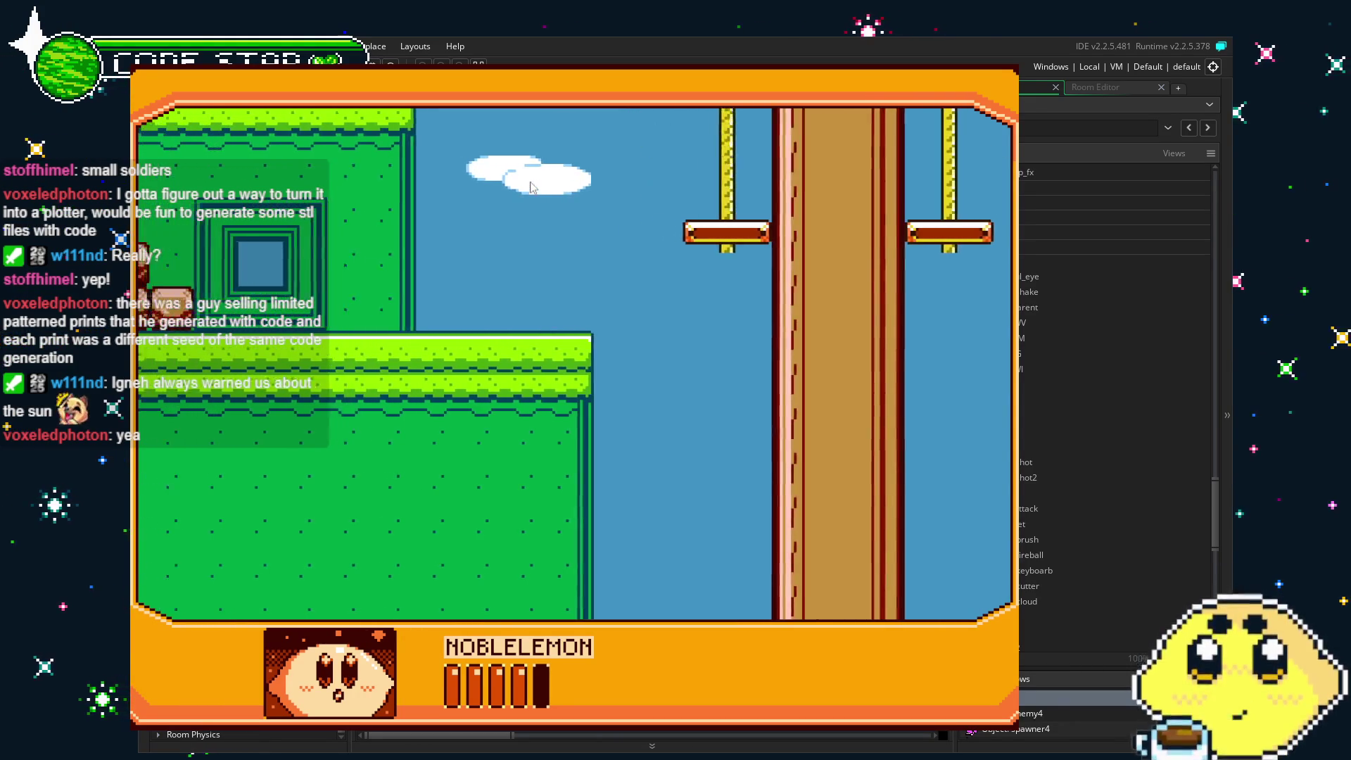
key(Right)
key(z)
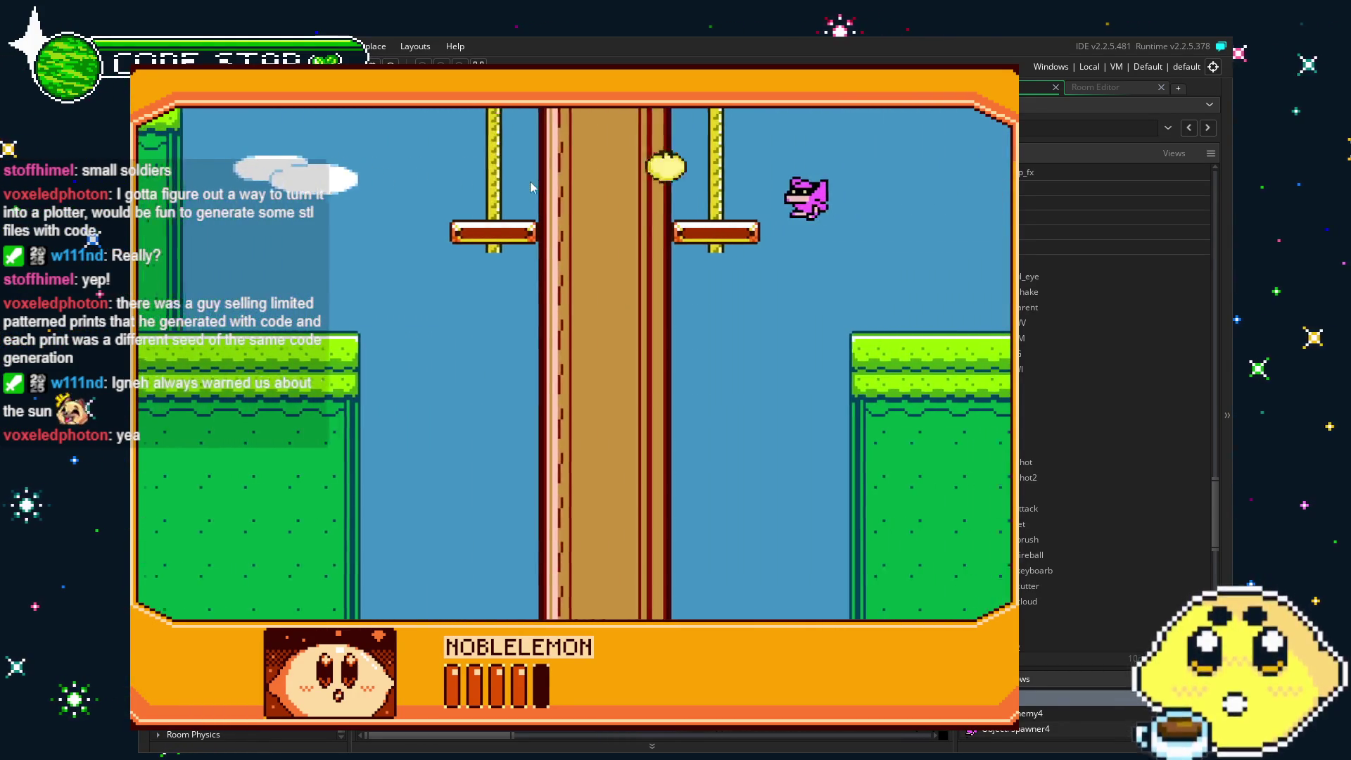
key(Right)
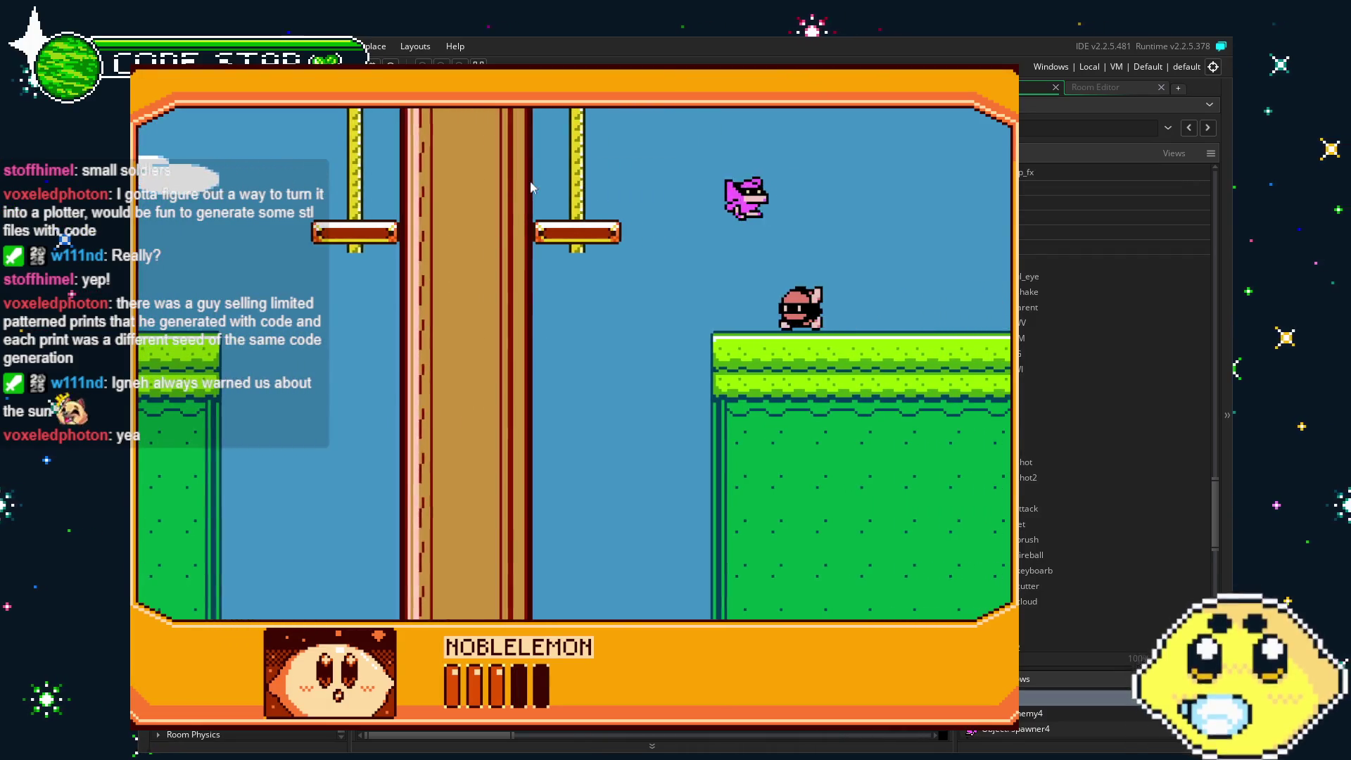
key(Right)
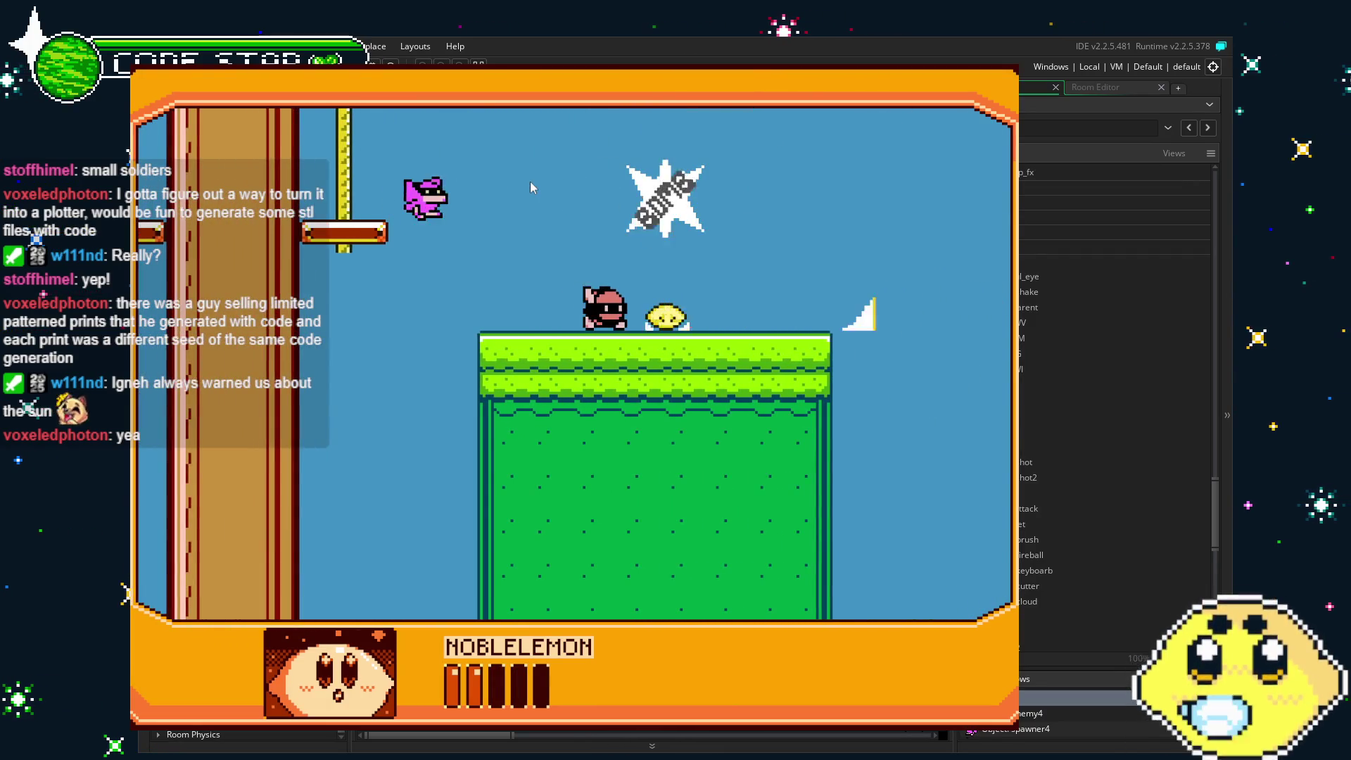
key(Left)
key(space)
key(Right)
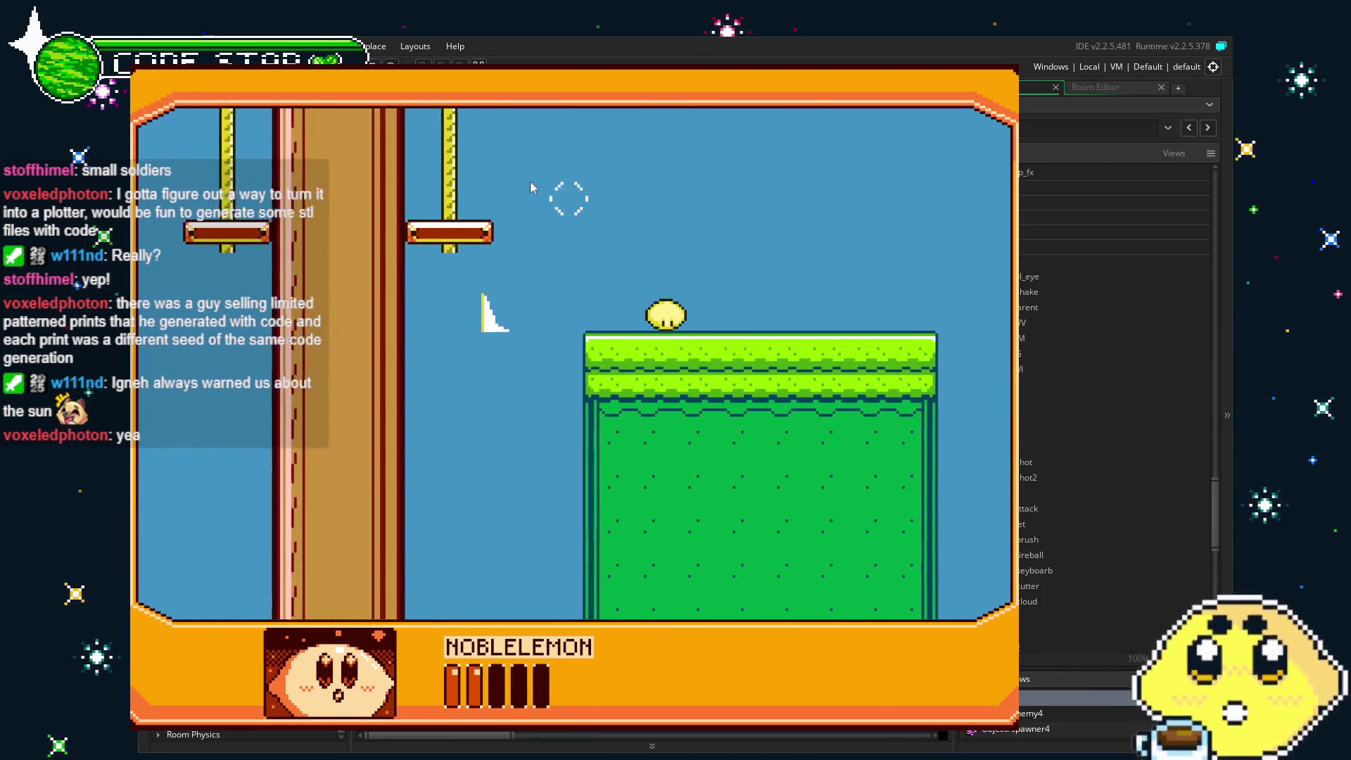
key(space)
key(Left)
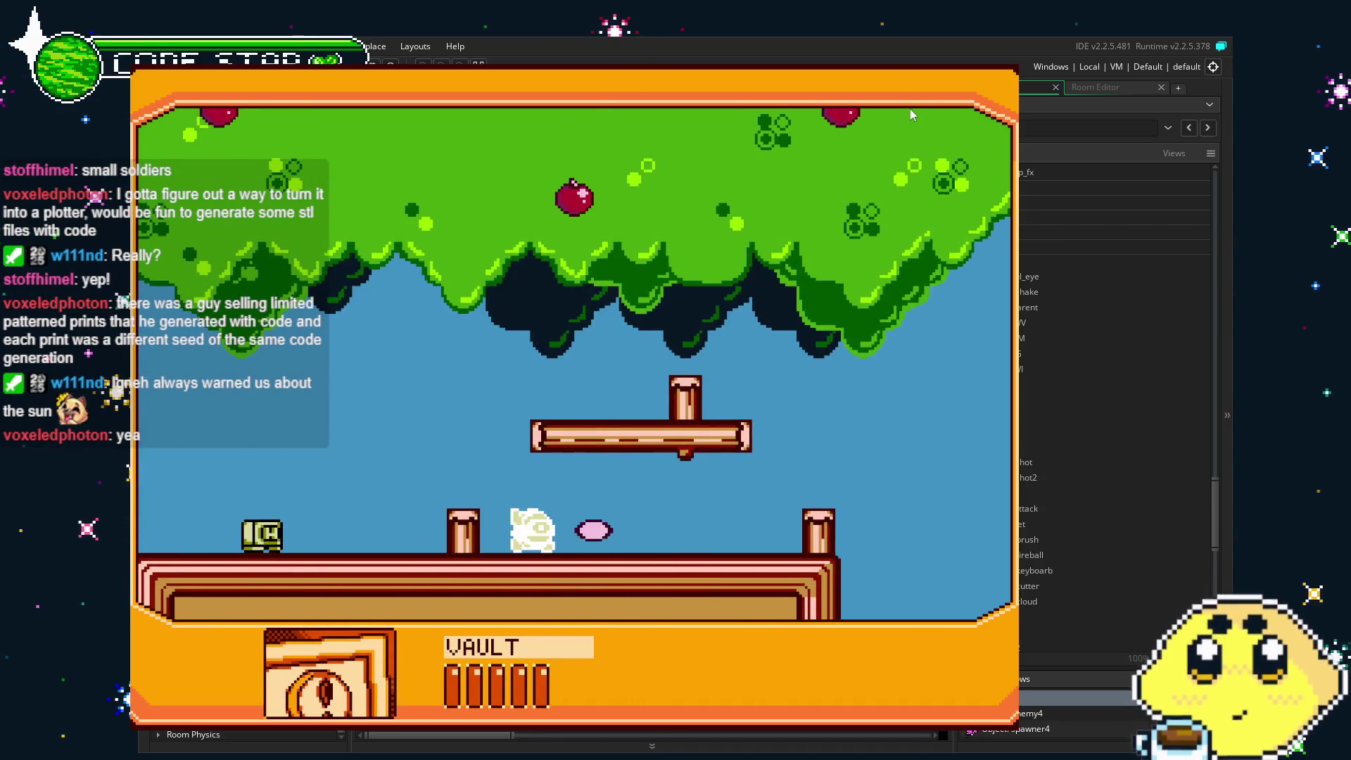
key(Escape)
Copy a block1 instance beside the tree trunk, save the project, and run a new build.
scroll(670, 339, right, 10)
drag(670, 338, 781, 352)
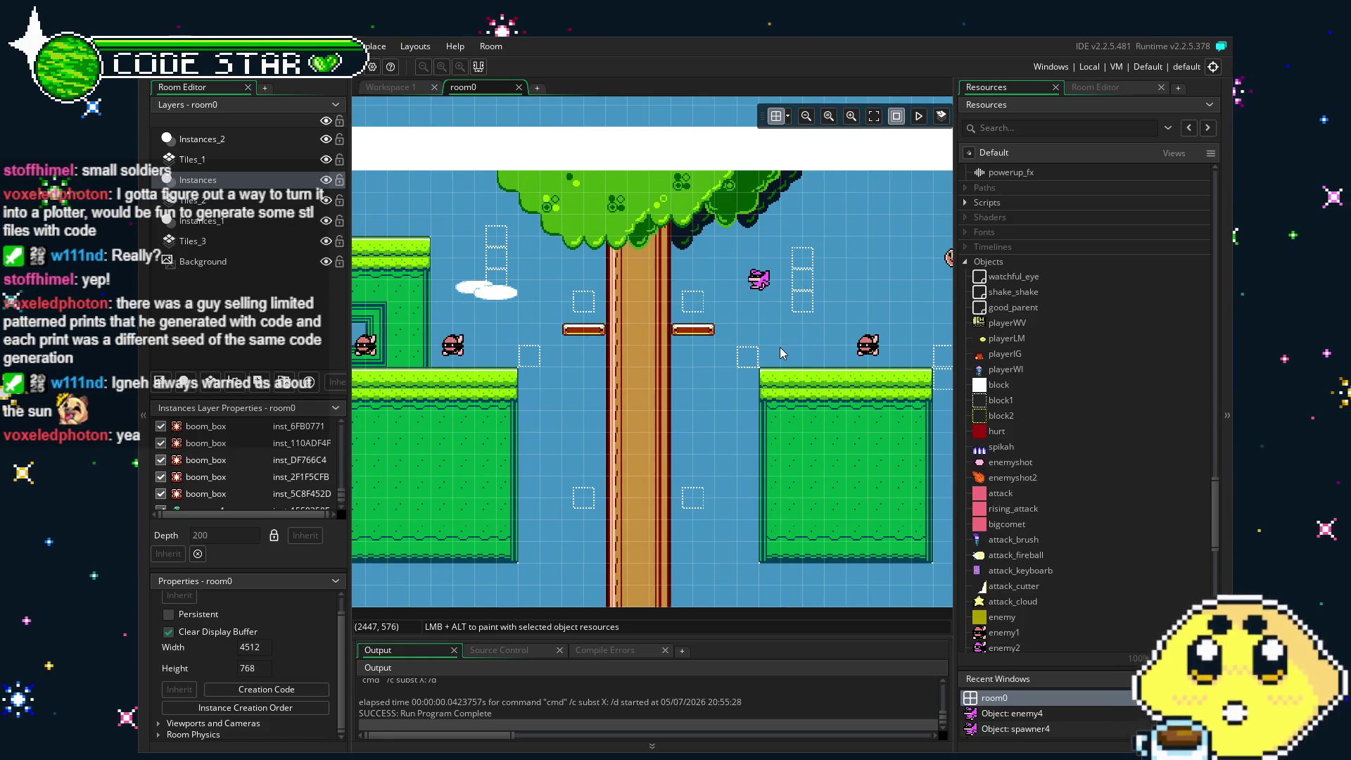
click(693, 300)
drag(696, 283, 586, 282)
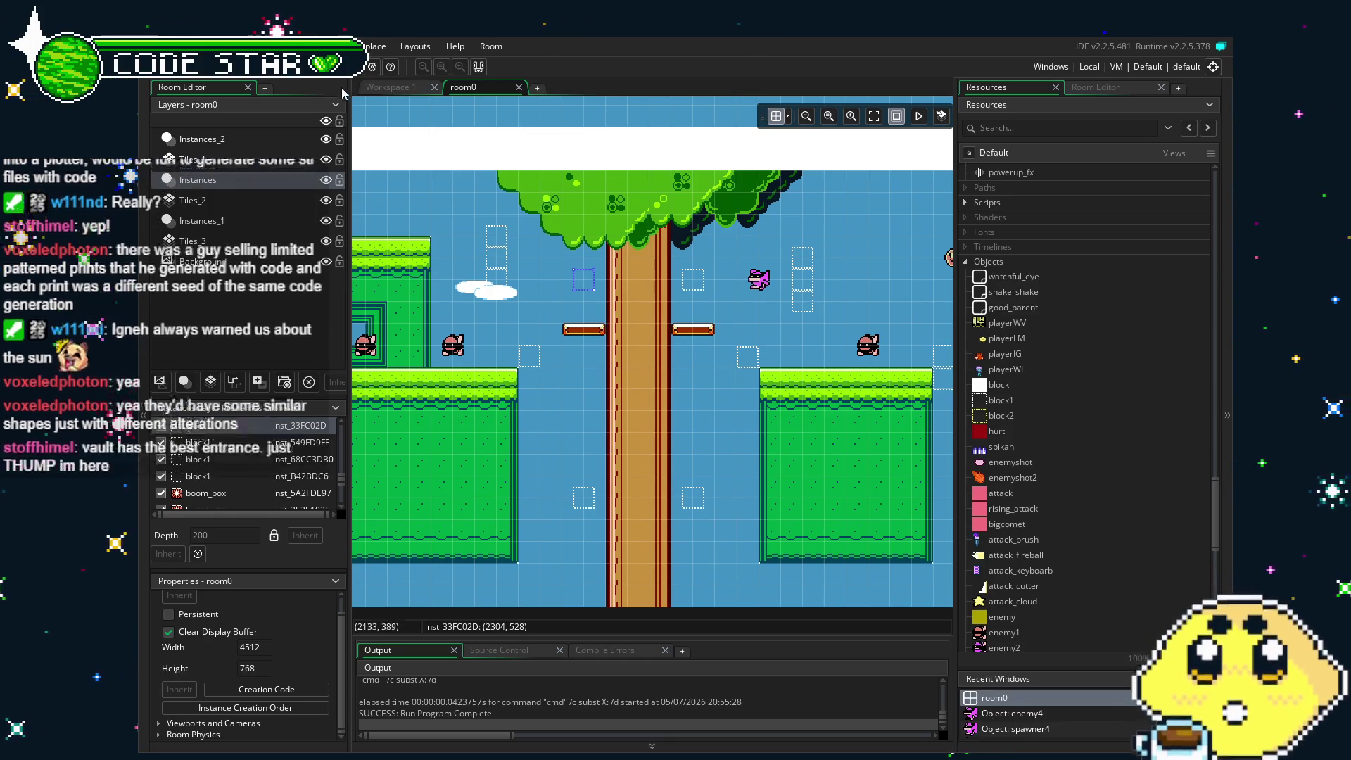
key(ctrl+s)
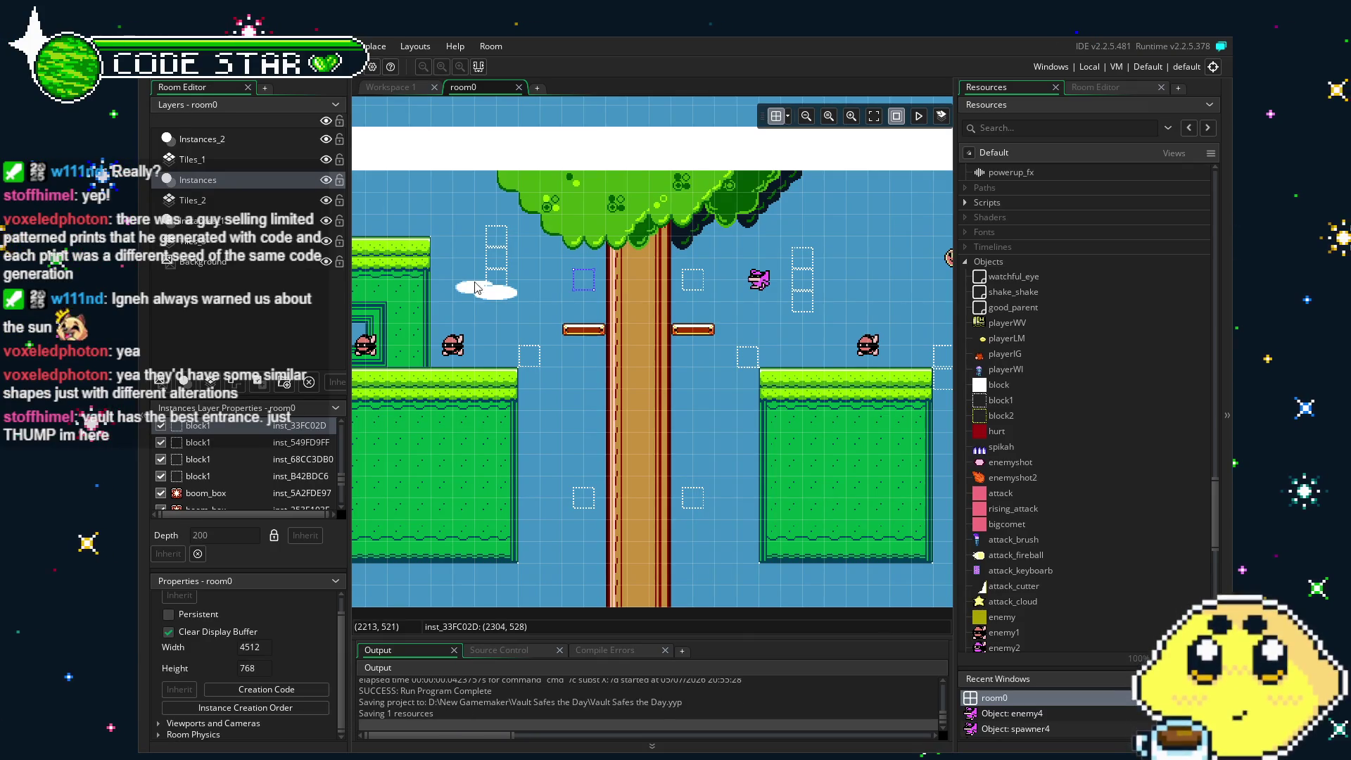
key(F5)
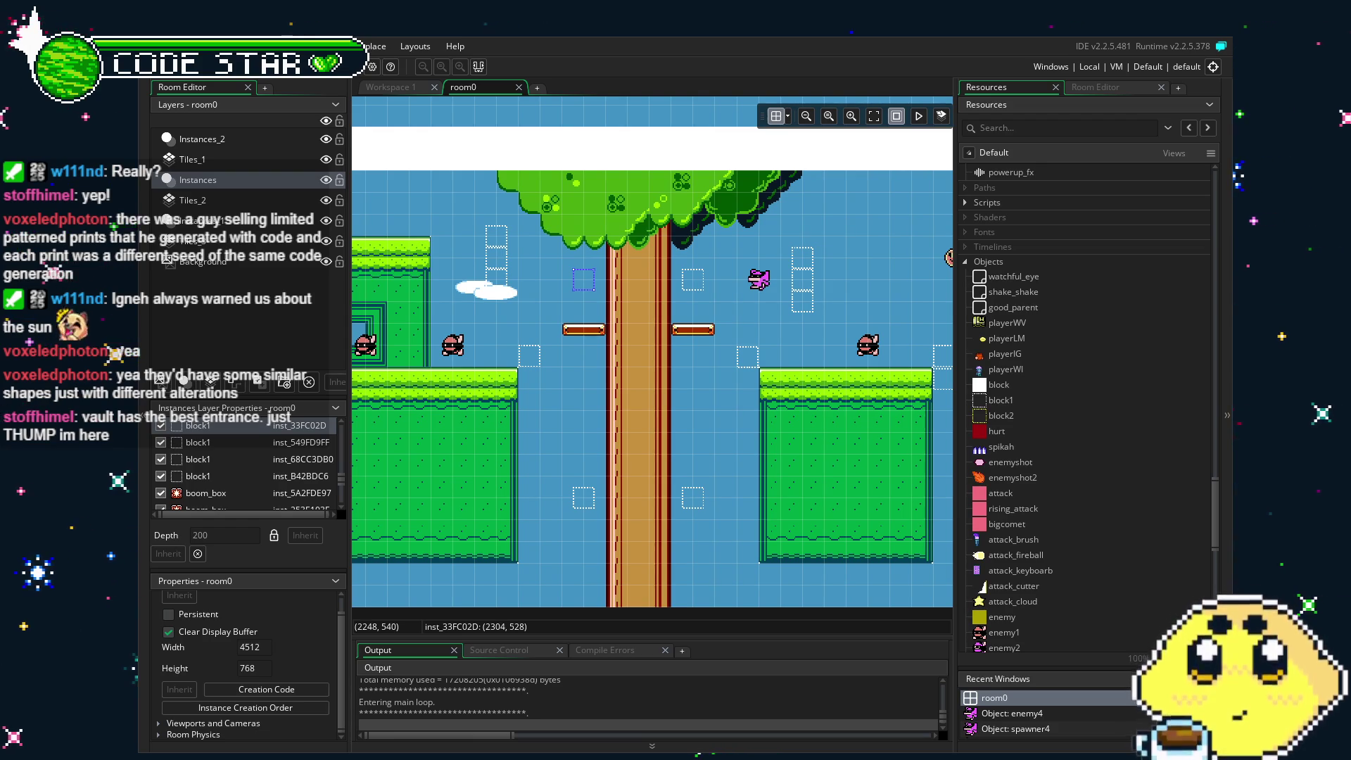
Switch to Igni and fly right past the building, dropping onto the bridge.
key(Right)
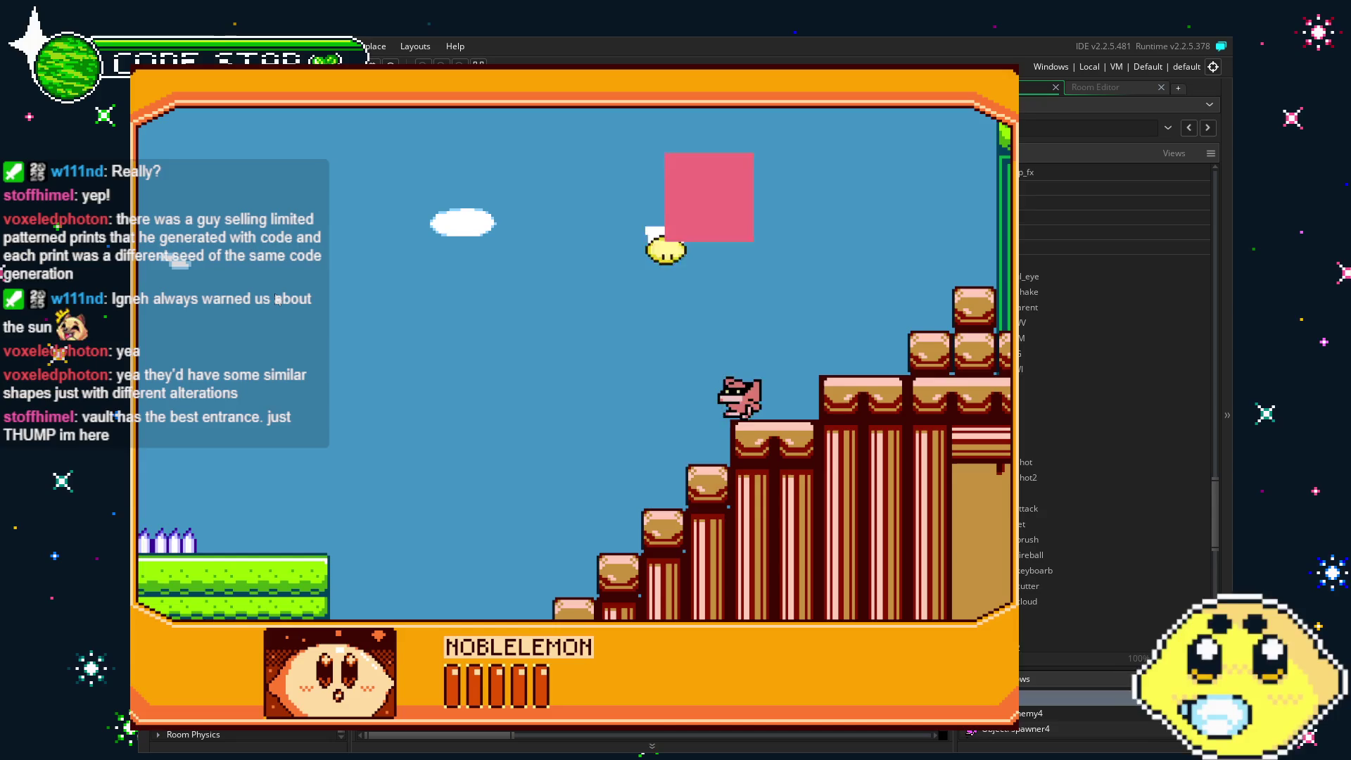
key(Right)
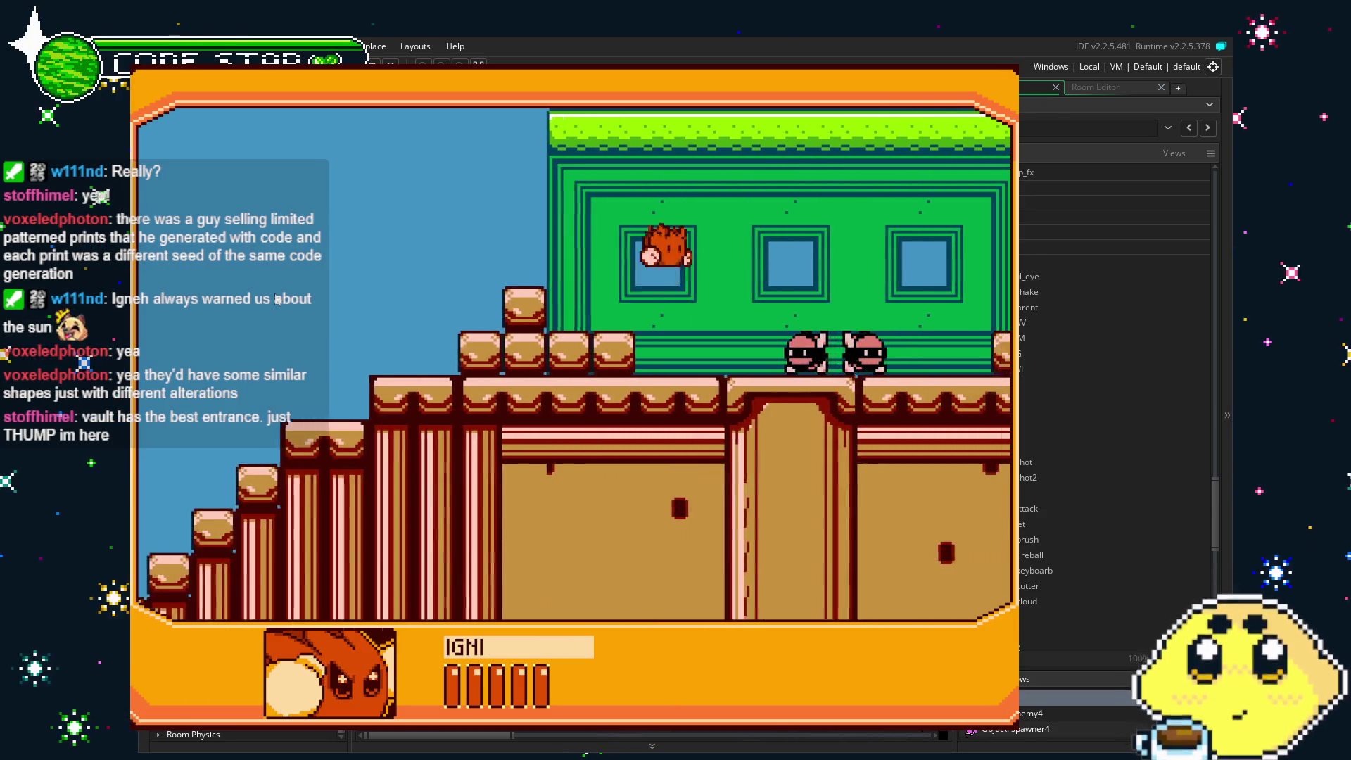
key(Right)
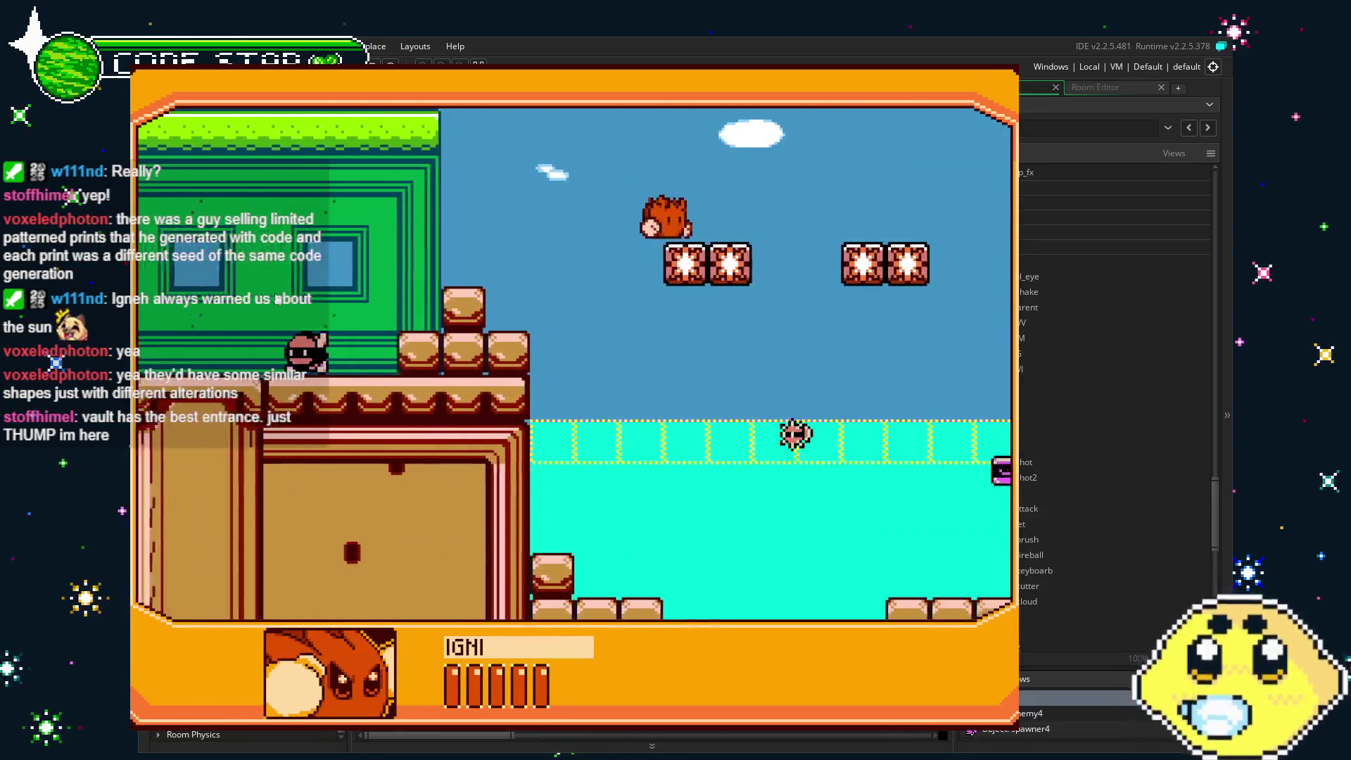
key(Right)
key(Right)
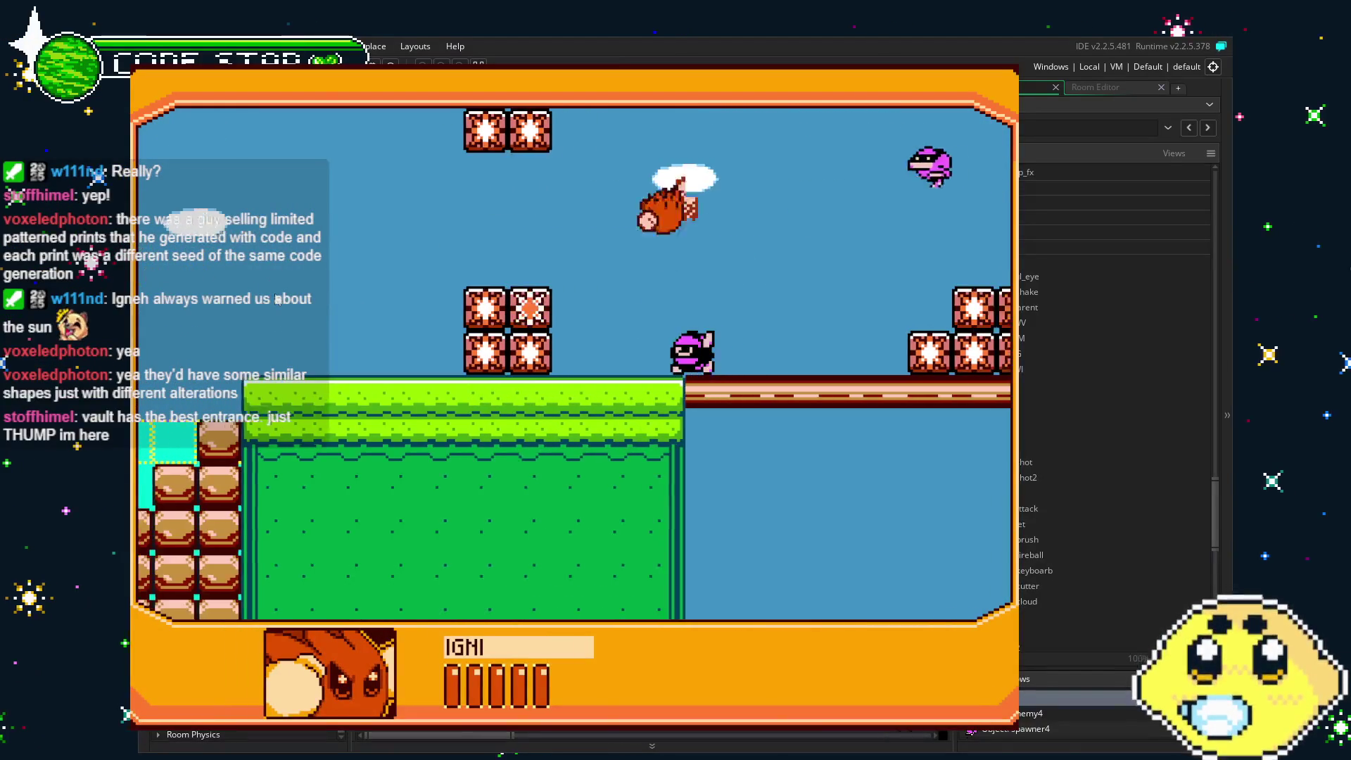
key(Right)
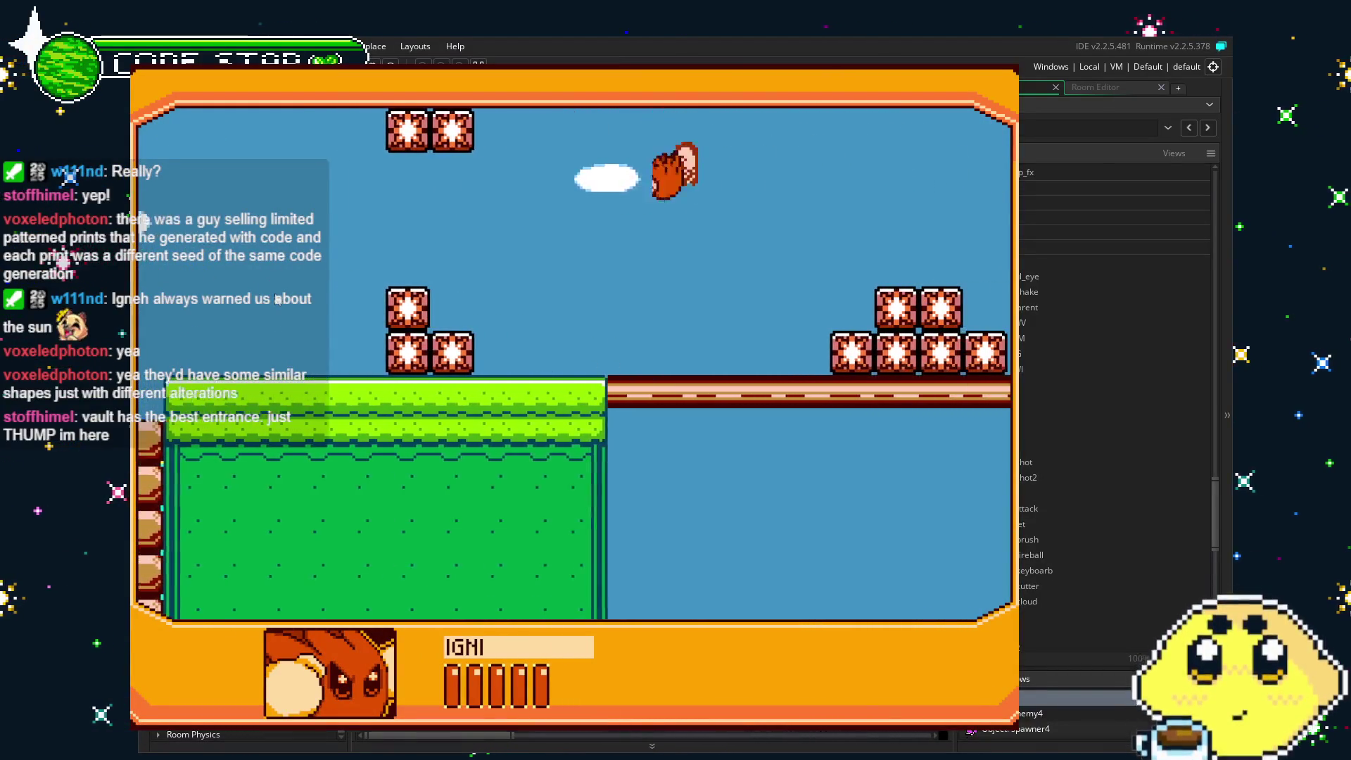
key(Right)
key(space)
Continue Igni right along the bridge, up the green wall and on toward the tree.
key(Right)
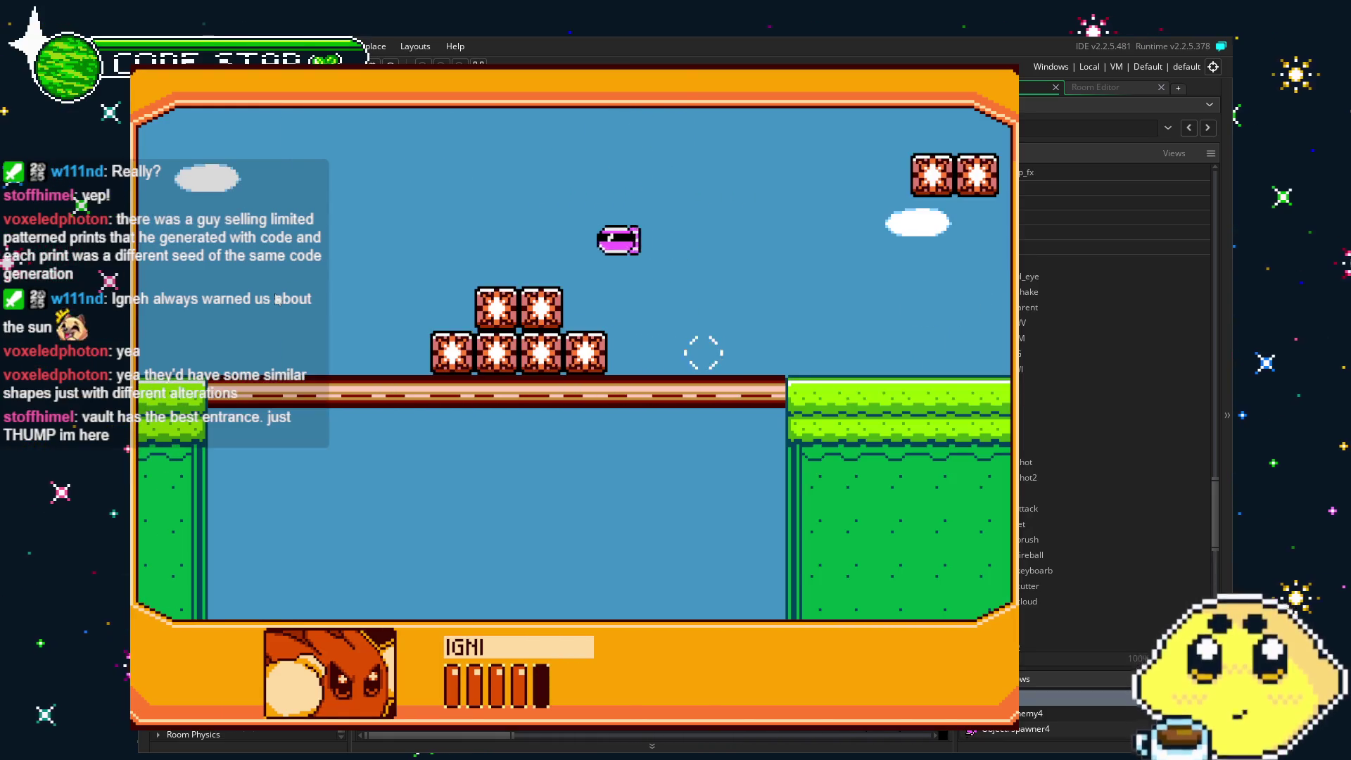
key(space)
key(Right)
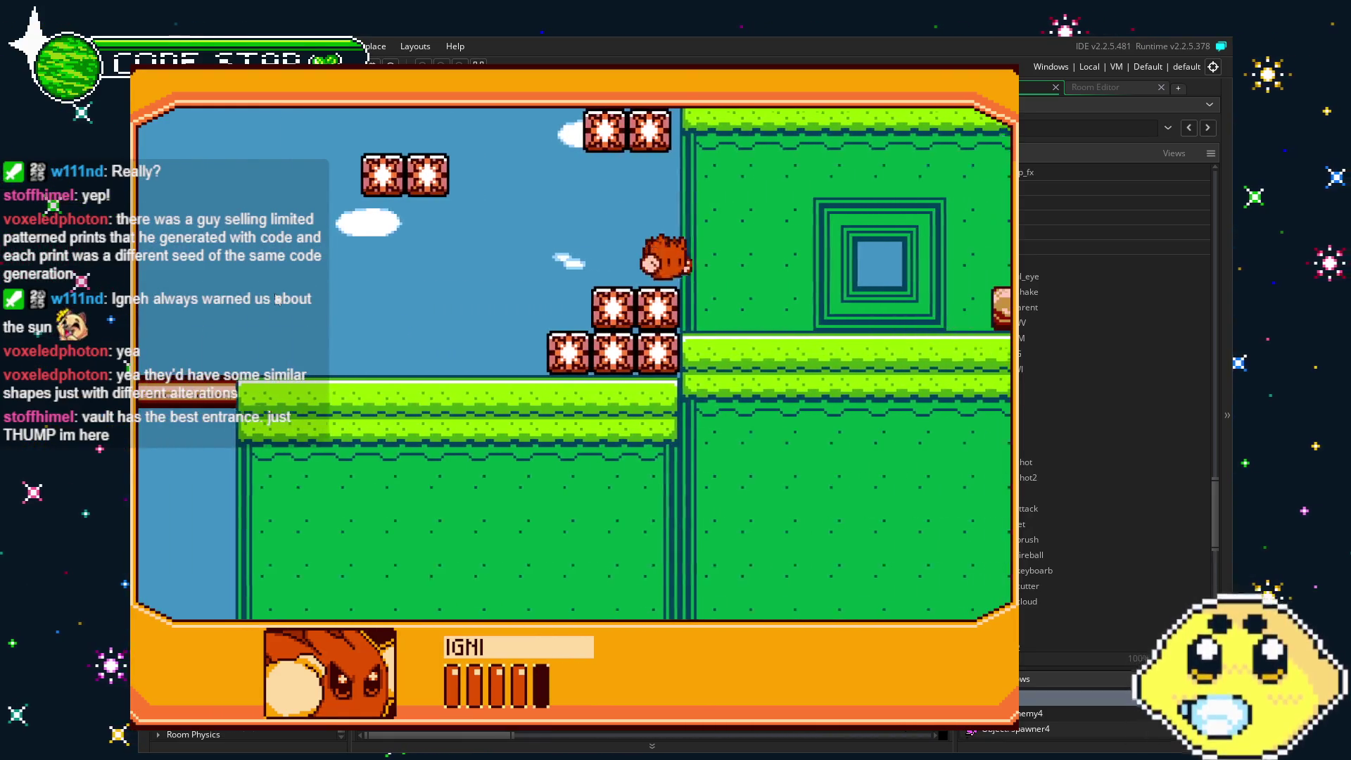
key(Right)
key(space)
key(Right)
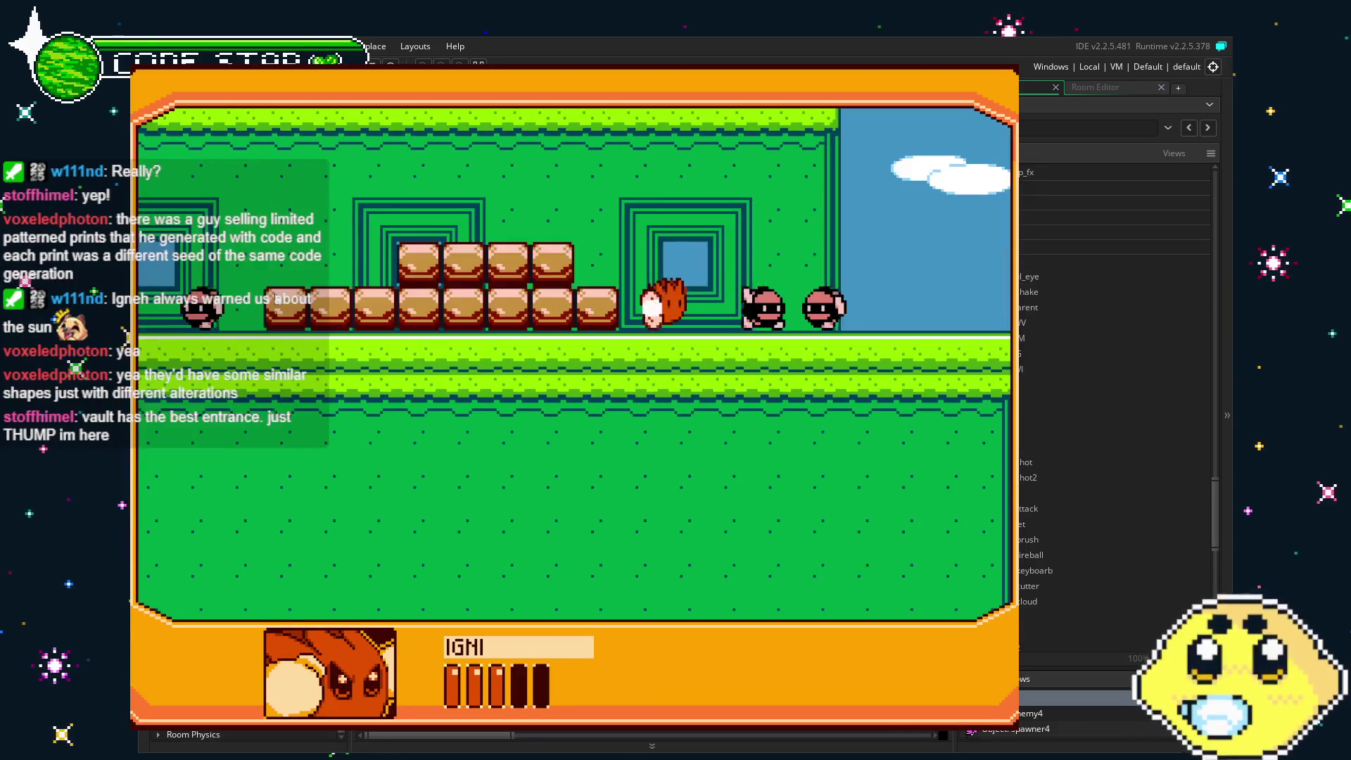
key(Right)
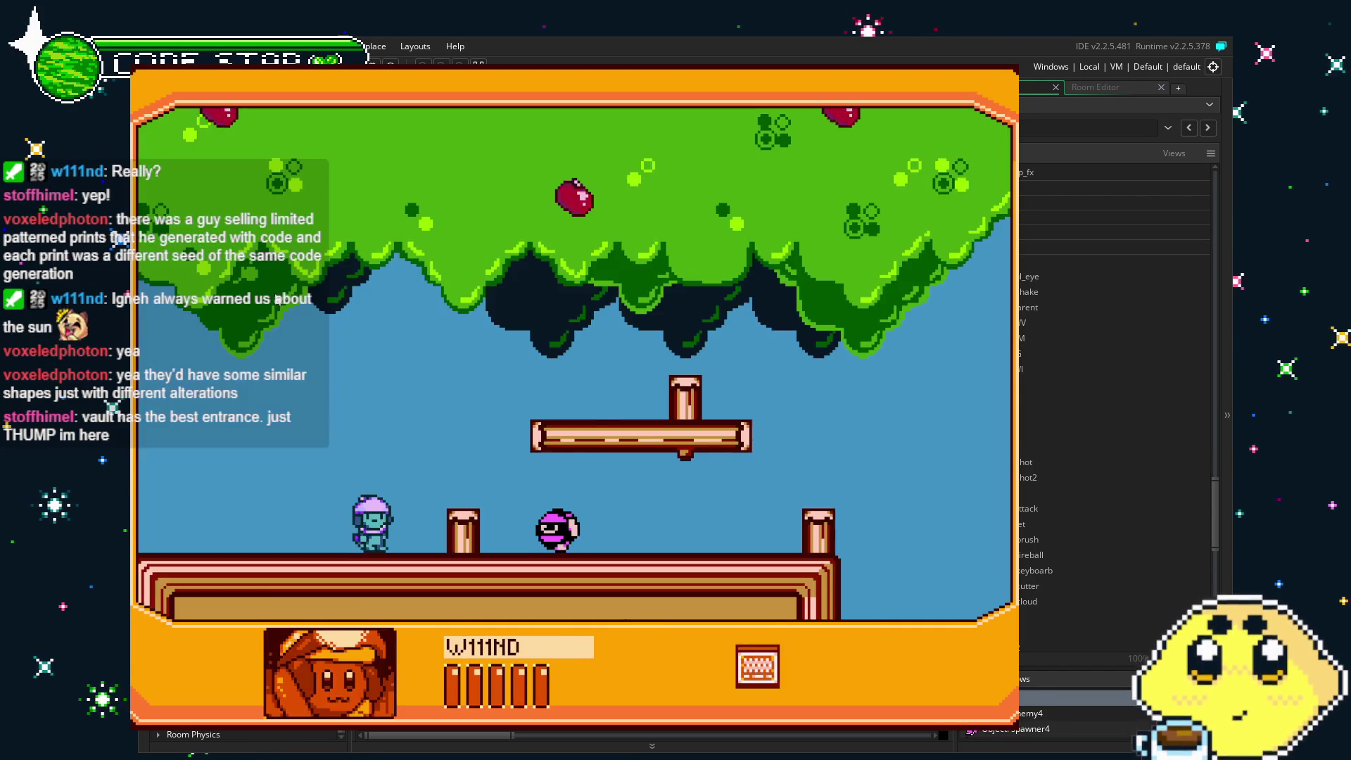
Cycle through W111ND to NOBLELEMON and run right over the building and water to the bridge.
key(Right)
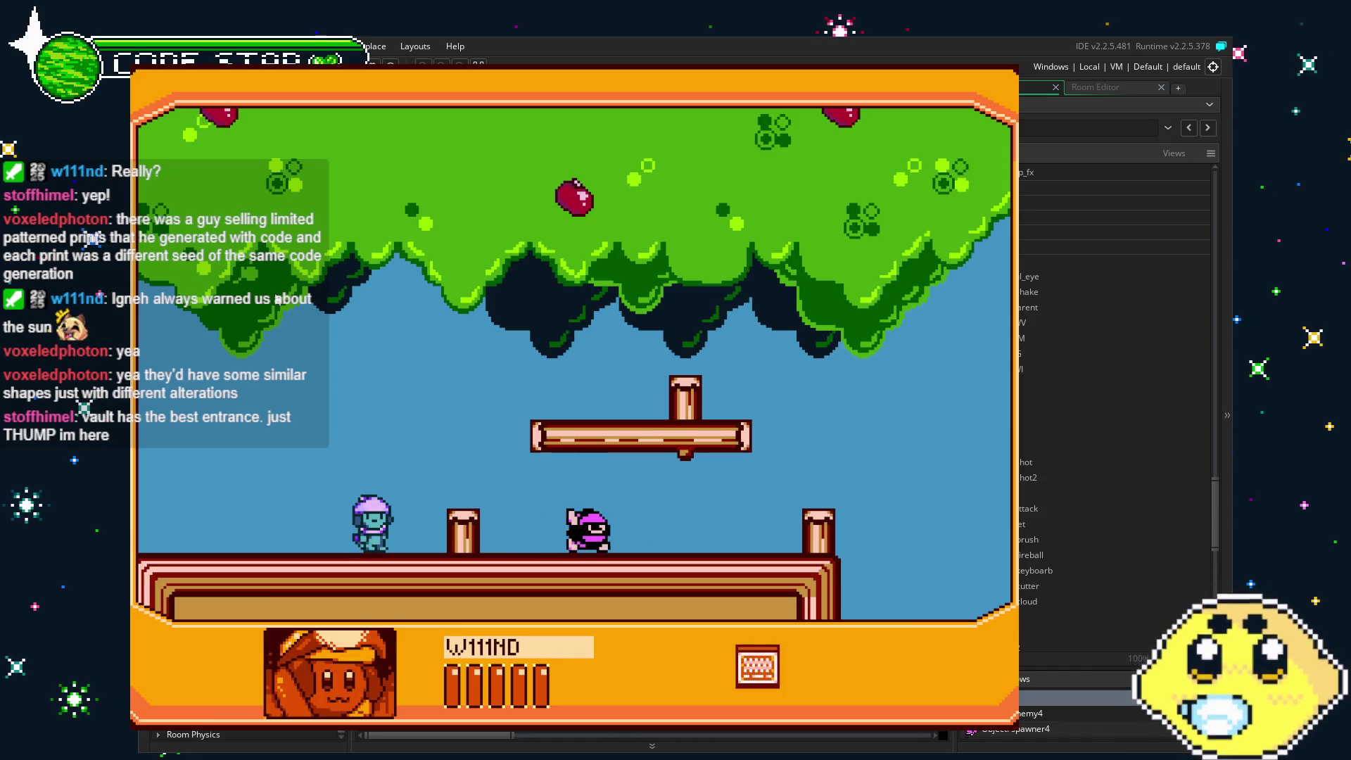
key(Right)
key(Right)
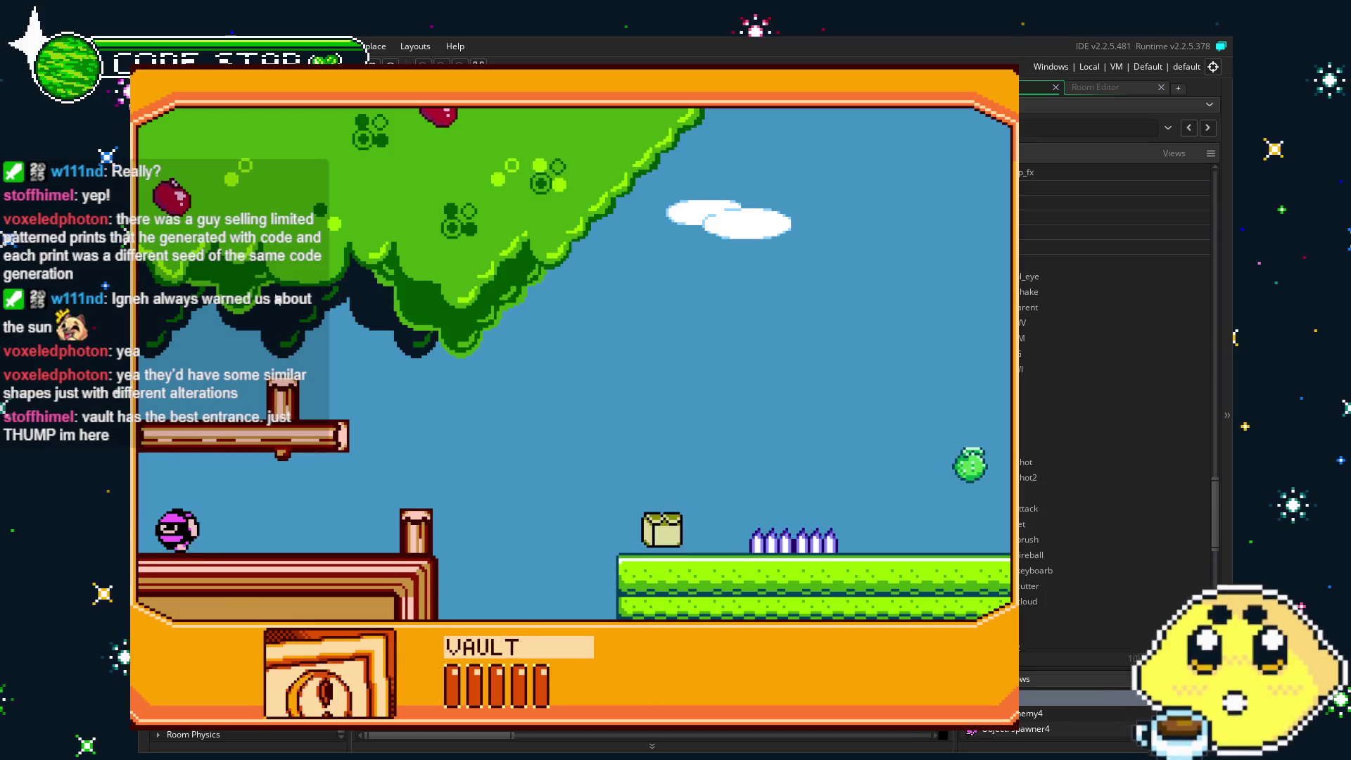
key(Right)
key(Right)
key(Right)
key(Up)
key(Right)
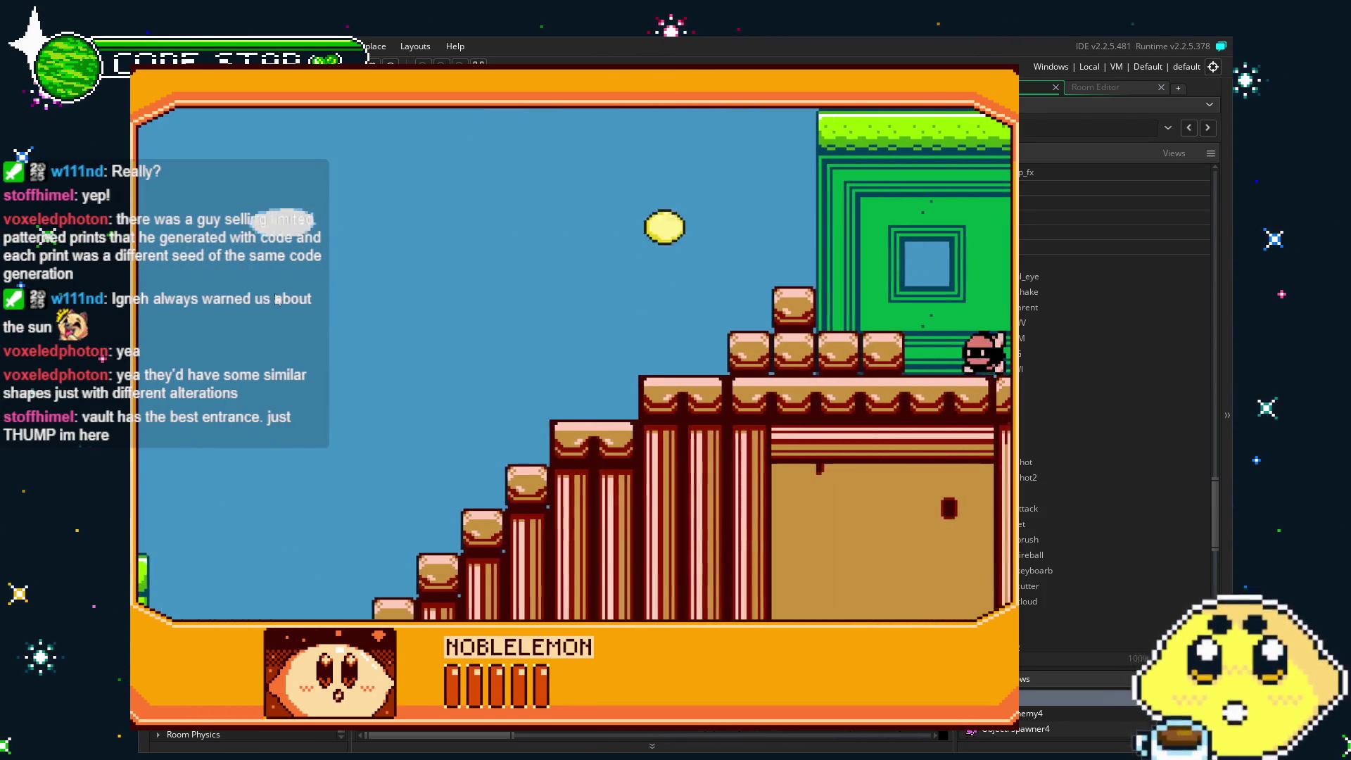
key(Up)
key(Right)
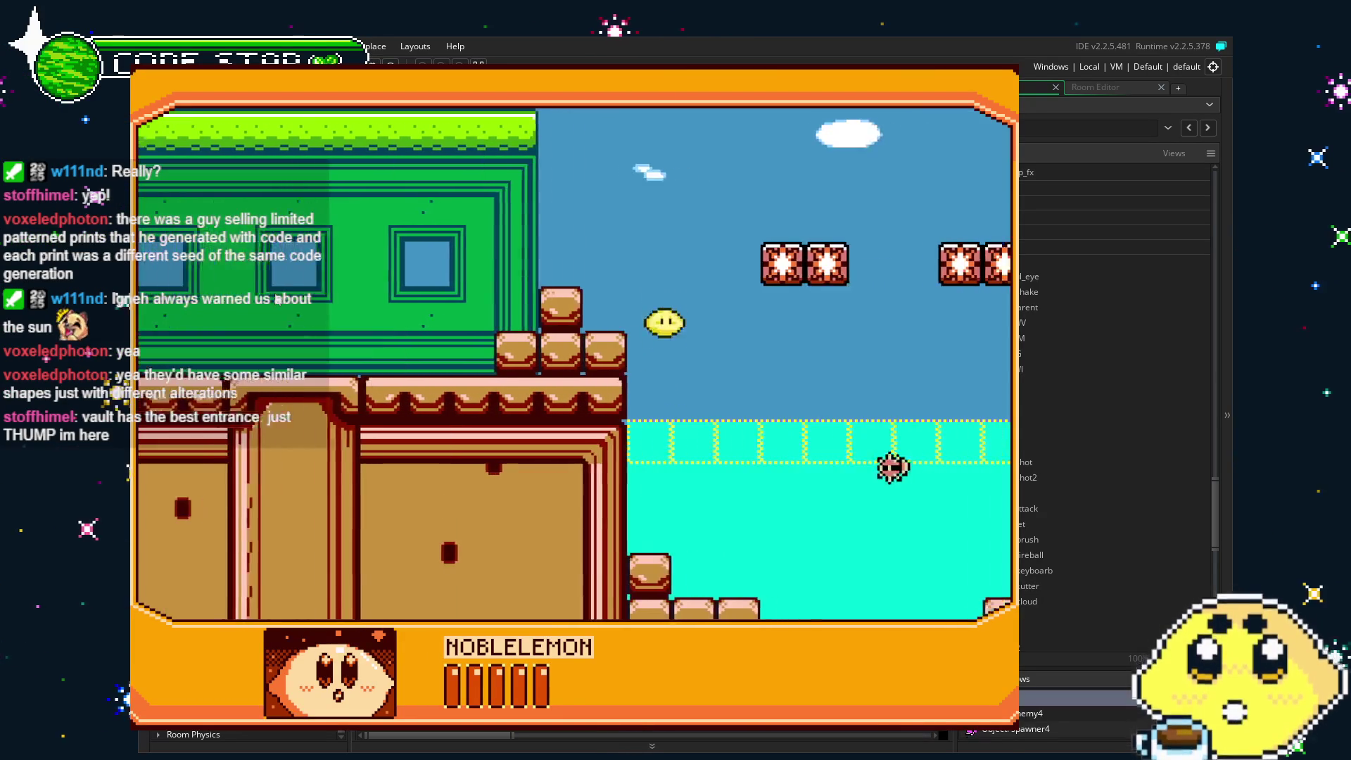
key(Right)
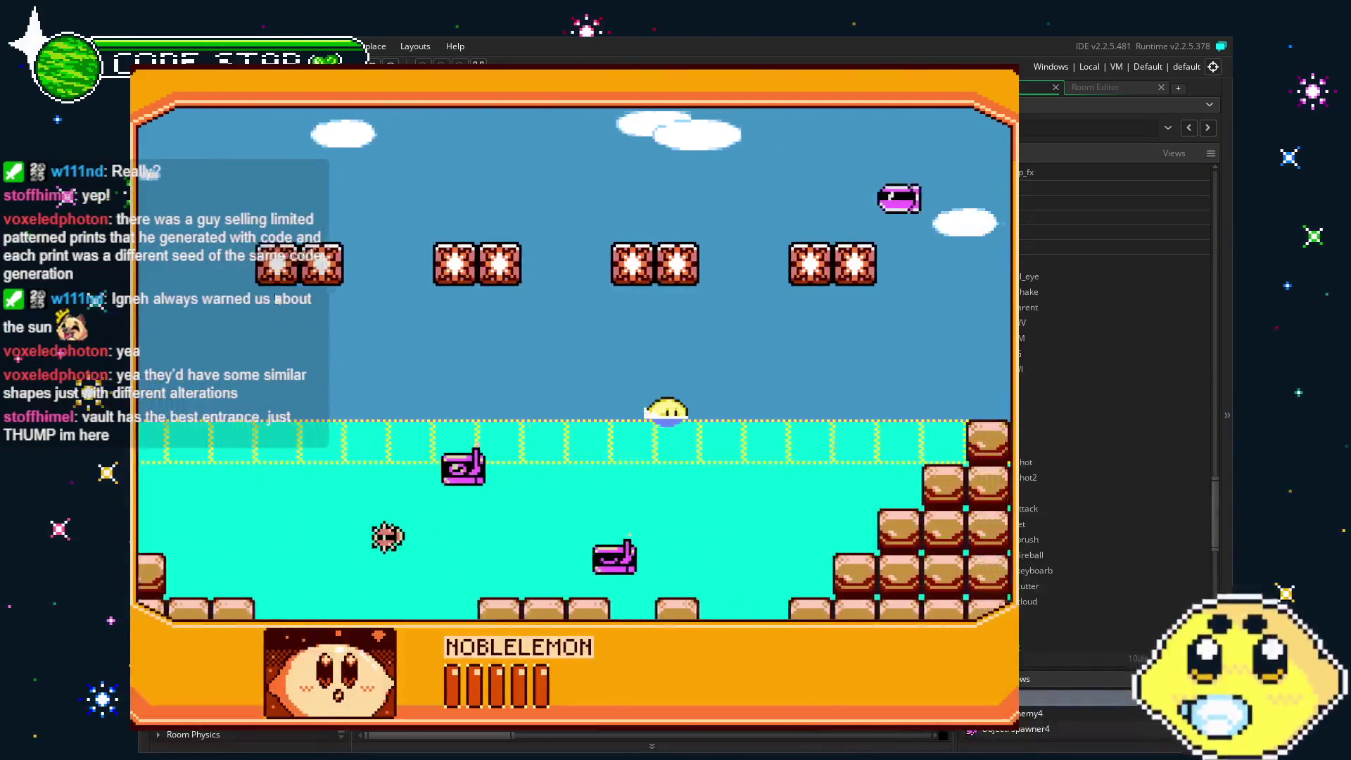
key(Up)
key(Up)
key(Right)
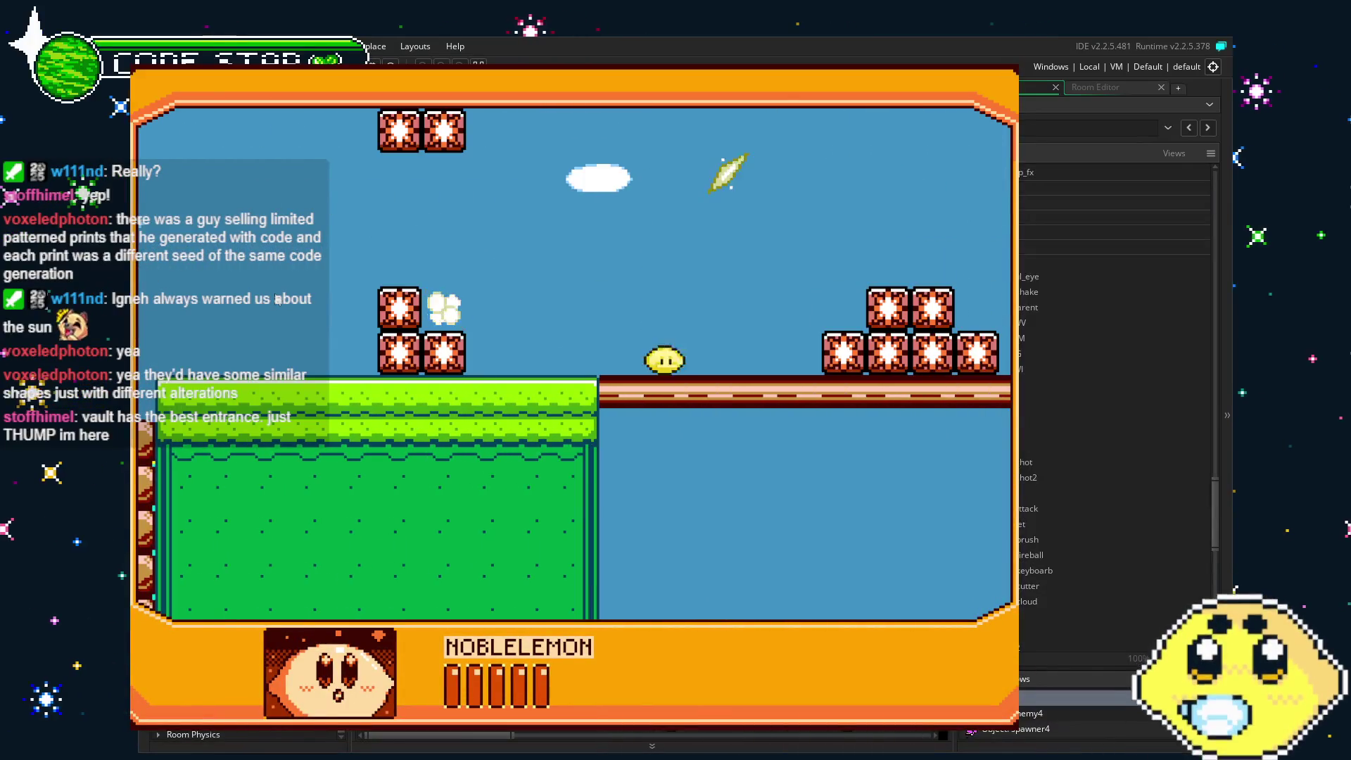
Jump NOBLELEMON across the grass onto the brown blocks and fight the enemy on the green platform.
key(Left)
key(Right)
key(Up)
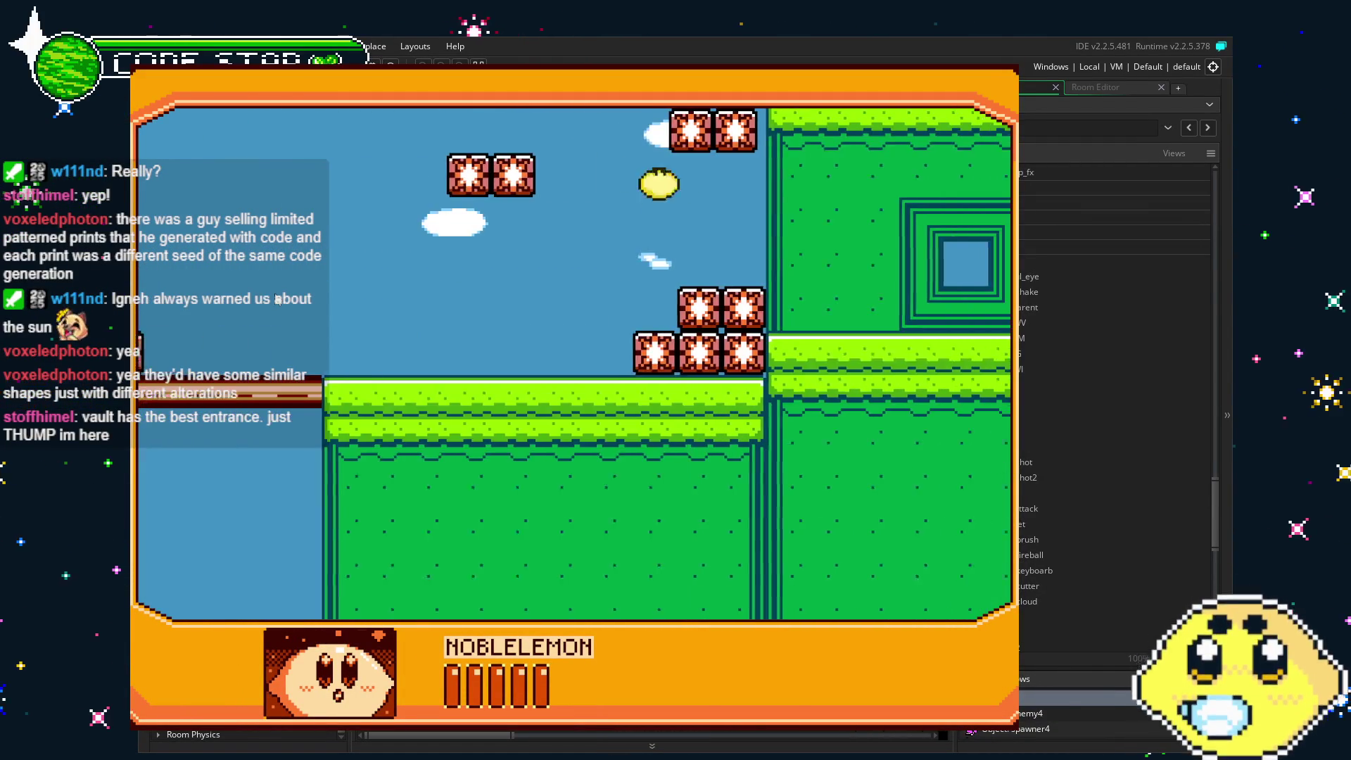
key(Up)
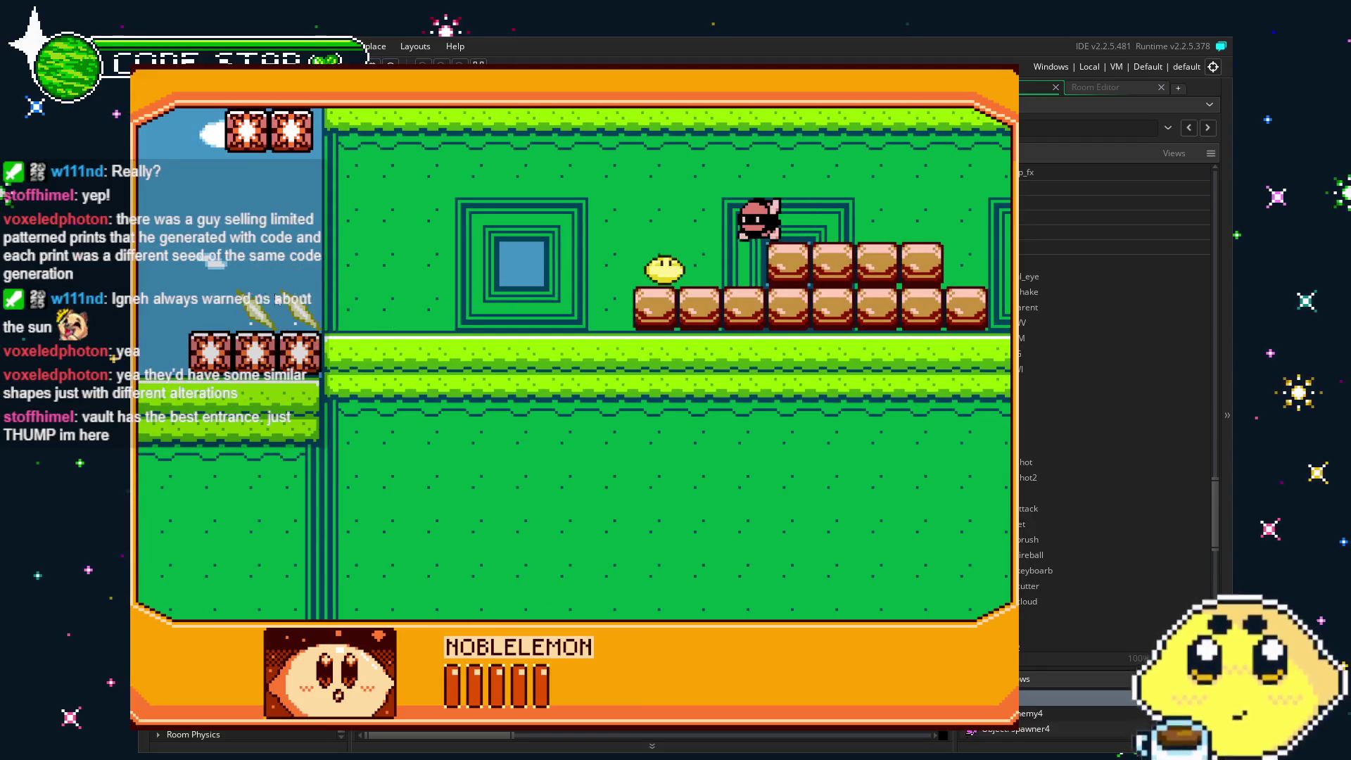
key(Up)
key(Right)
key(Right)
key(Right)
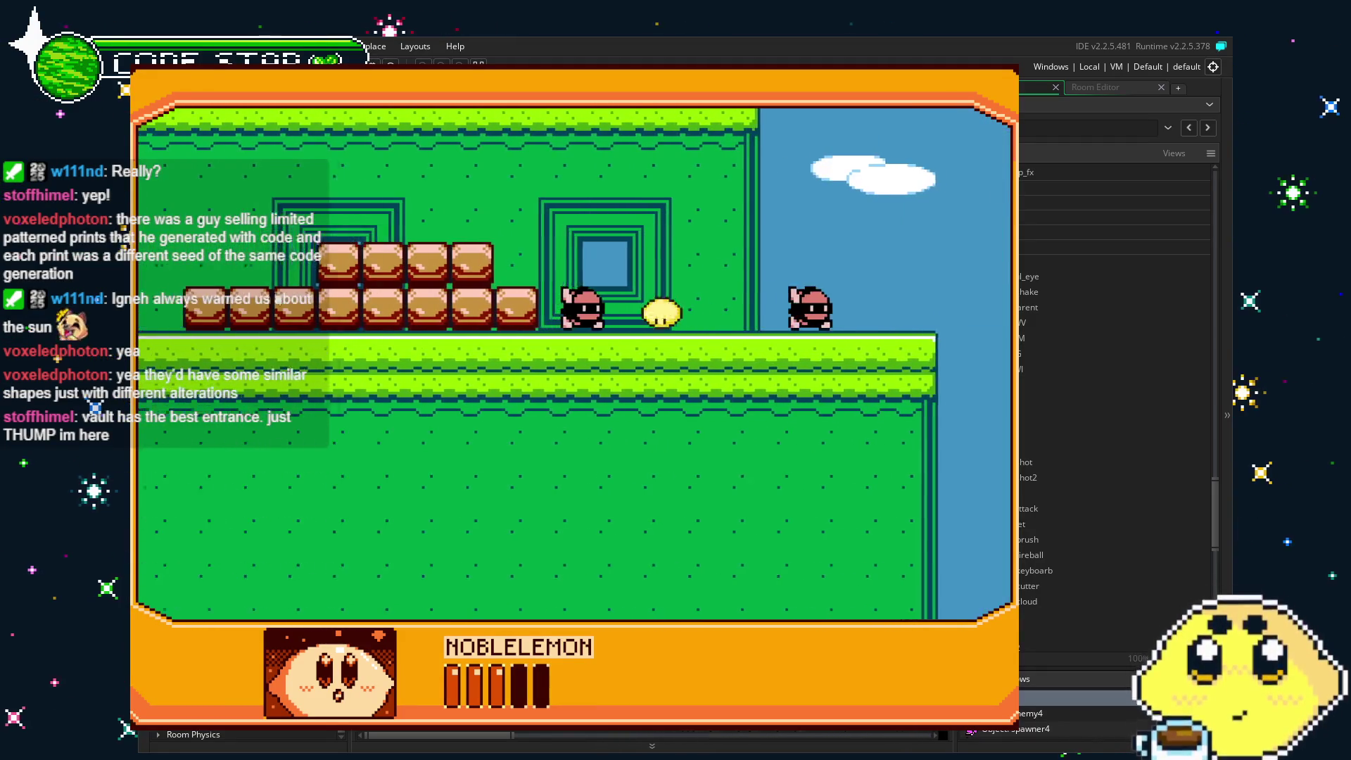
key(Right)
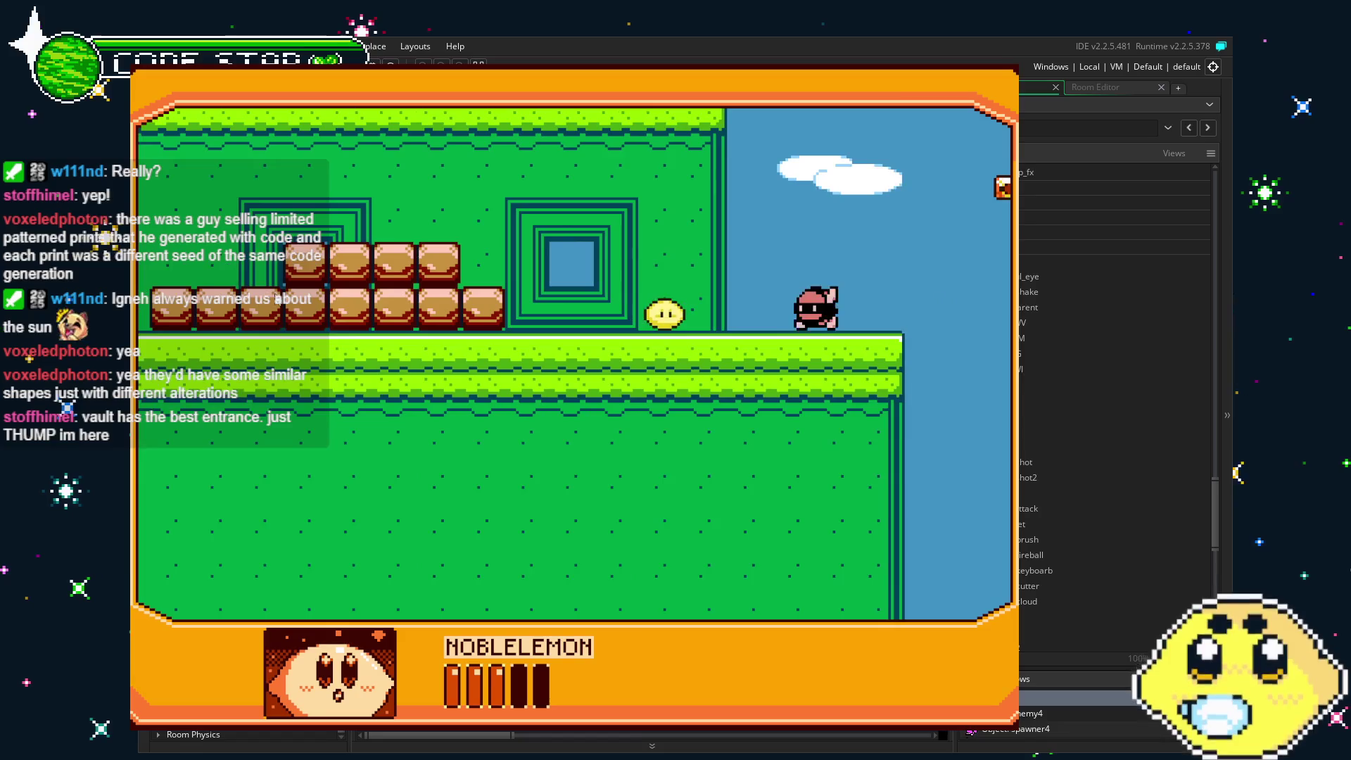
key(space)
key(Right)
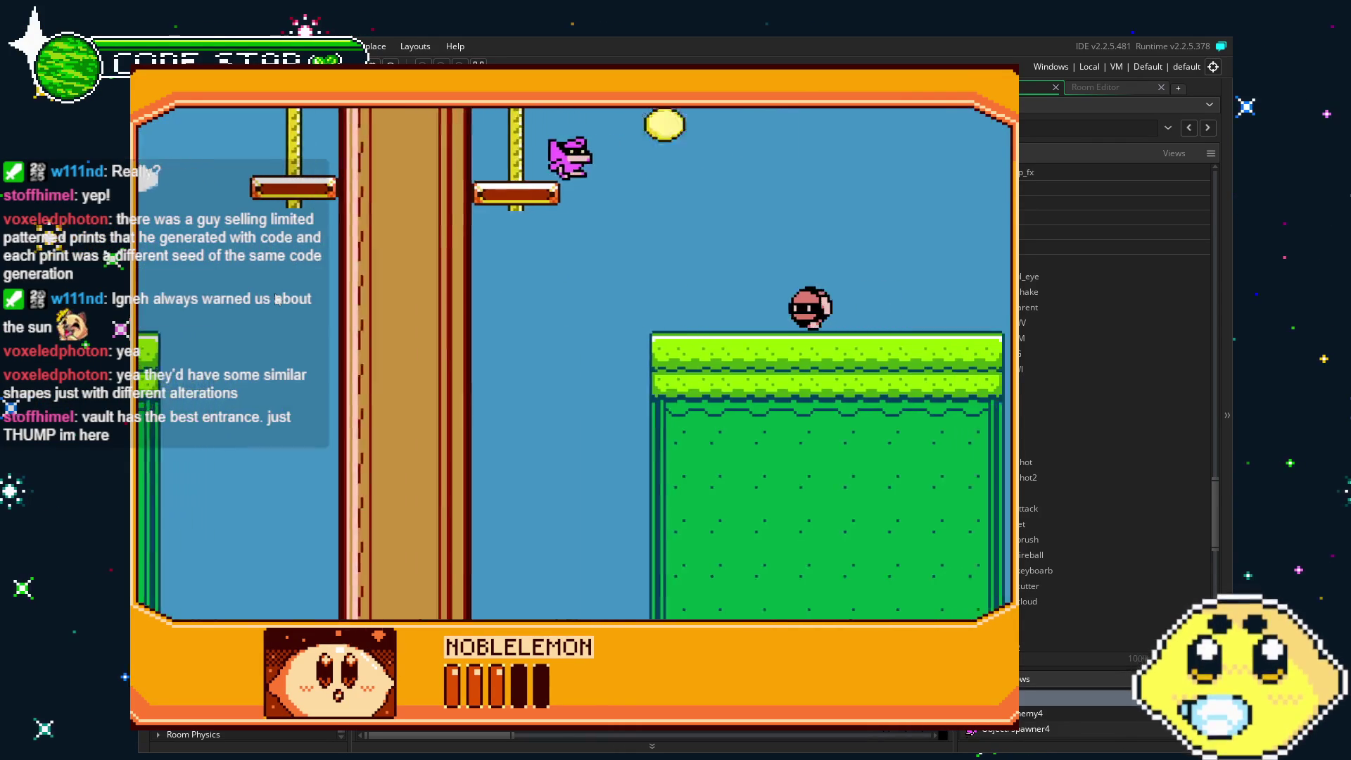
key(Left)
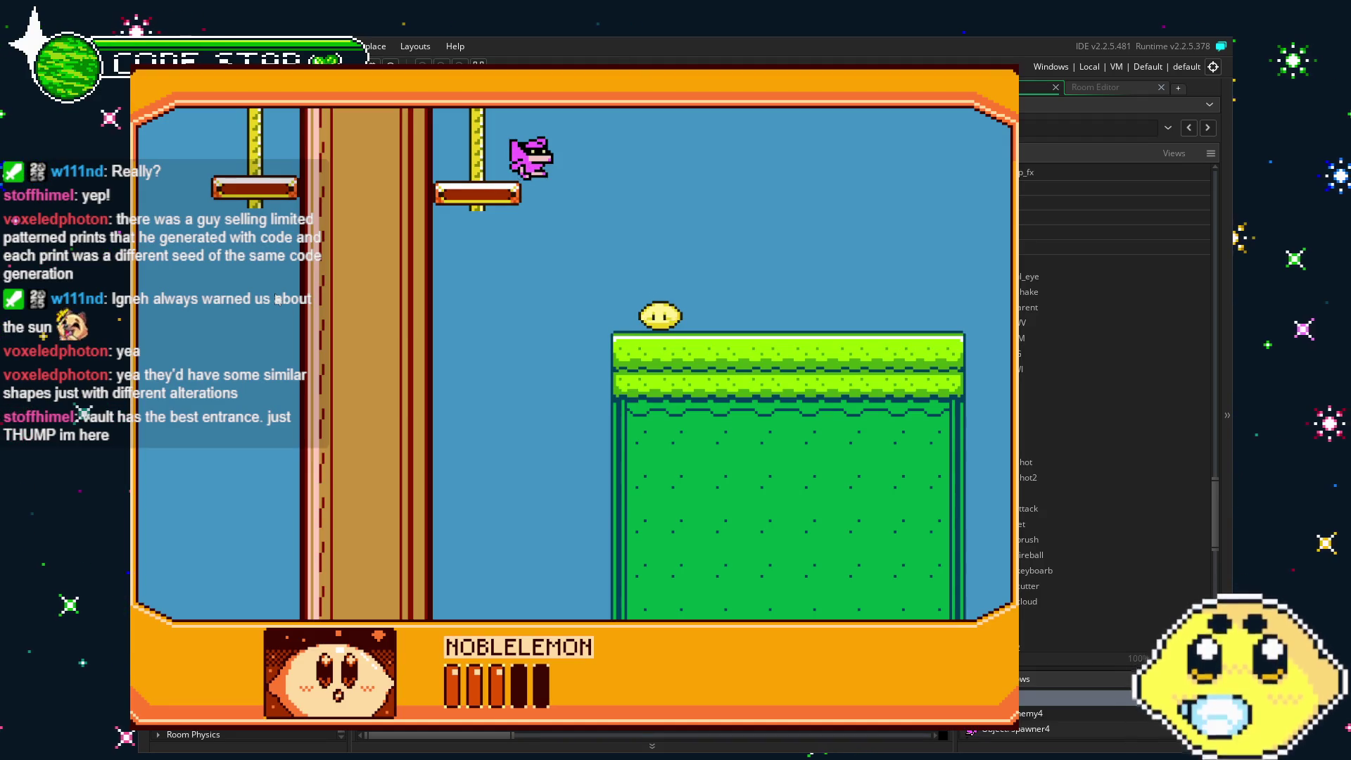
Hop around the tree trunk ledges onto a hanging branch platform, then end the playtest.
key(Left)
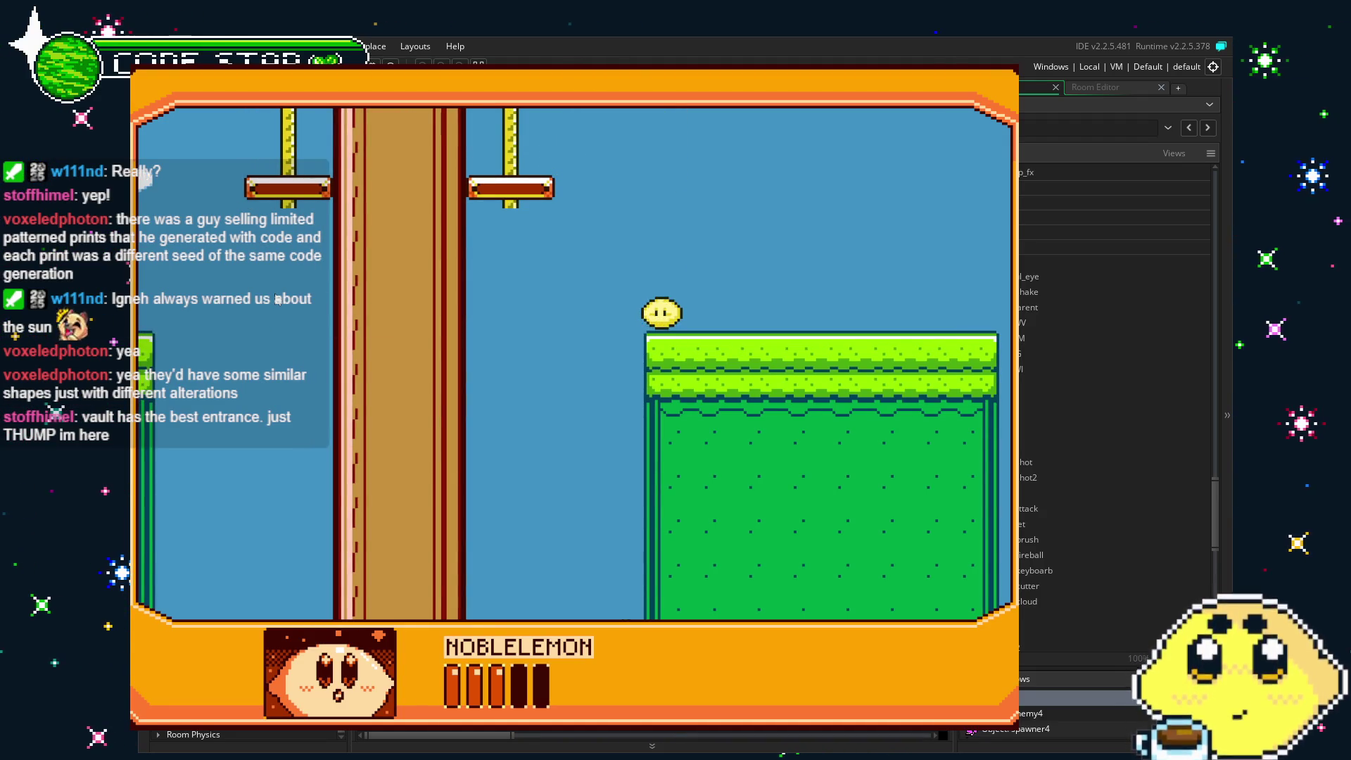
key(Up)
key(Left)
key(Left)
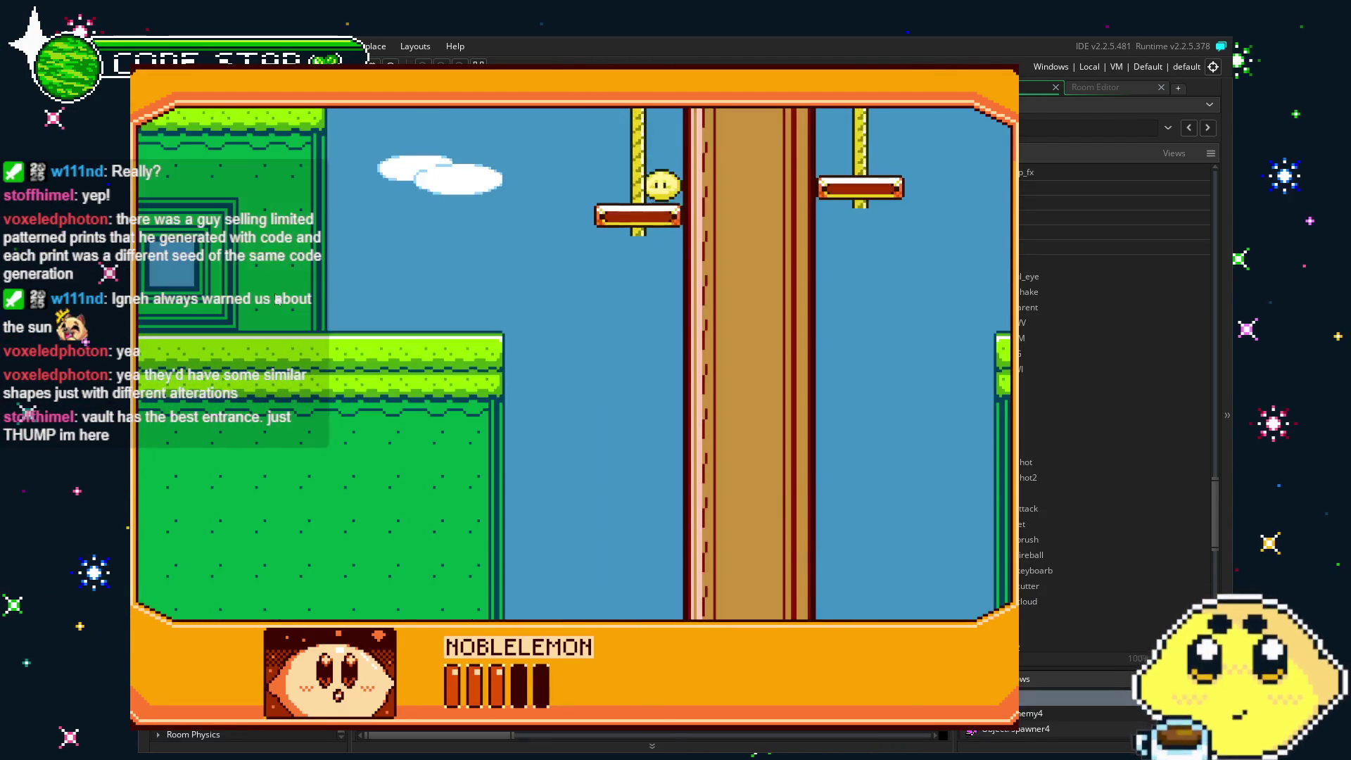
key(Up)
key(Right)
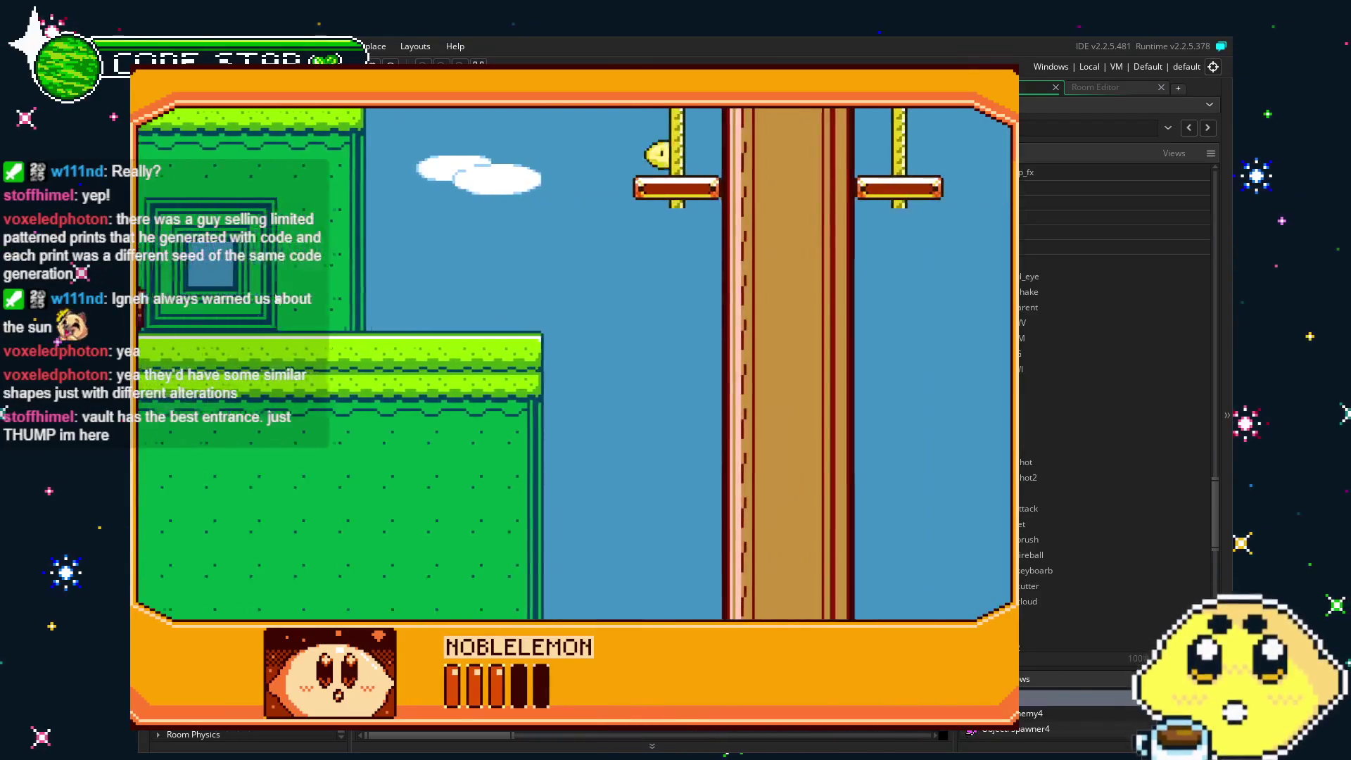
key(Left)
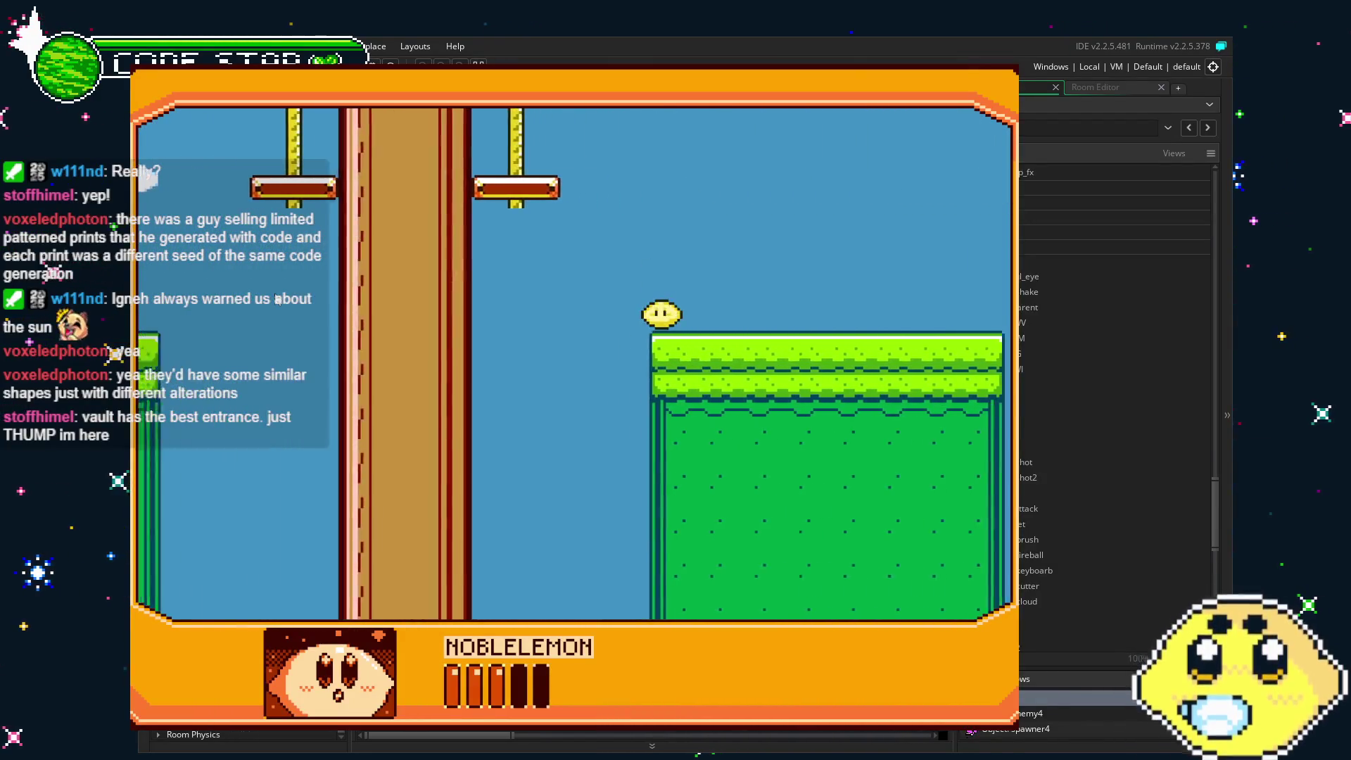
key(Left)
key(Right)
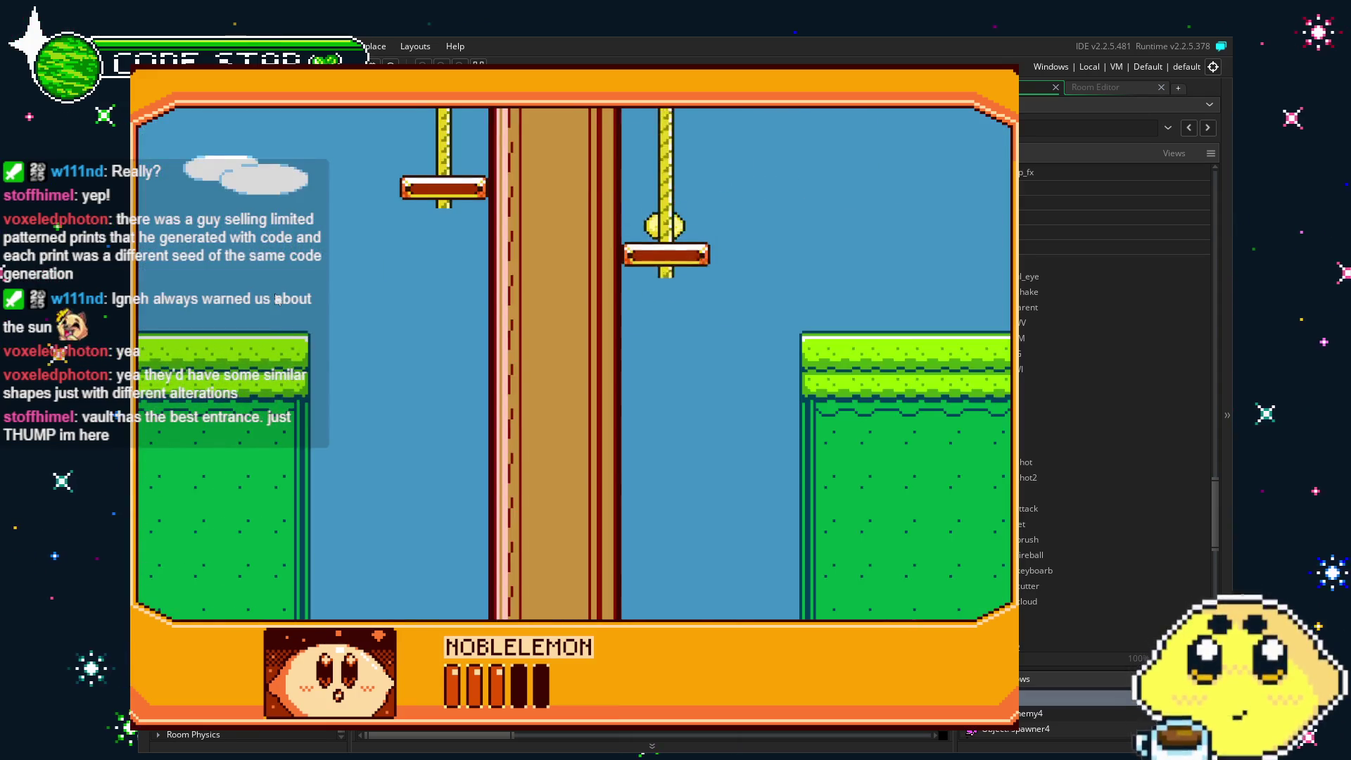
key(Up)
key(Left)
key(Left)
key(Up)
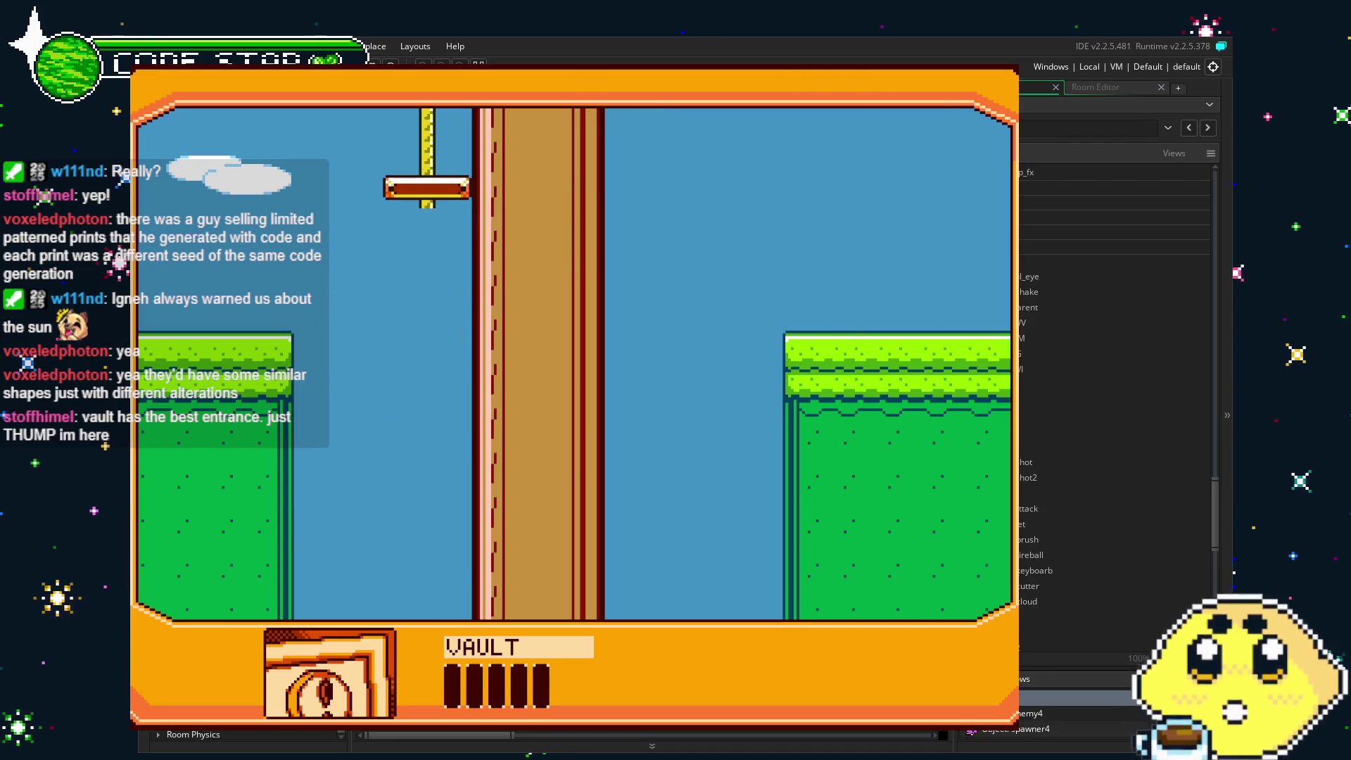
key(Escape)
scroll(603, 497, left, 2)
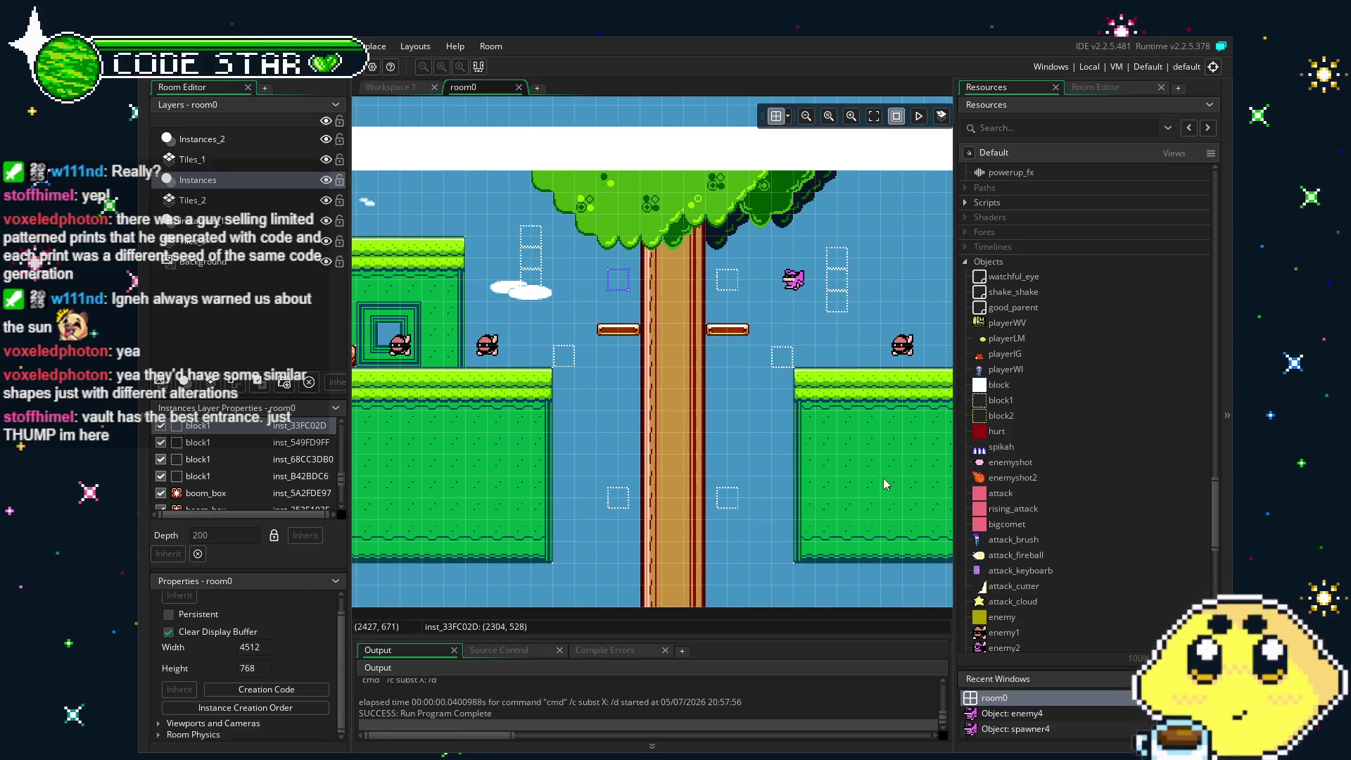
Drag the white block object from the Resources list into room0 beside the tree trunk.
scroll(1007, 553, down, 2)
scroll(1005, 549, down, 5)
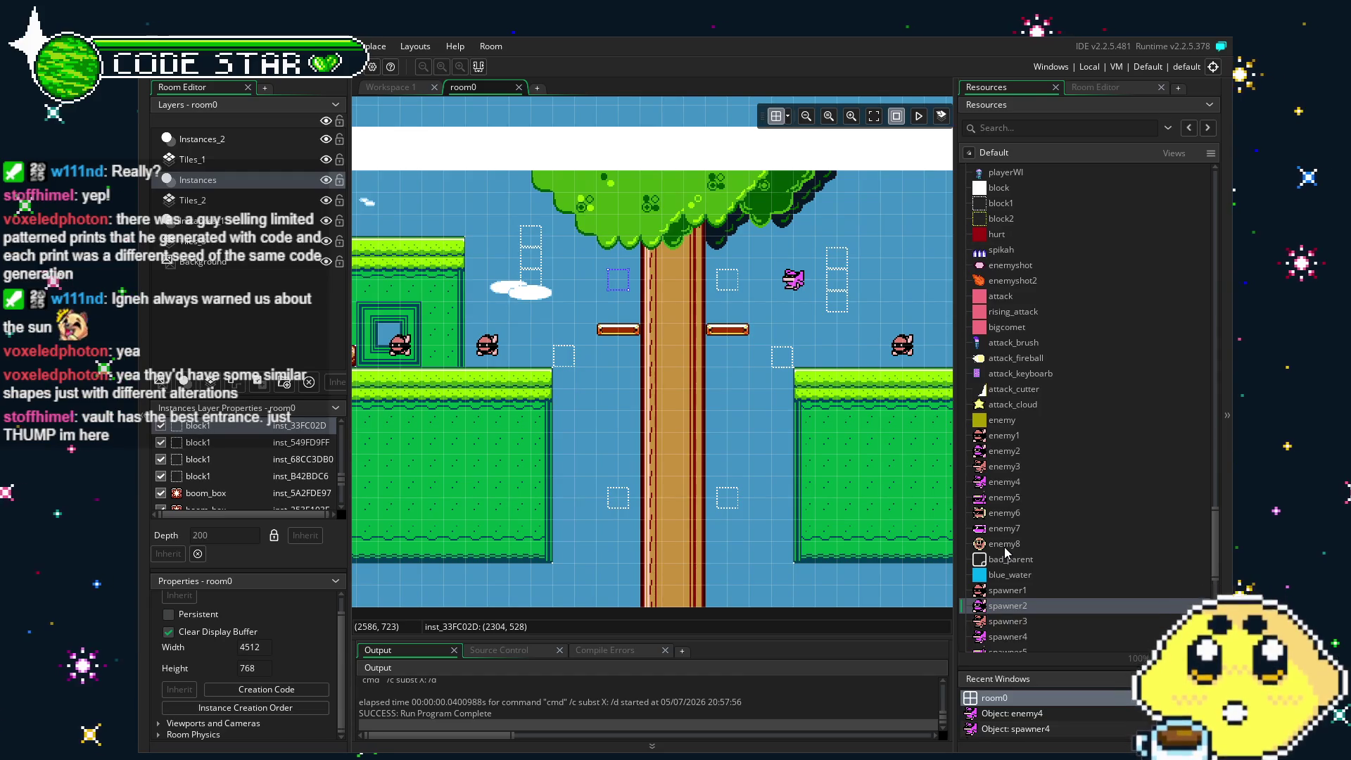
scroll(1019, 559, down, 15)
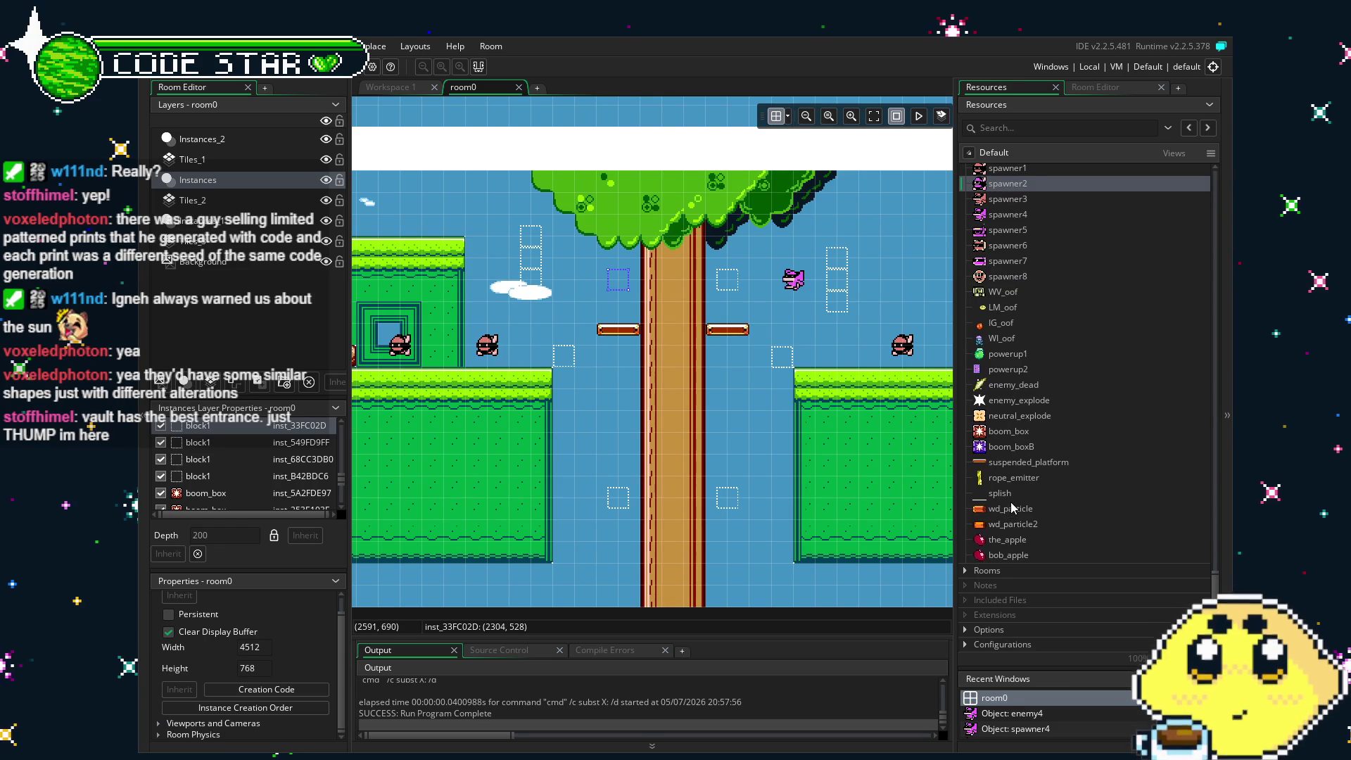
click(1084, 89)
click(1035, 89)
scroll(1040, 464, up, 10)
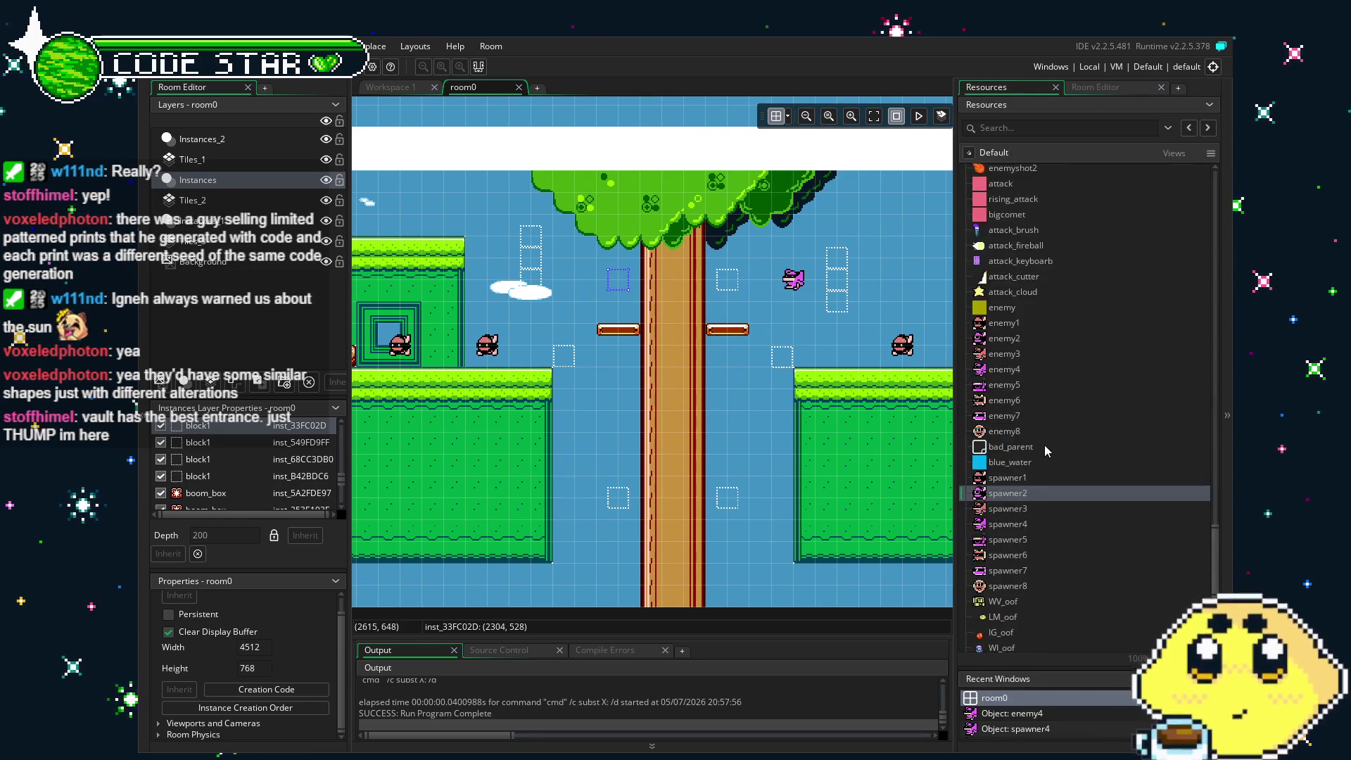
drag(994, 329, 618, 454)
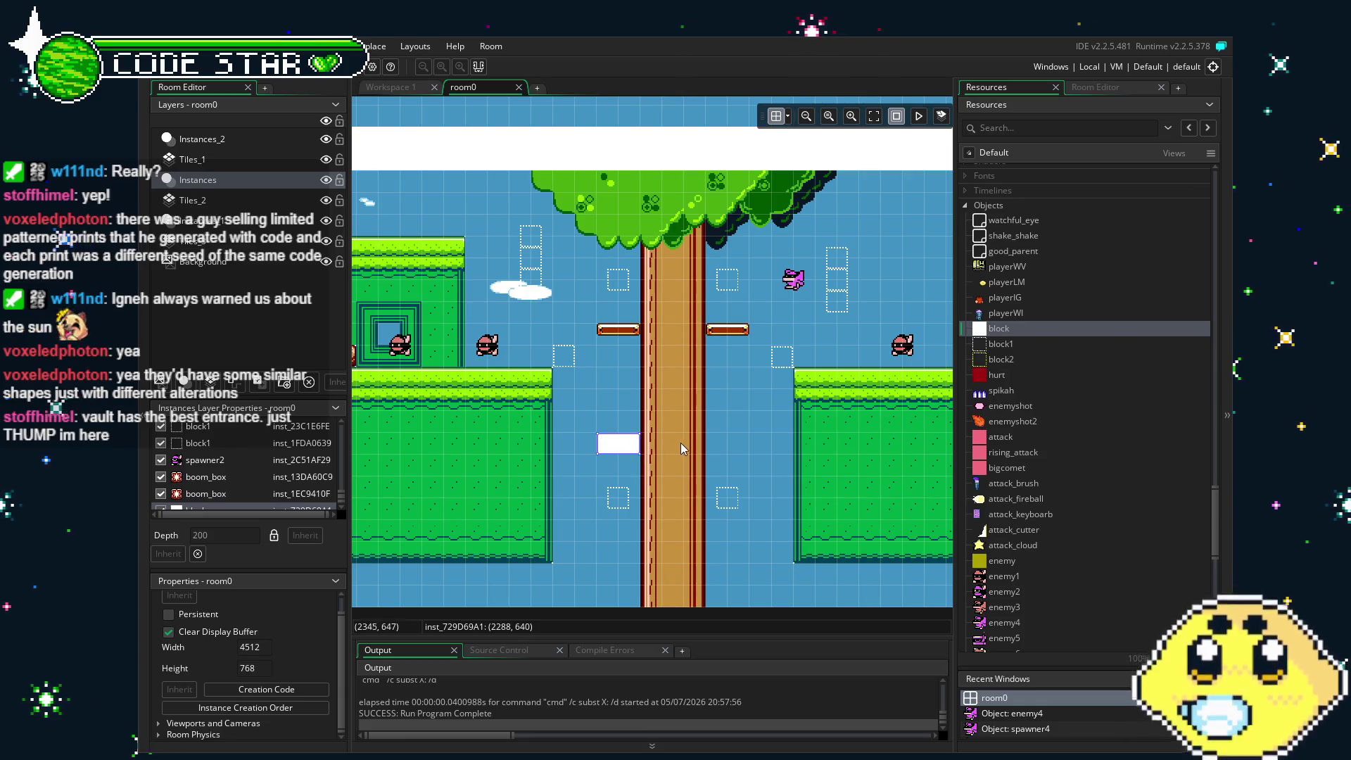
Place a white block beside the tree trunk and resize it into a flat ledge.
alt+click(645, 471)
drag(646, 471, 771, 420)
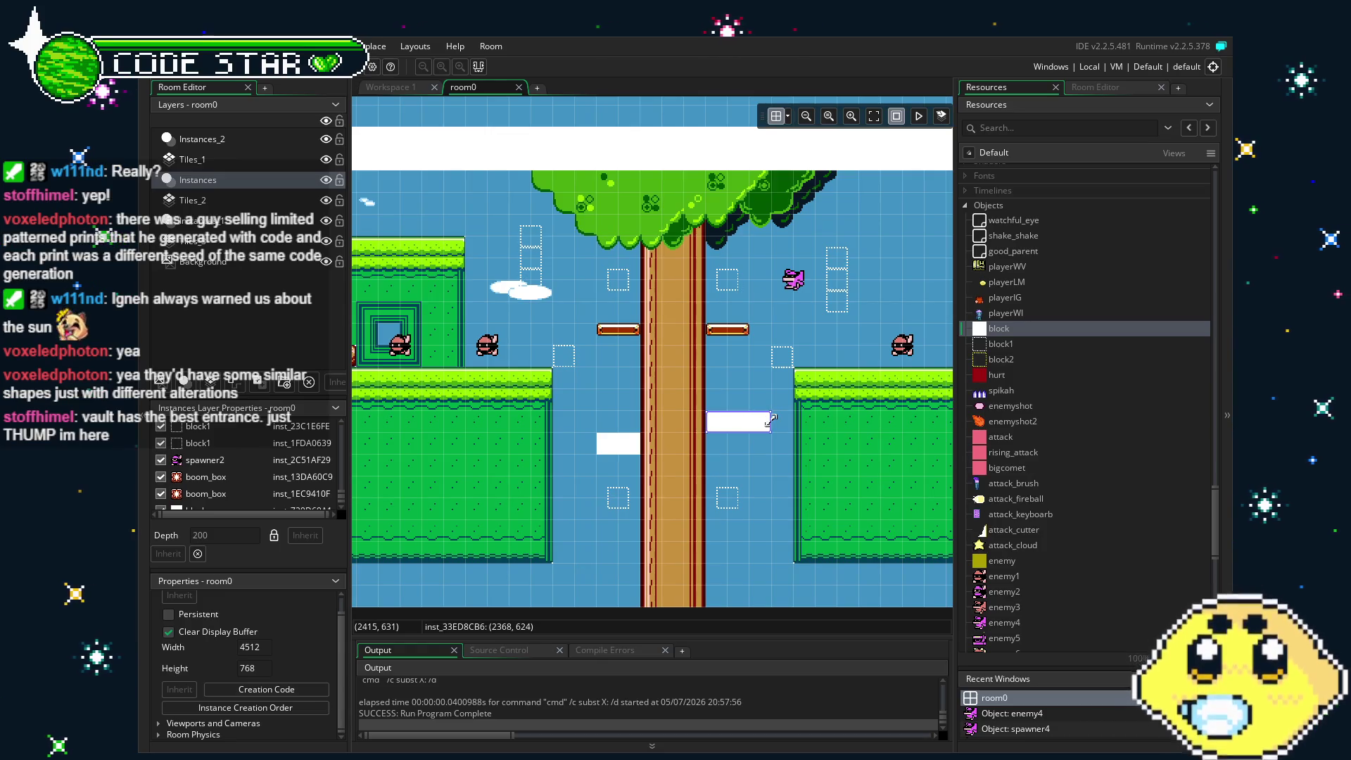
drag(755, 421, 693, 415)
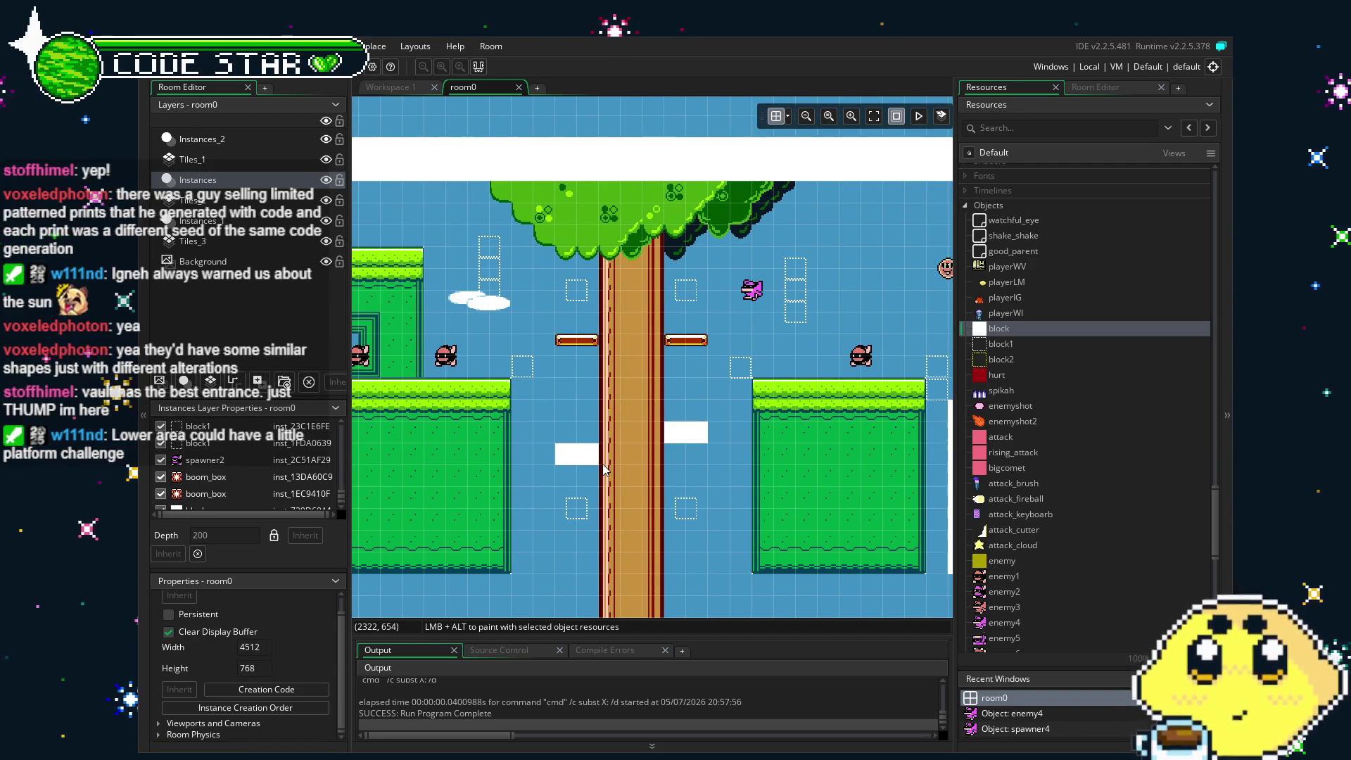
Drop a boom_boxB block at the grass platform's left edge right of the trunk.
mouse_move(670, 506)
mouse_down()
mouse_move(608, 497)
mouse_move(621, 468)
mouse_up()
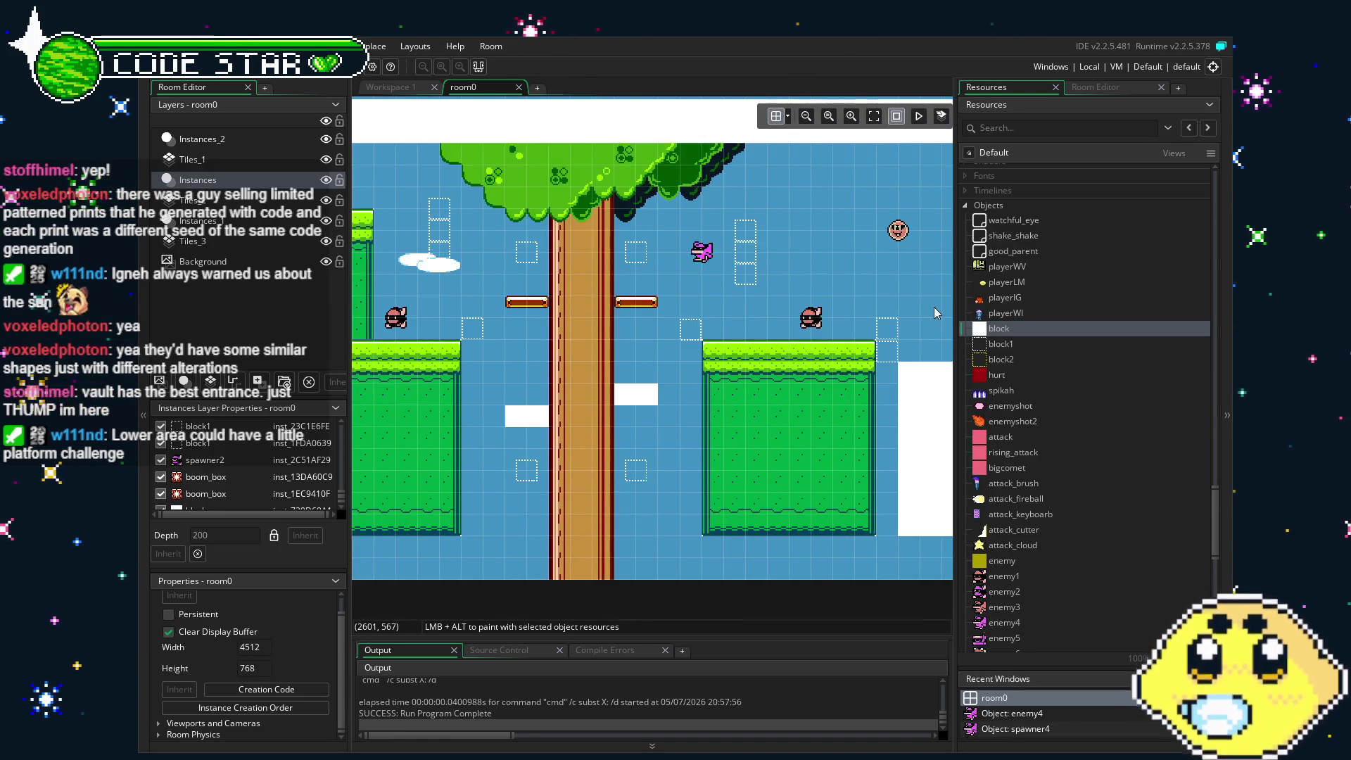
mouse_move(779, 503)
mouse_down()
mouse_move(769, 474)
mouse_move(715, 449)
mouse_up()
scroll(1032, 521, down, 5)
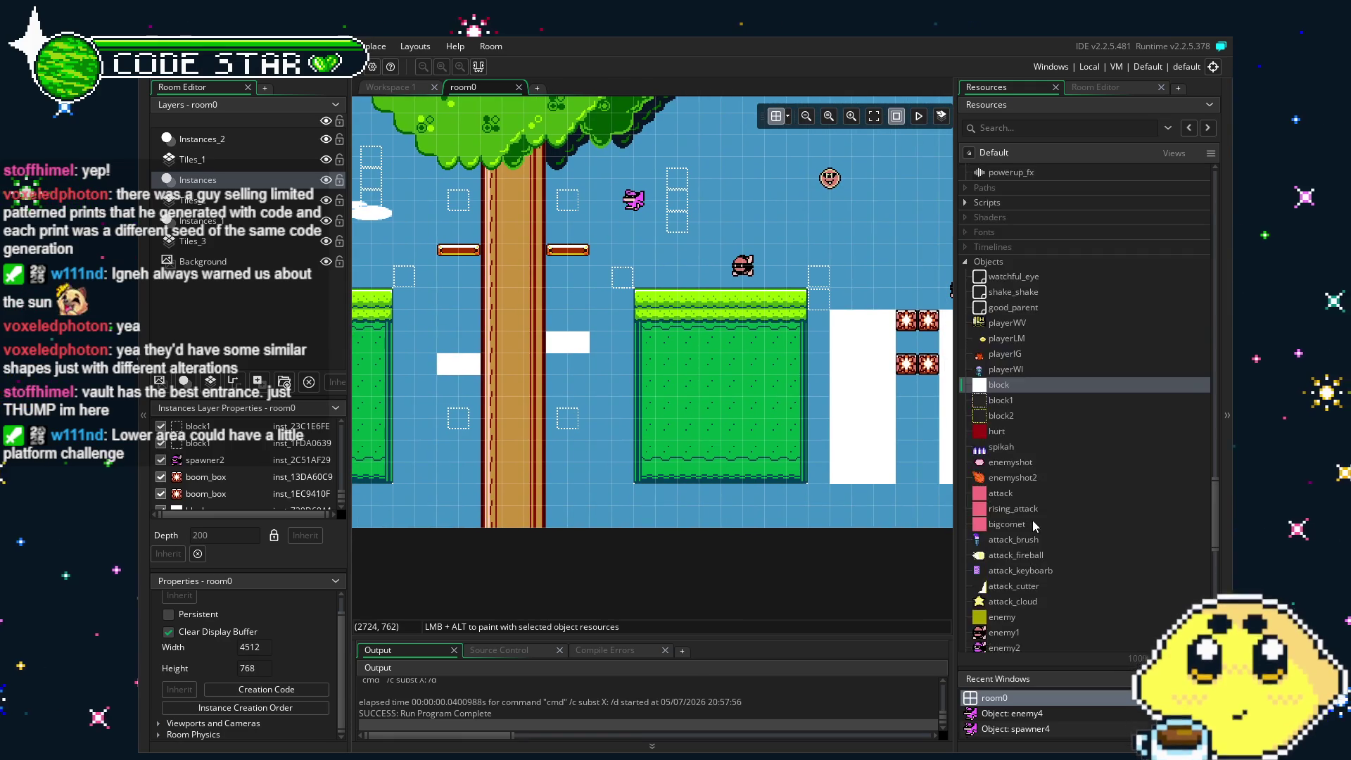
scroll(1033, 521, down, 3)
scroll(1033, 520, down, 5)
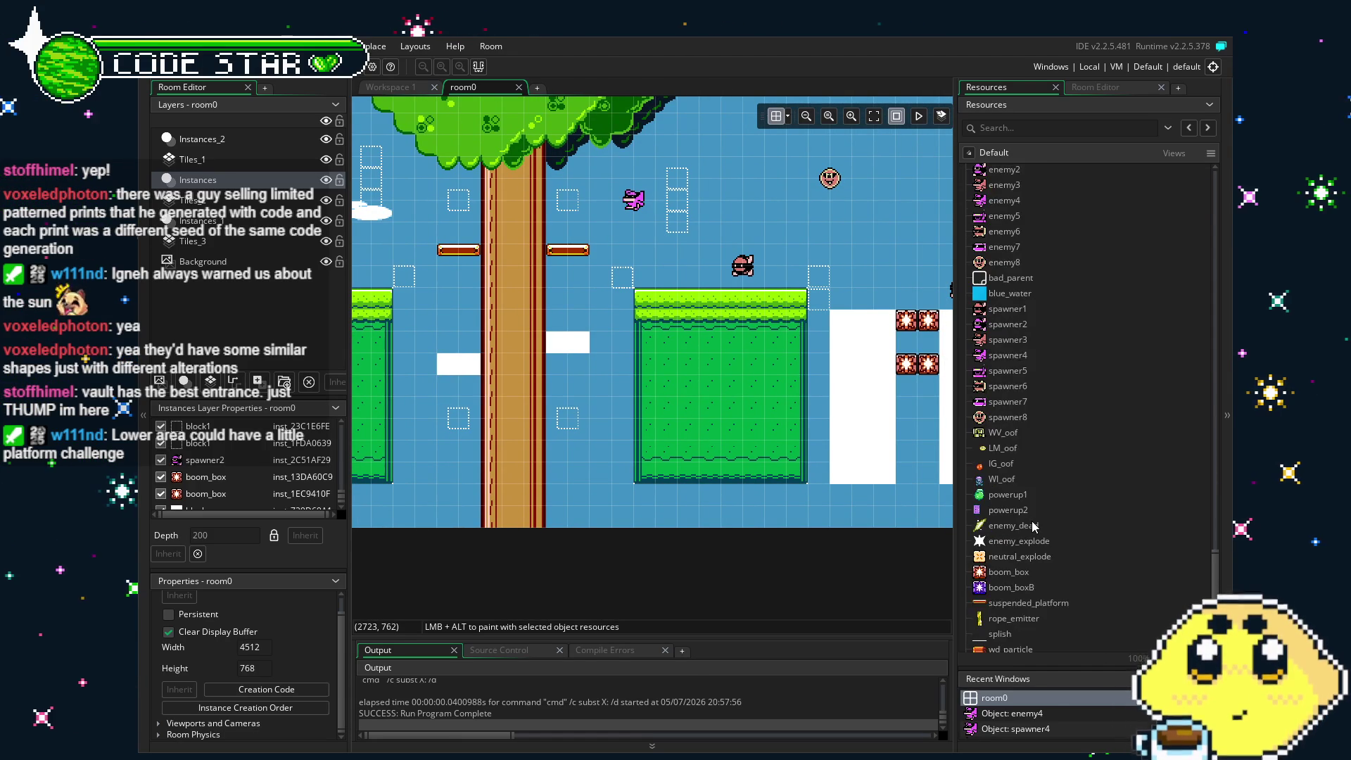
scroll(1028, 527, down, 5)
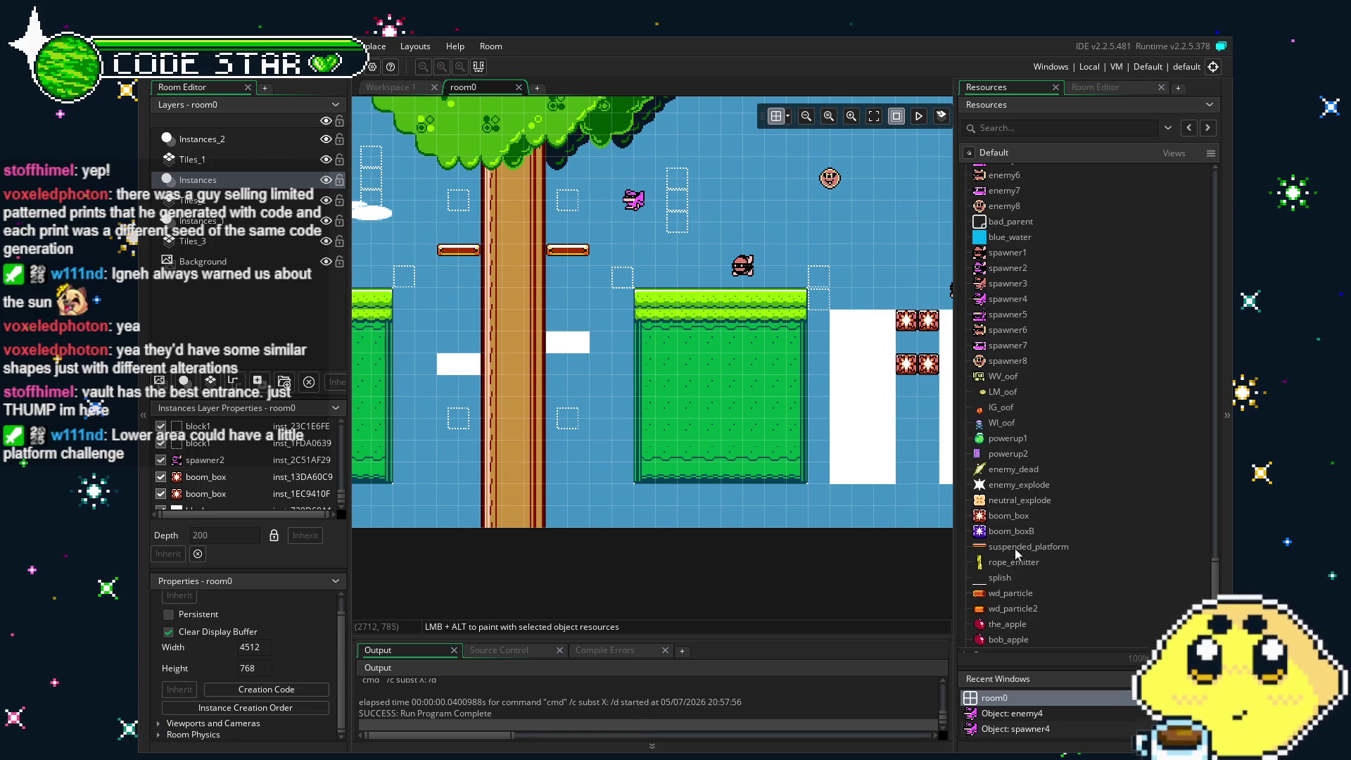
mouse_move(1011, 532)
mouse_down()
mouse_move(665, 425)
mouse_move(910, 481)
mouse_move(628, 459)
mouse_move(622, 439)
mouse_up()
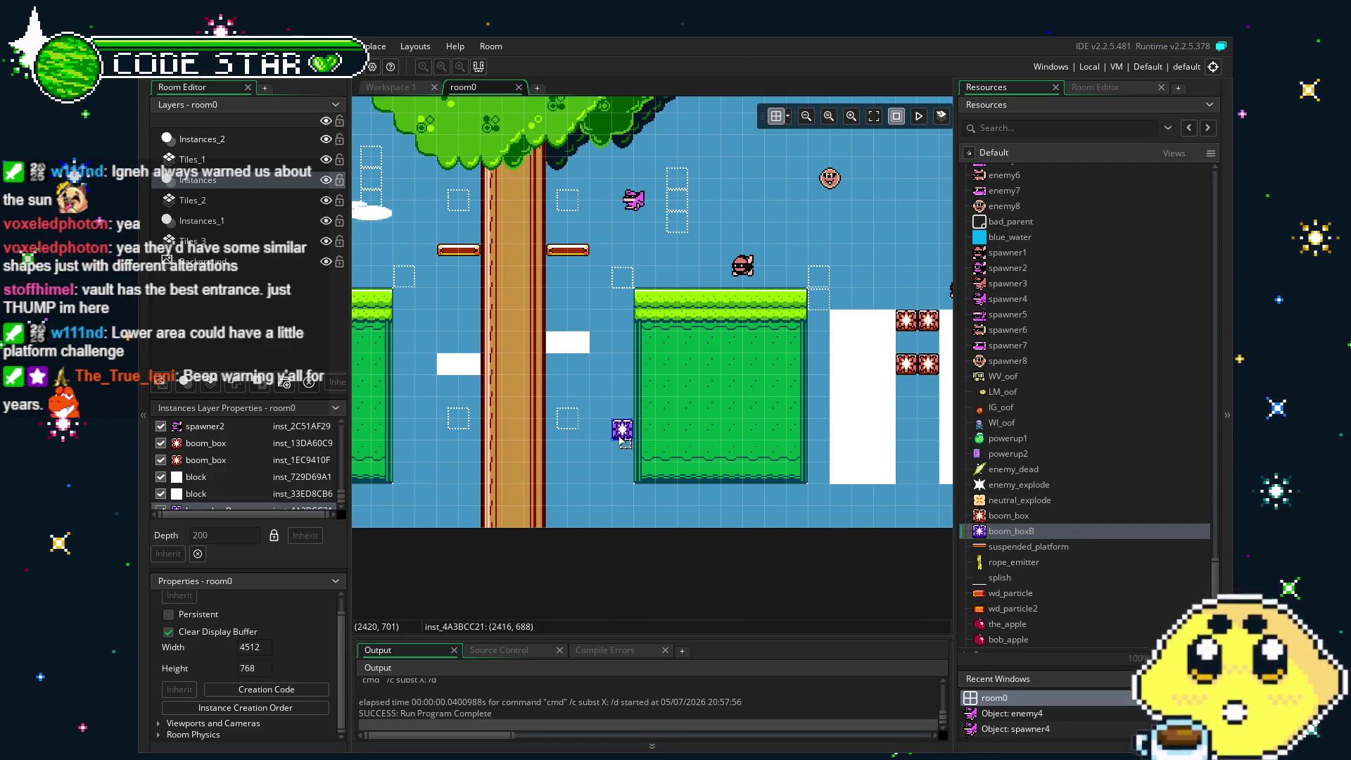
Replace the misplaced boom_boxB with a pair at the right white ledge, discarding duplicated extras.
key(Delete)
mouse_move(693, 427)
mouse_down()
mouse_move(845, 433)
mouse_move(739, 449)
mouse_up()
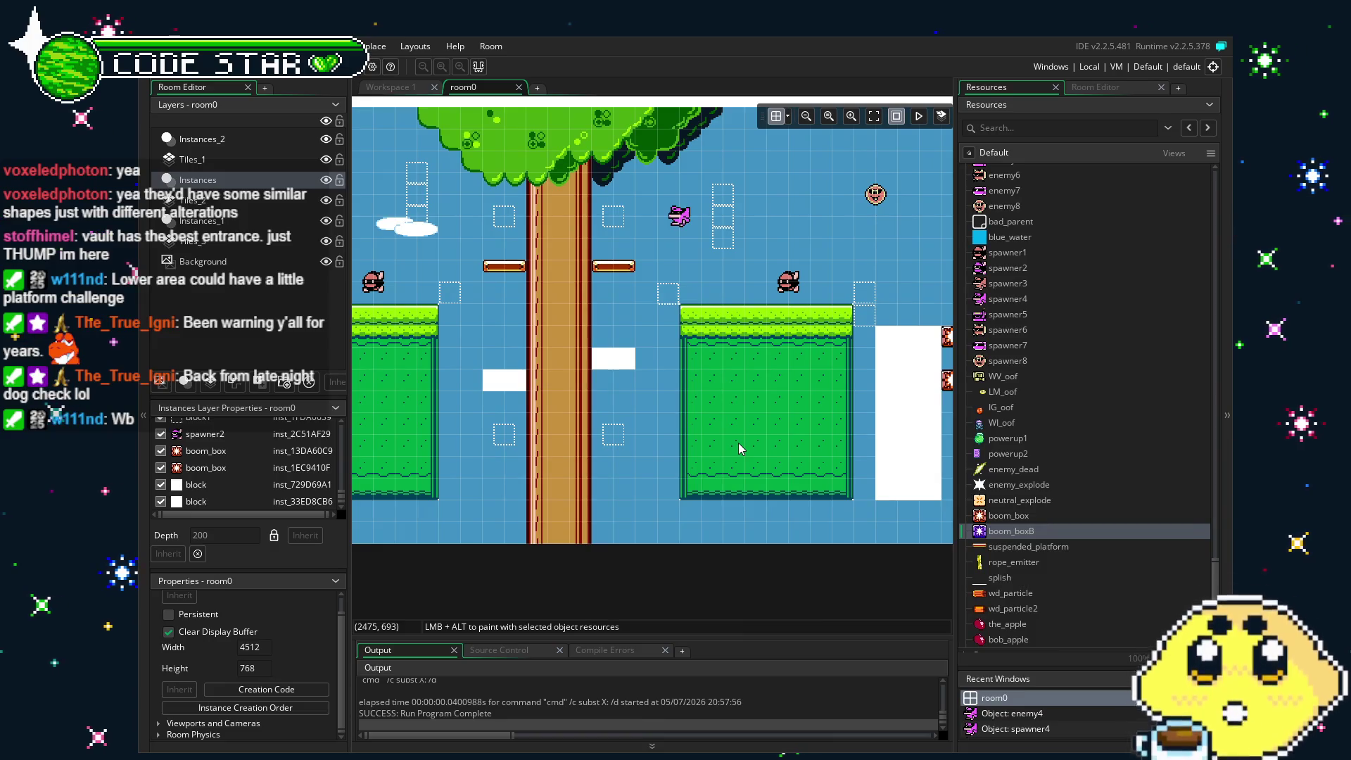
drag(978, 535, 668, 350)
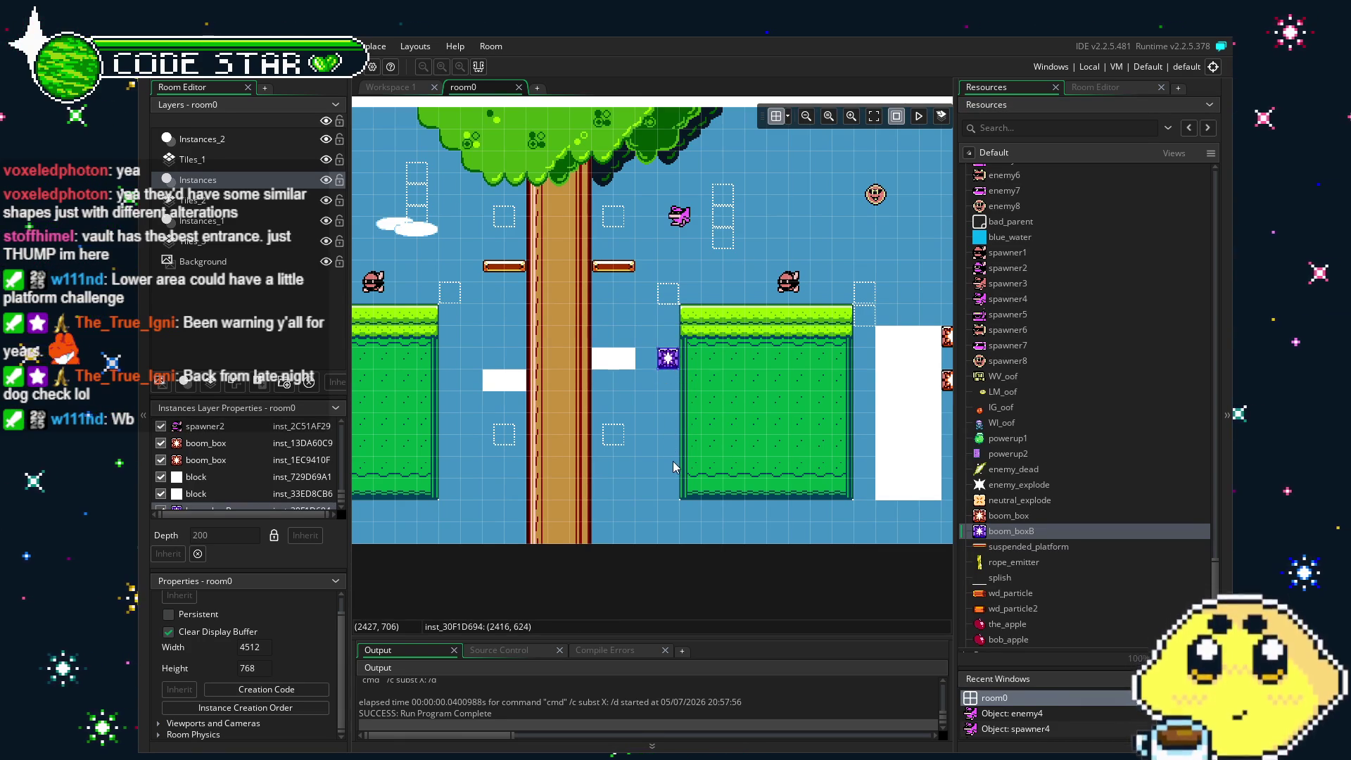
scroll(669, 462, right, 1)
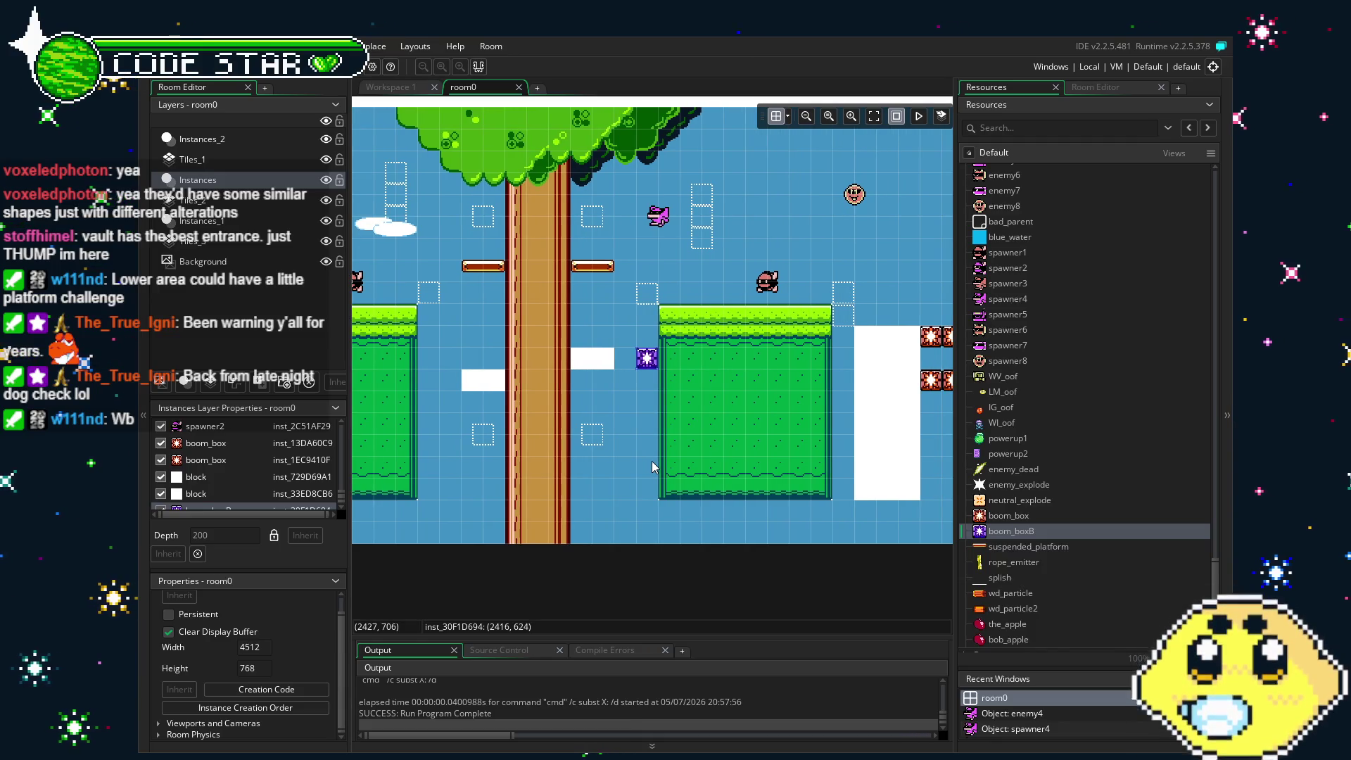
alt+click(625, 359)
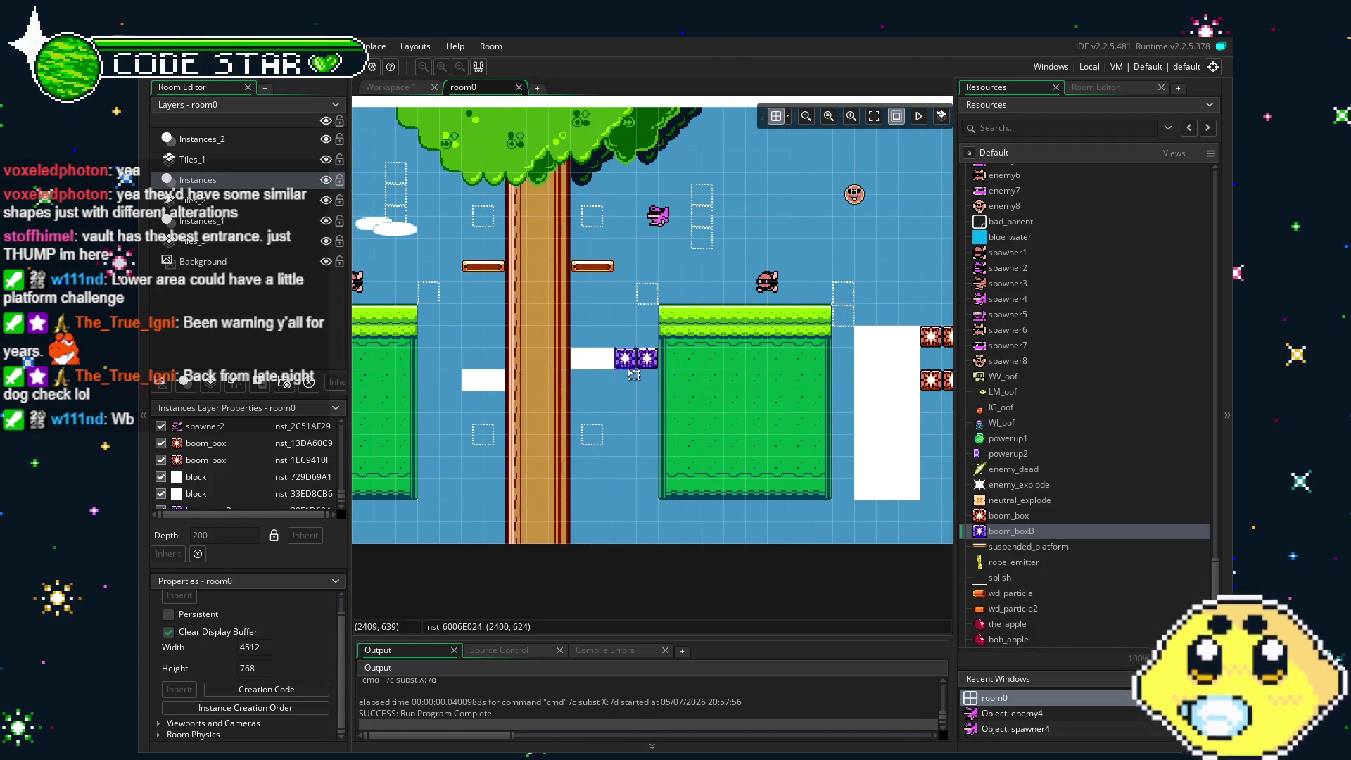
drag(611, 343, 653, 431)
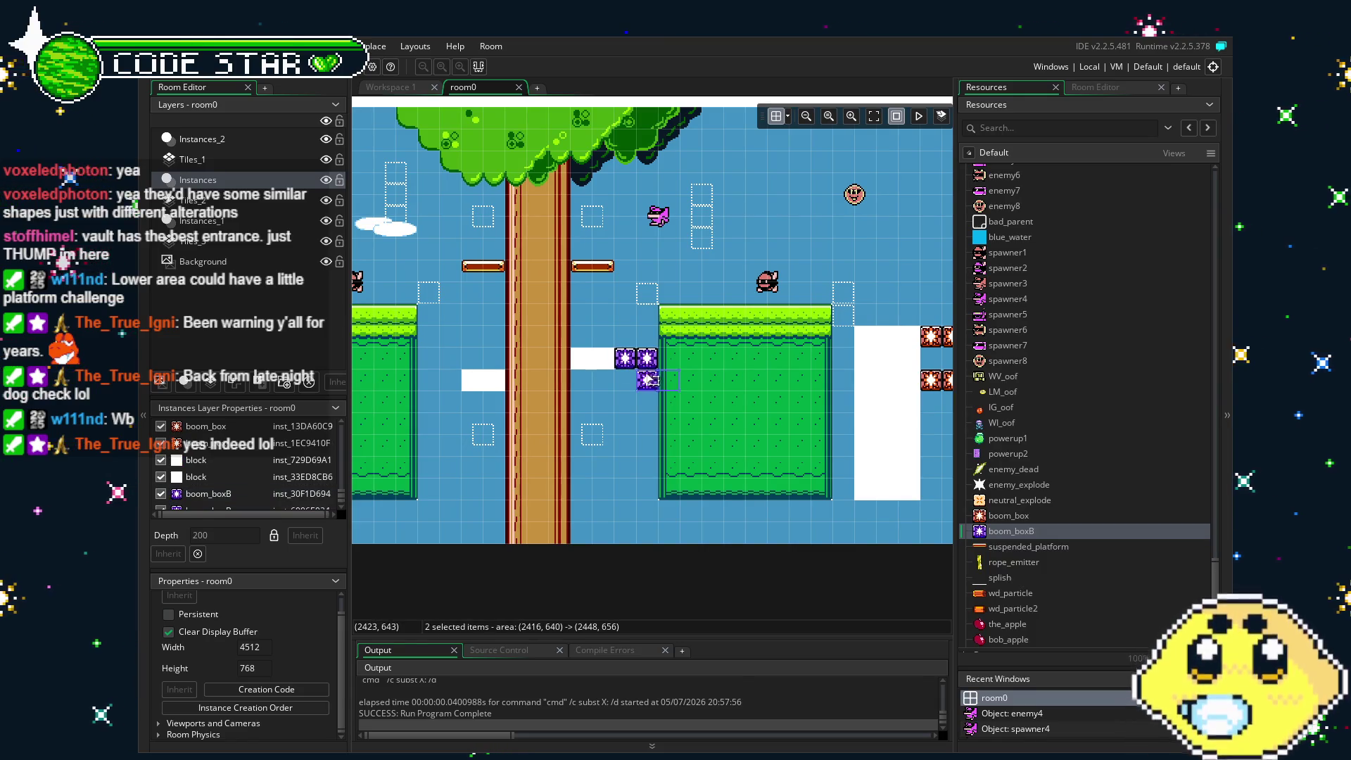
mouse_move(633, 362)
alt+mouse_down()
mouse_move(528, 383)
mouse_move(550, 383)
mouse_move(529, 340)
mouse_move(550, 339)
mouse_move(551, 317)
mouse_move(566, 323)
alt+mouse_up()
key(Delete)
Place a single boom_boxB block on the tree trunk.
mouse_move(1011, 530)
mouse_down()
mouse_move(538, 327)
mouse_move(538, 312)
mouse_move(539, 336)
mouse_up()
mouse_move(533, 426)
mouse_down()
mouse_move(612, 342)
mouse_move(614, 408)
mouse_up()
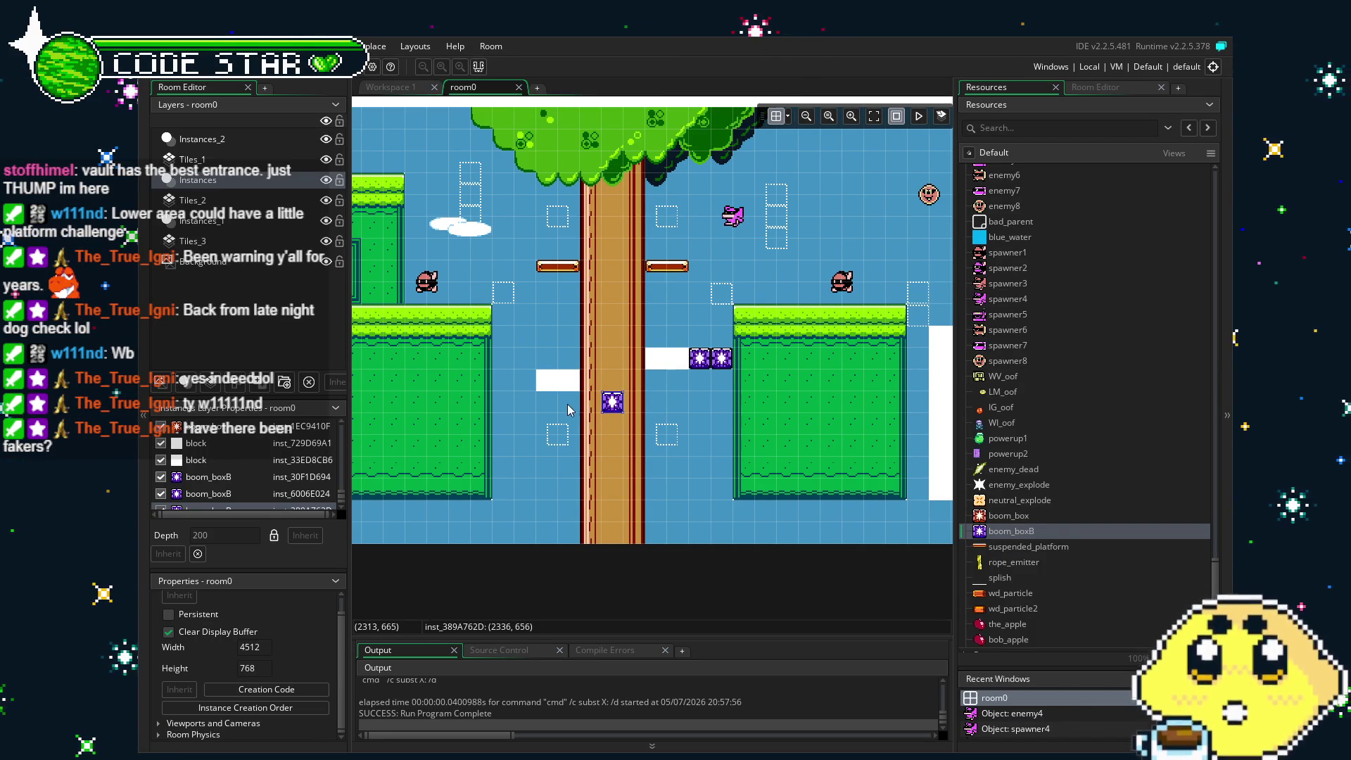
click(1103, 88)
Select the Tiles_1 layer and pick a wooden branch tile from tileset0.
click(192, 200)
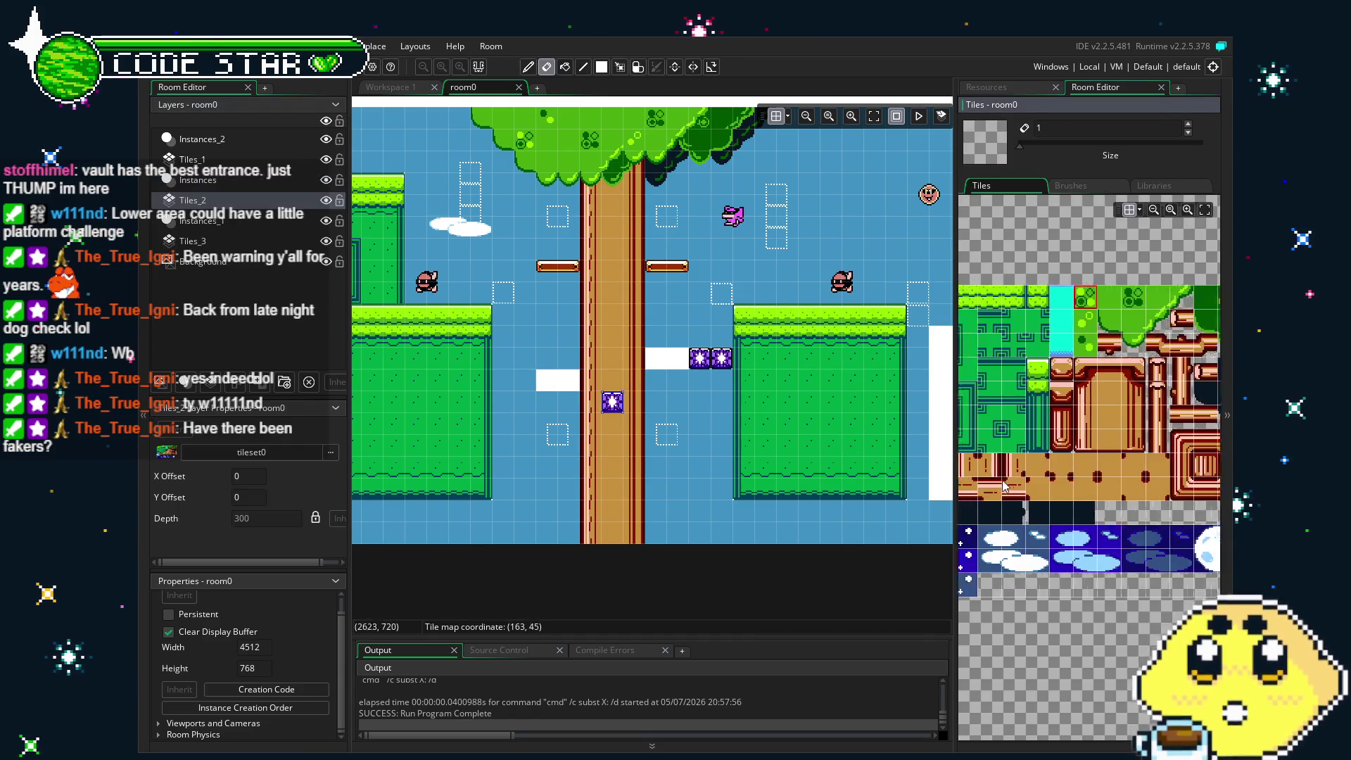
scroll(1023, 462, up, 3)
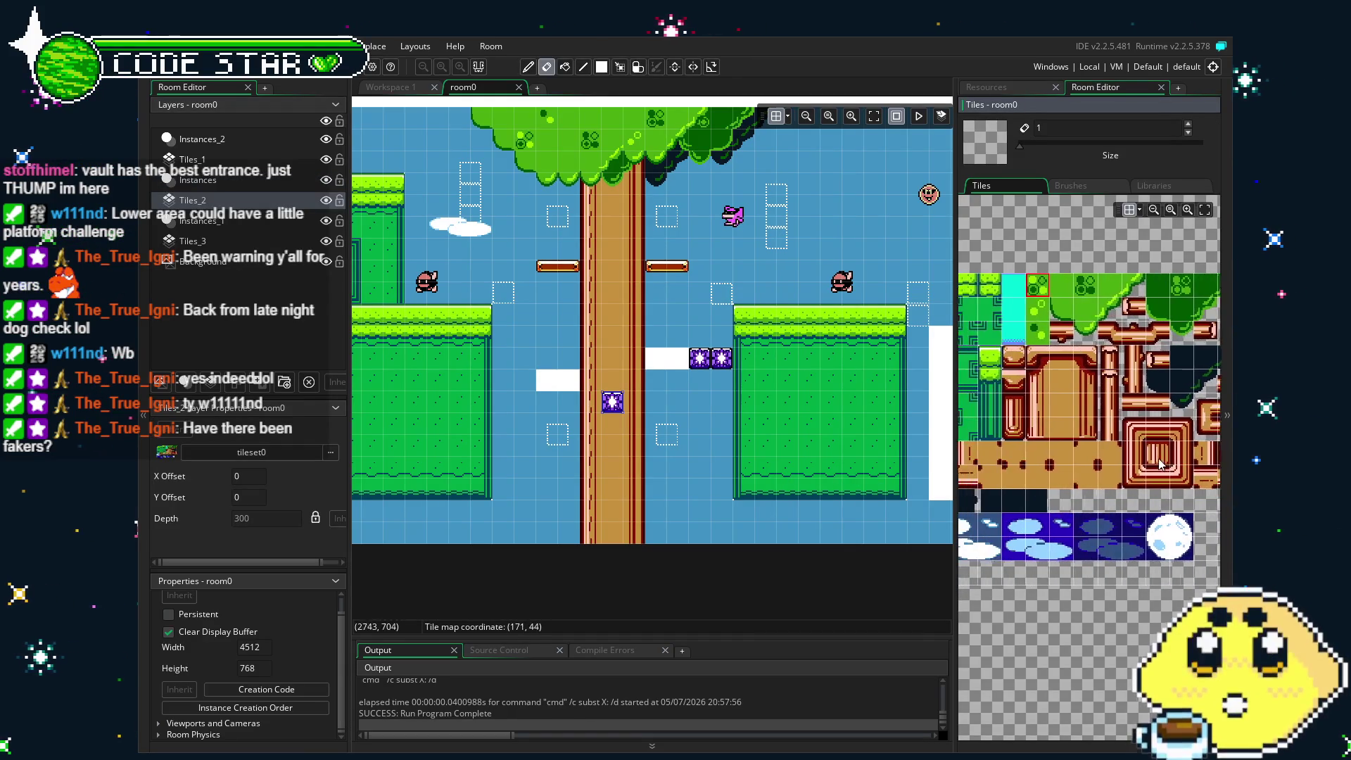
click(1080, 310)
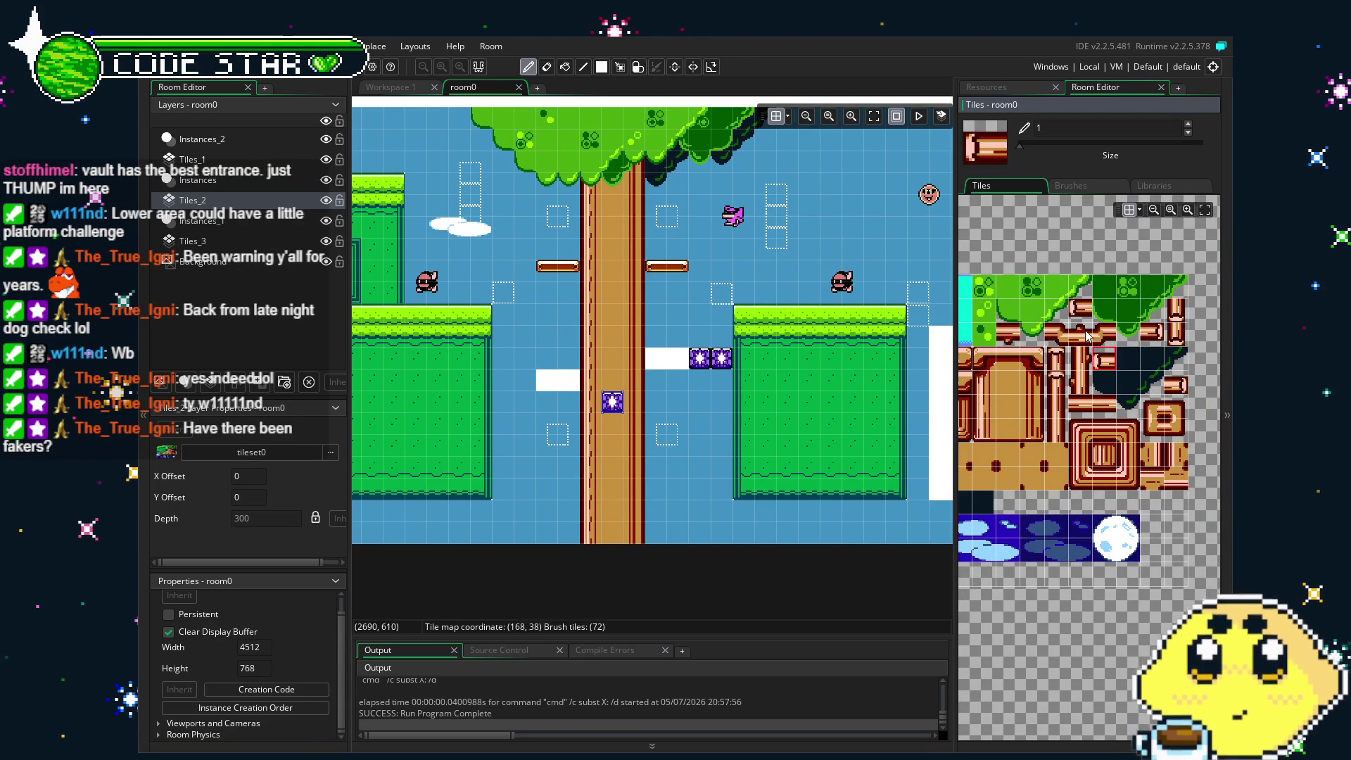
click(1103, 357)
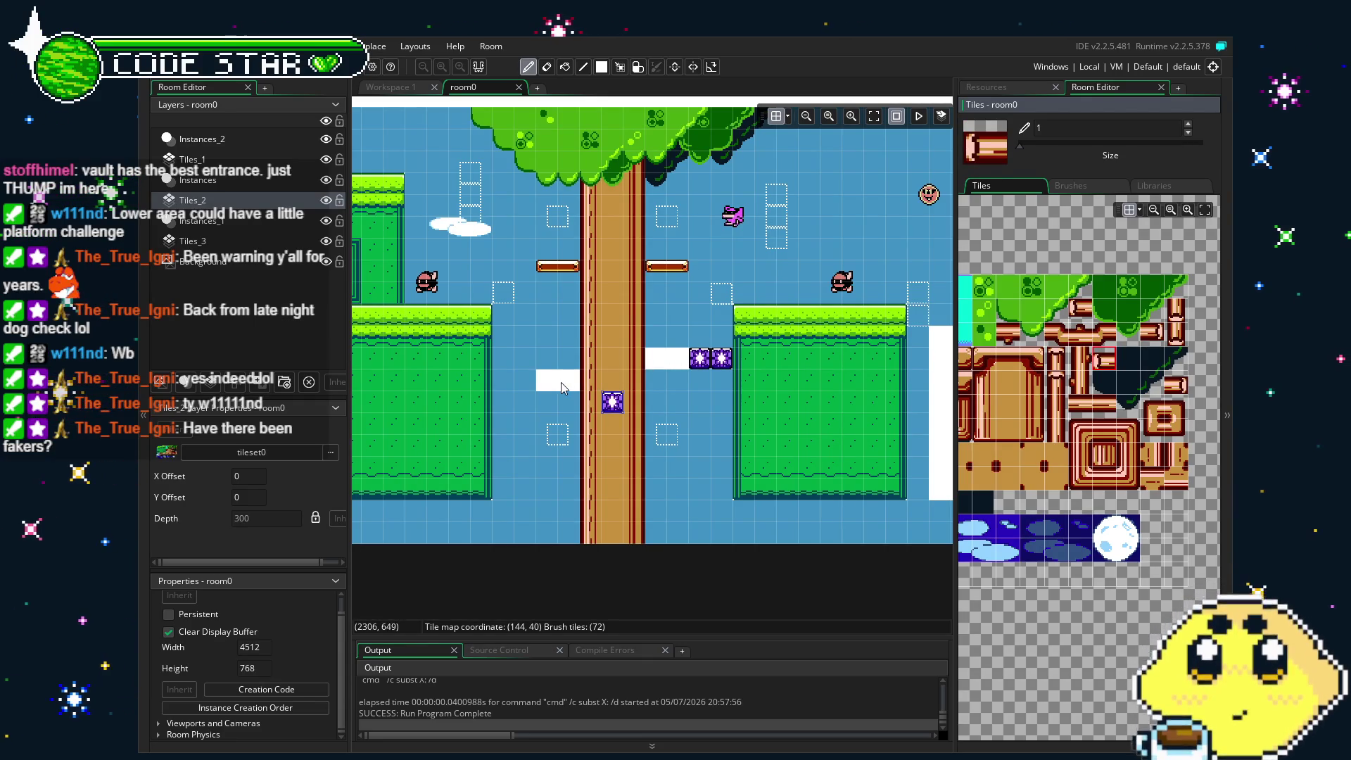
click(248, 162)
click(1080, 308)
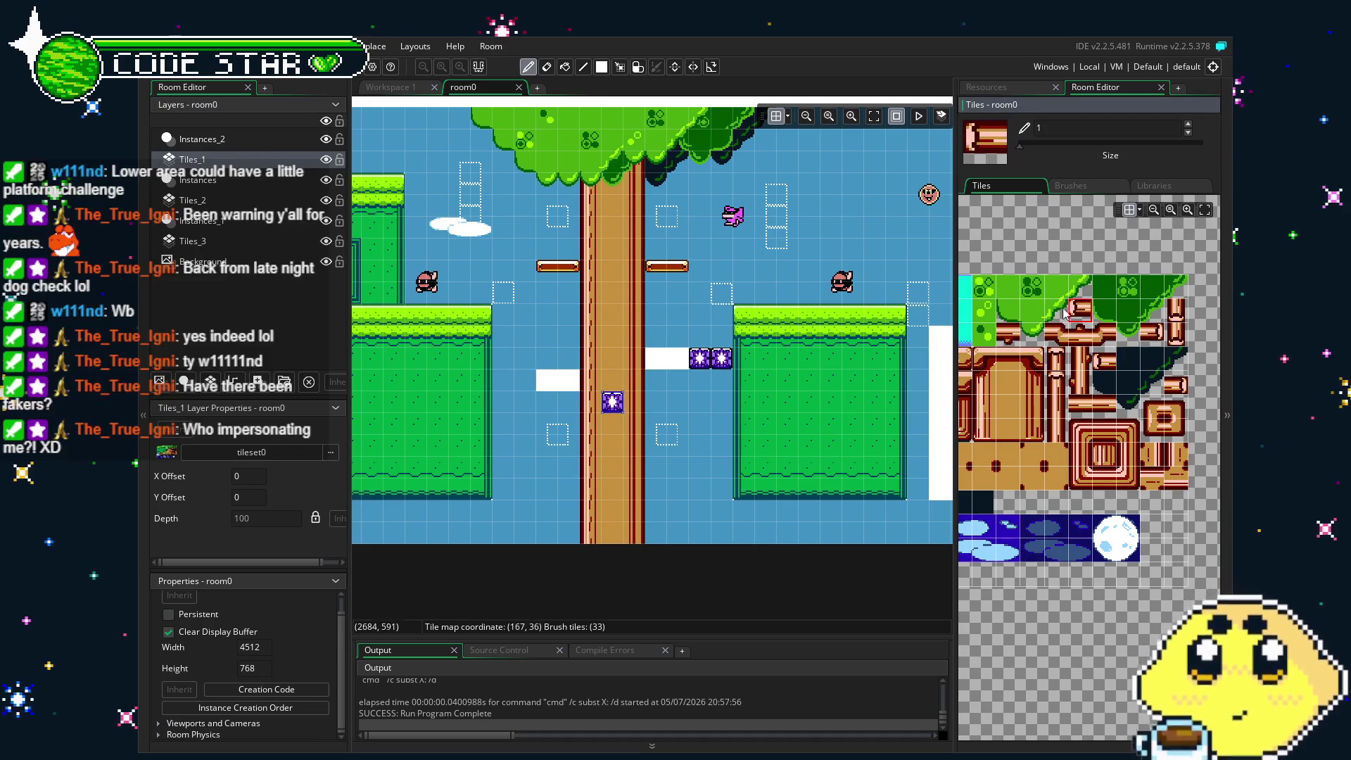
click(1007, 333)
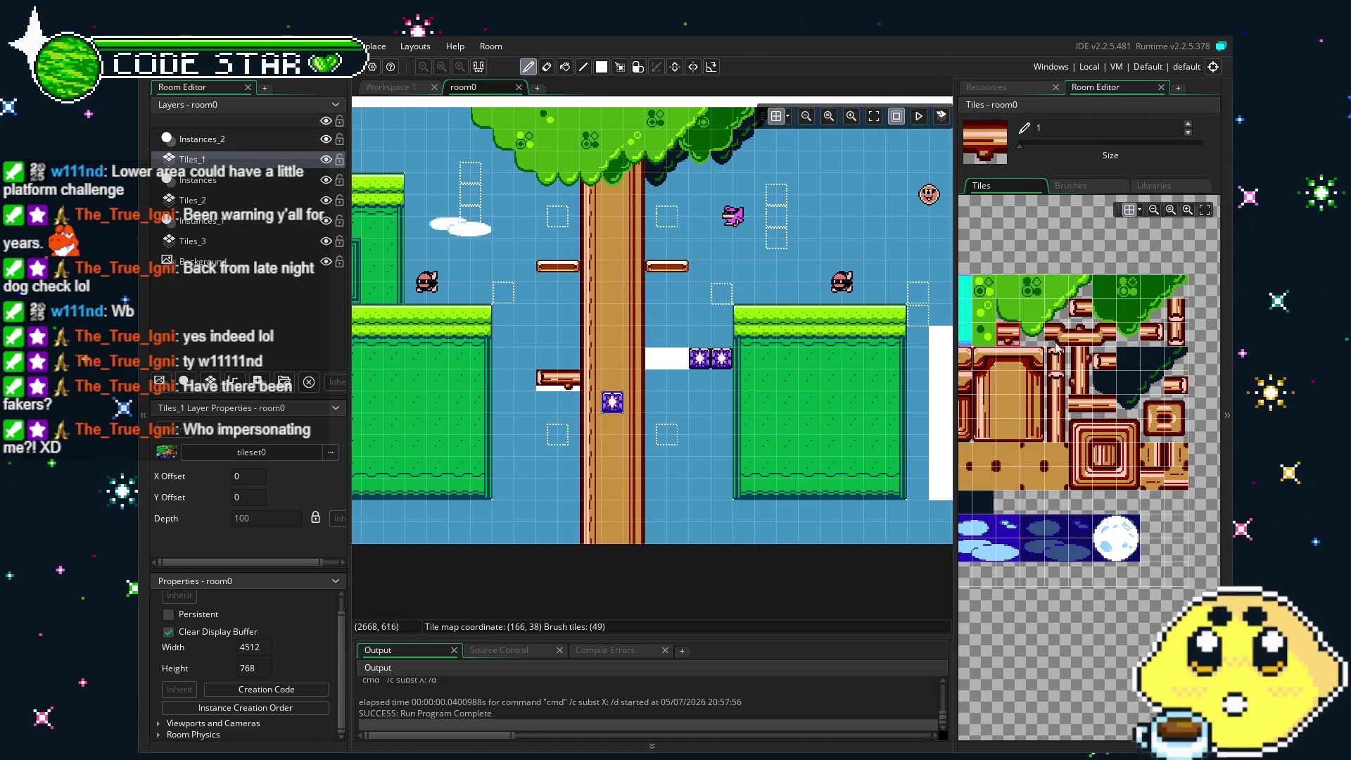
scroll(1044, 424, down, 1)
click(1124, 337)
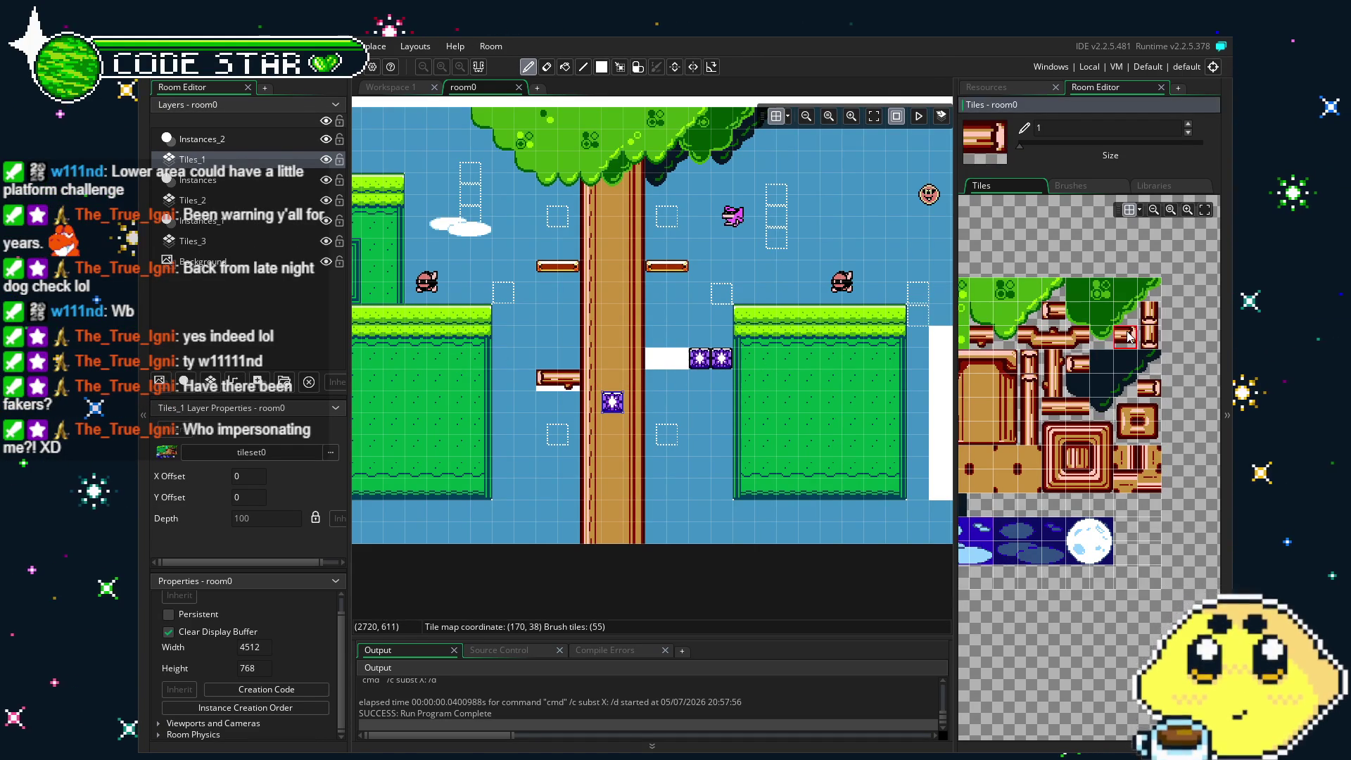
Paint branch tiles beside the trunk toward the boom_boxB pair, erasing a stray lower tile.
click(658, 444)
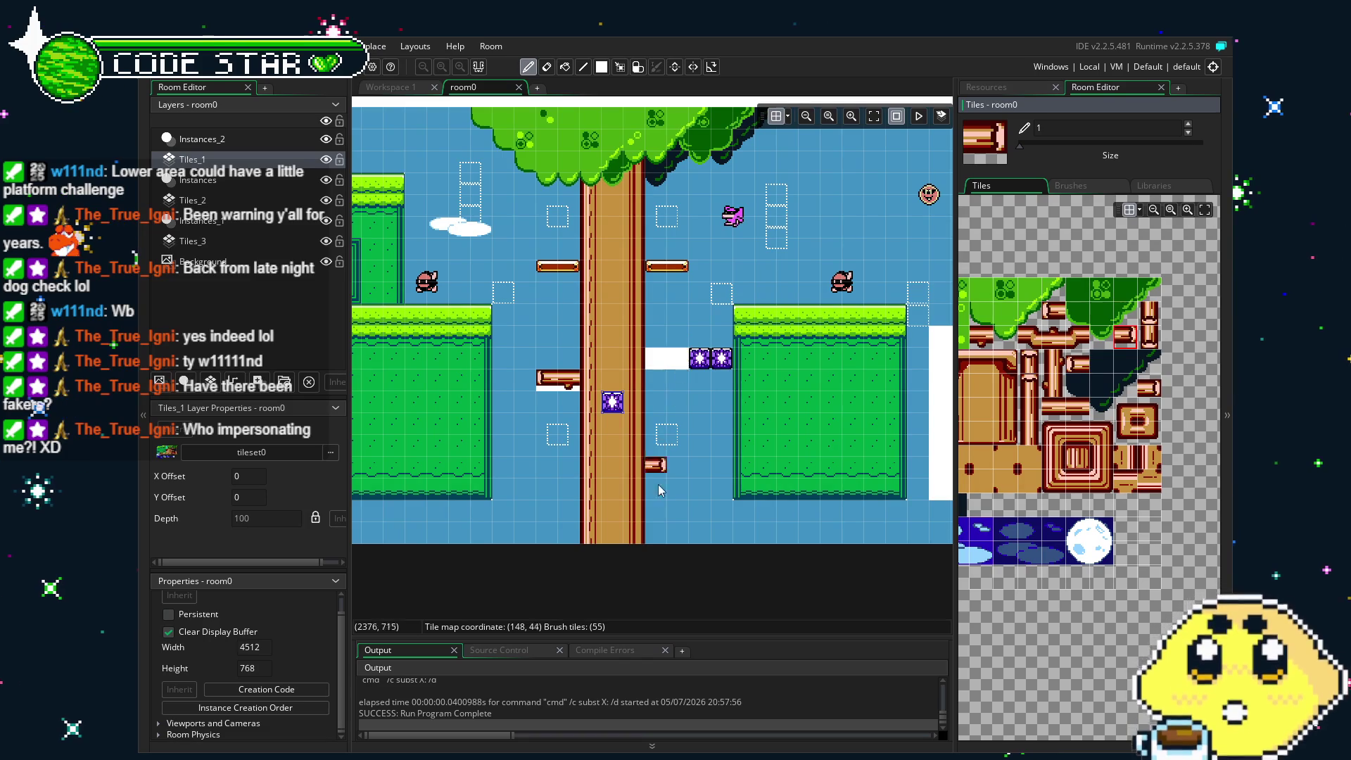
scroll(1061, 436, up, 1)
scroll(1102, 436, down, 1)
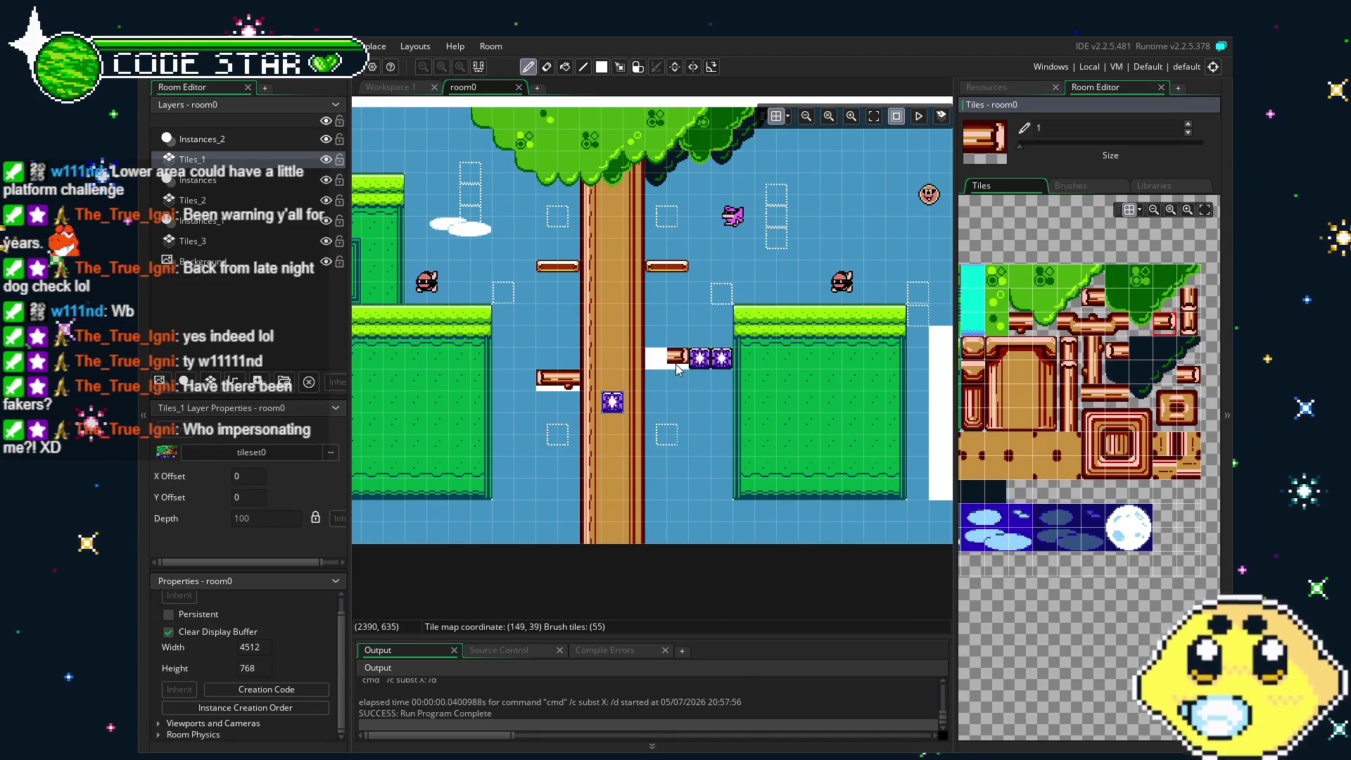
click(676, 364)
click(1020, 324)
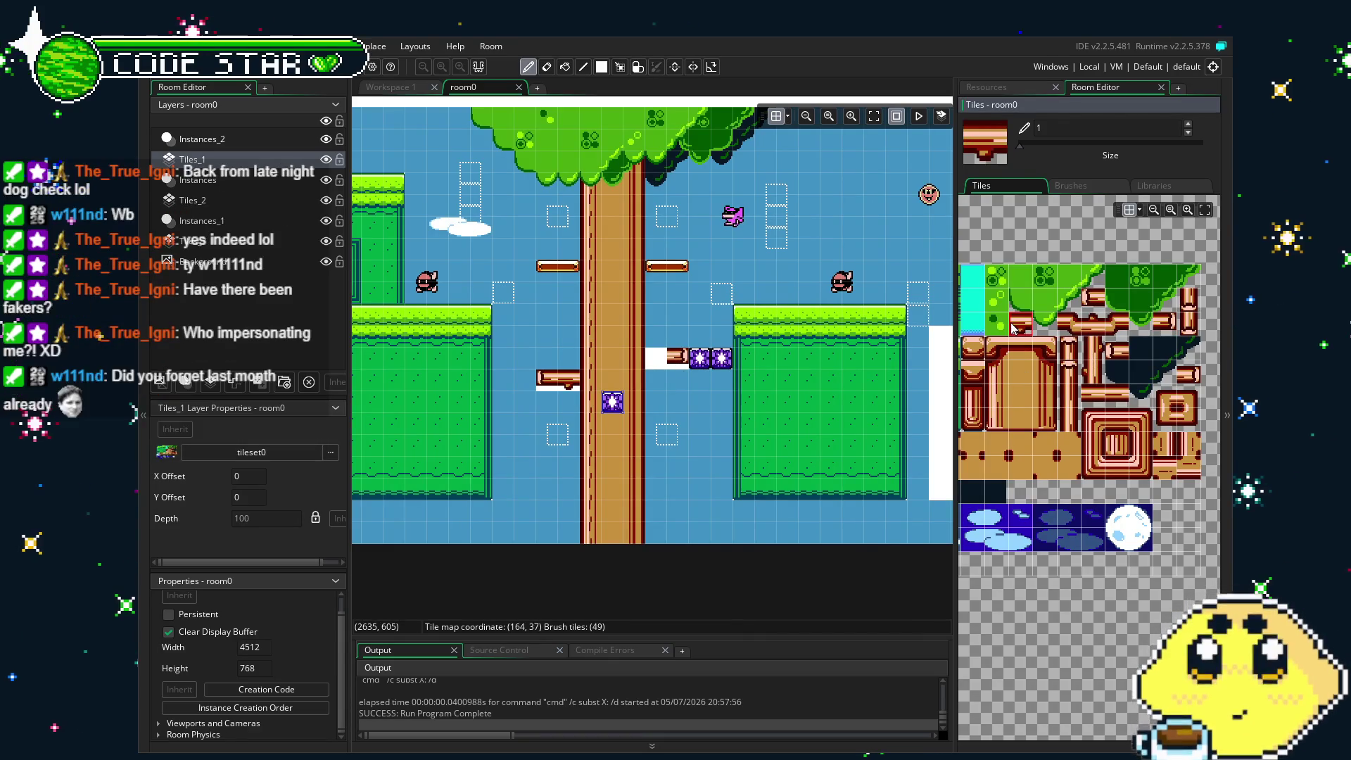
click(678, 380)
click(657, 357)
click(651, 487)
drag(648, 498, 693, 489)
right_click(677, 492)
click(886, 421)
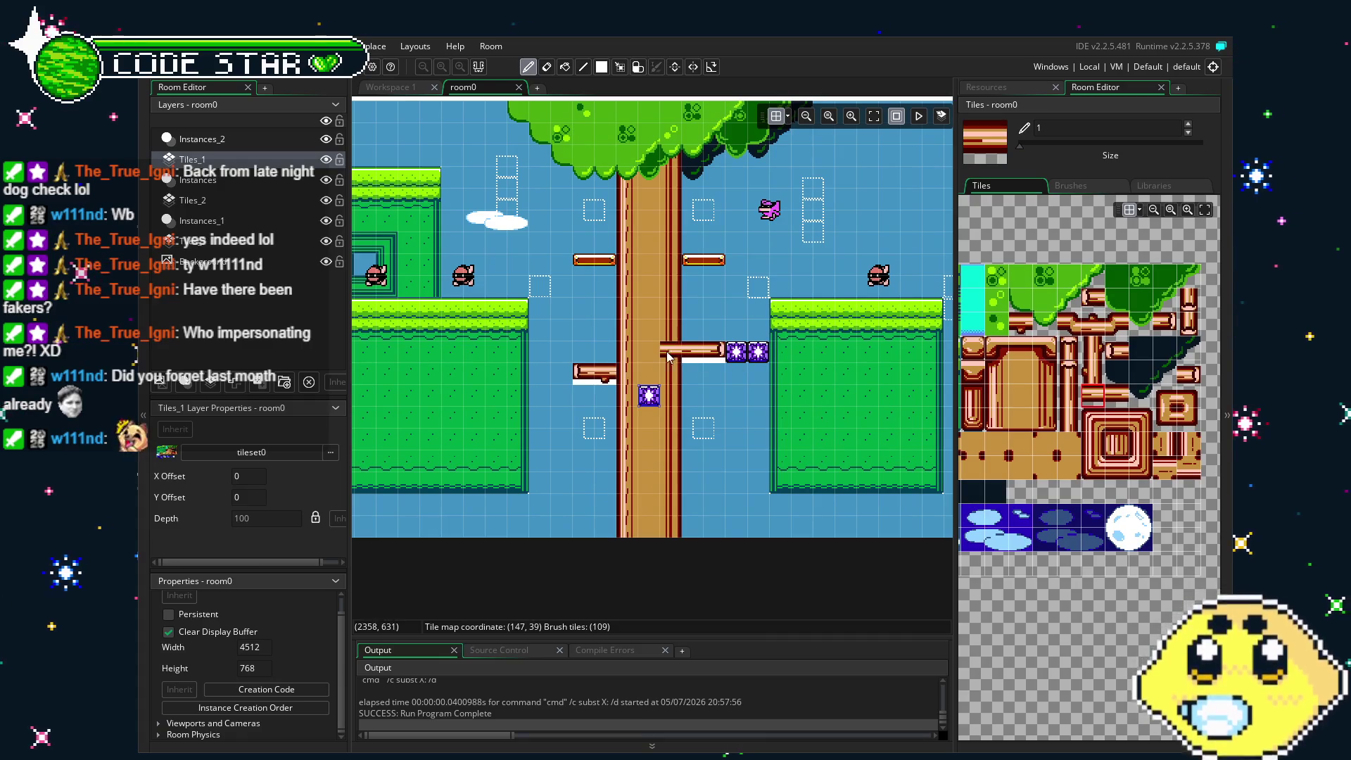
scroll(1131, 421, up, 3)
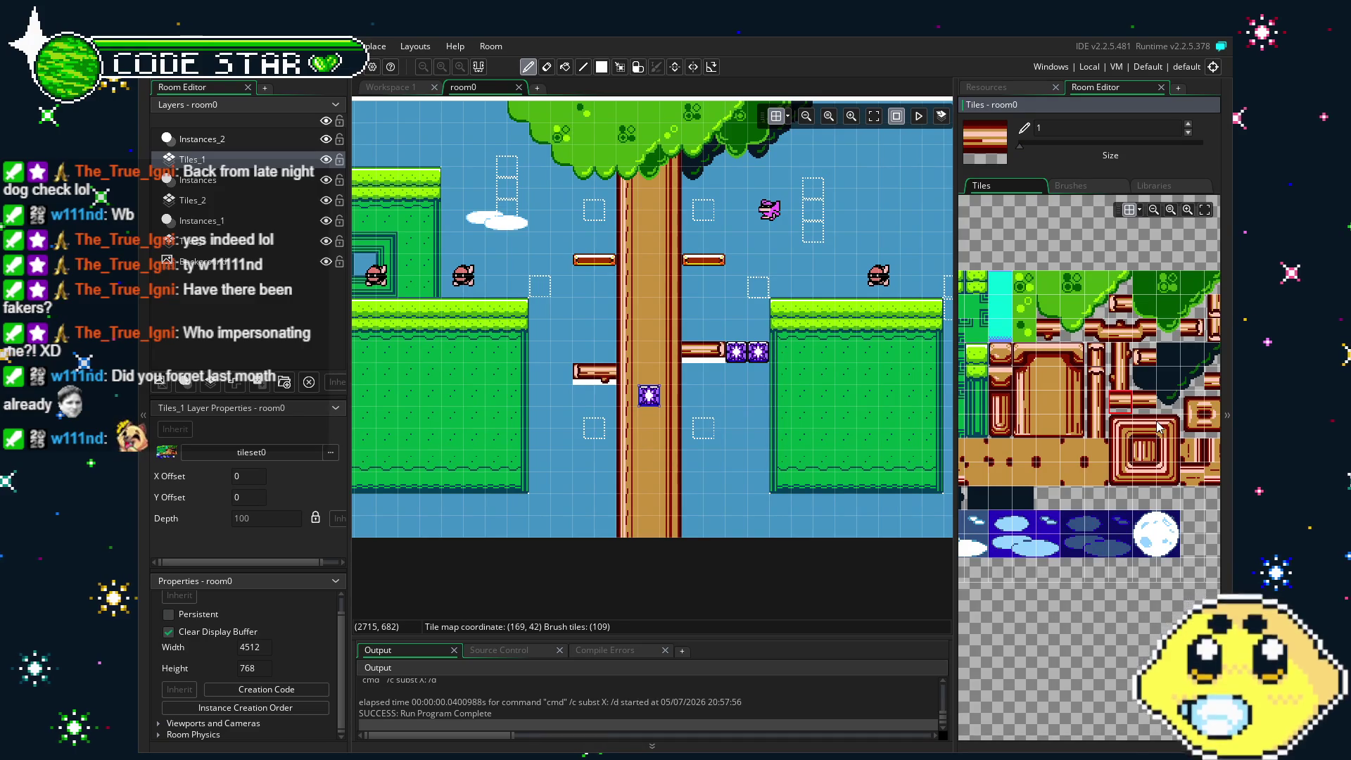
click(505, 291)
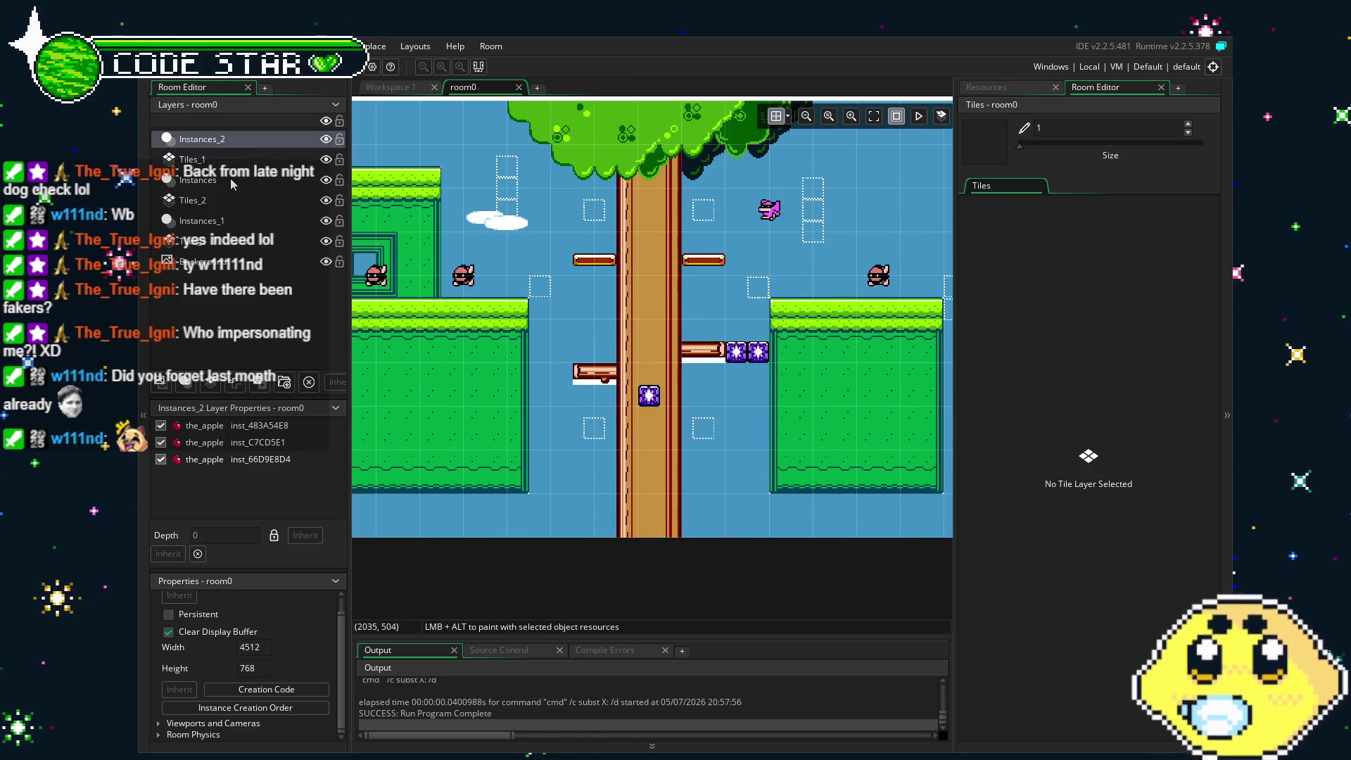
On the Instances layer, raise the trunk's boom block level with the right branch, then review the room.
click(230, 179)
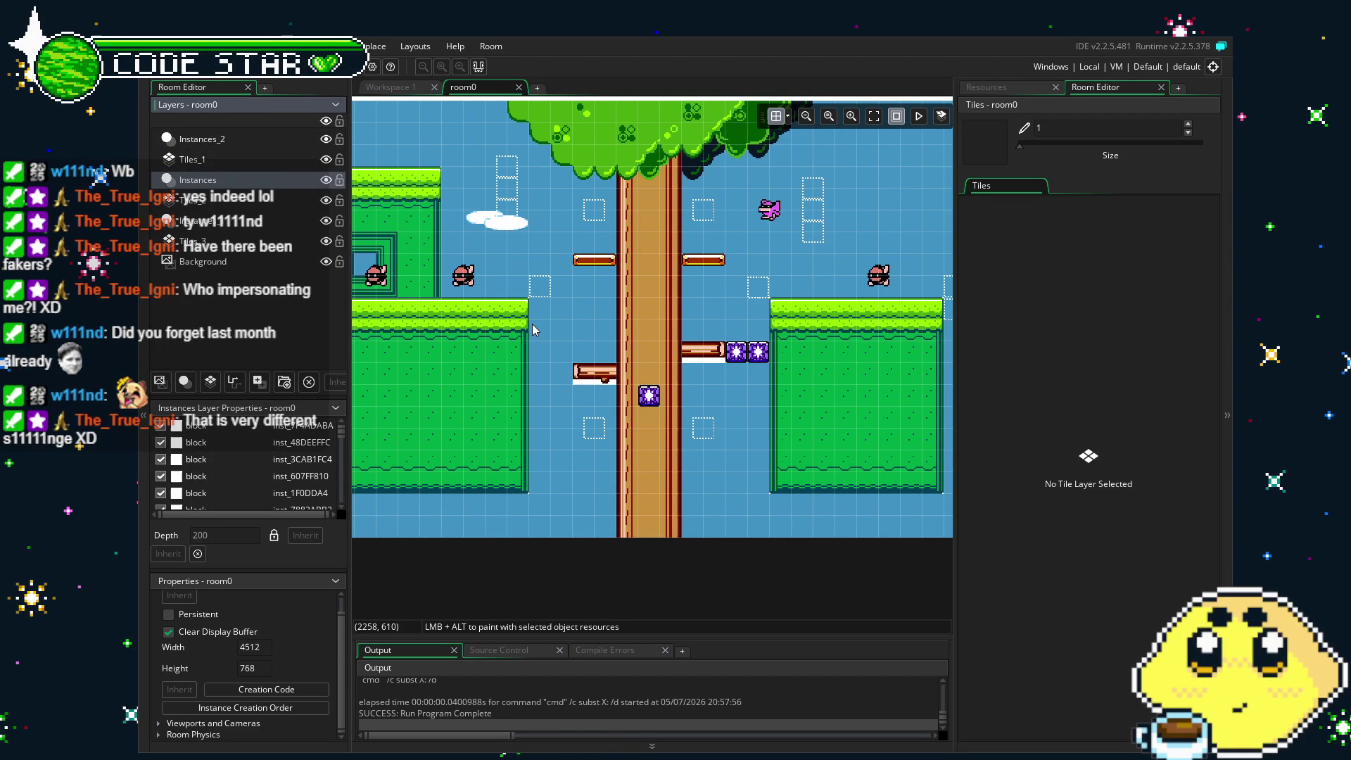
drag(653, 406, 653, 340)
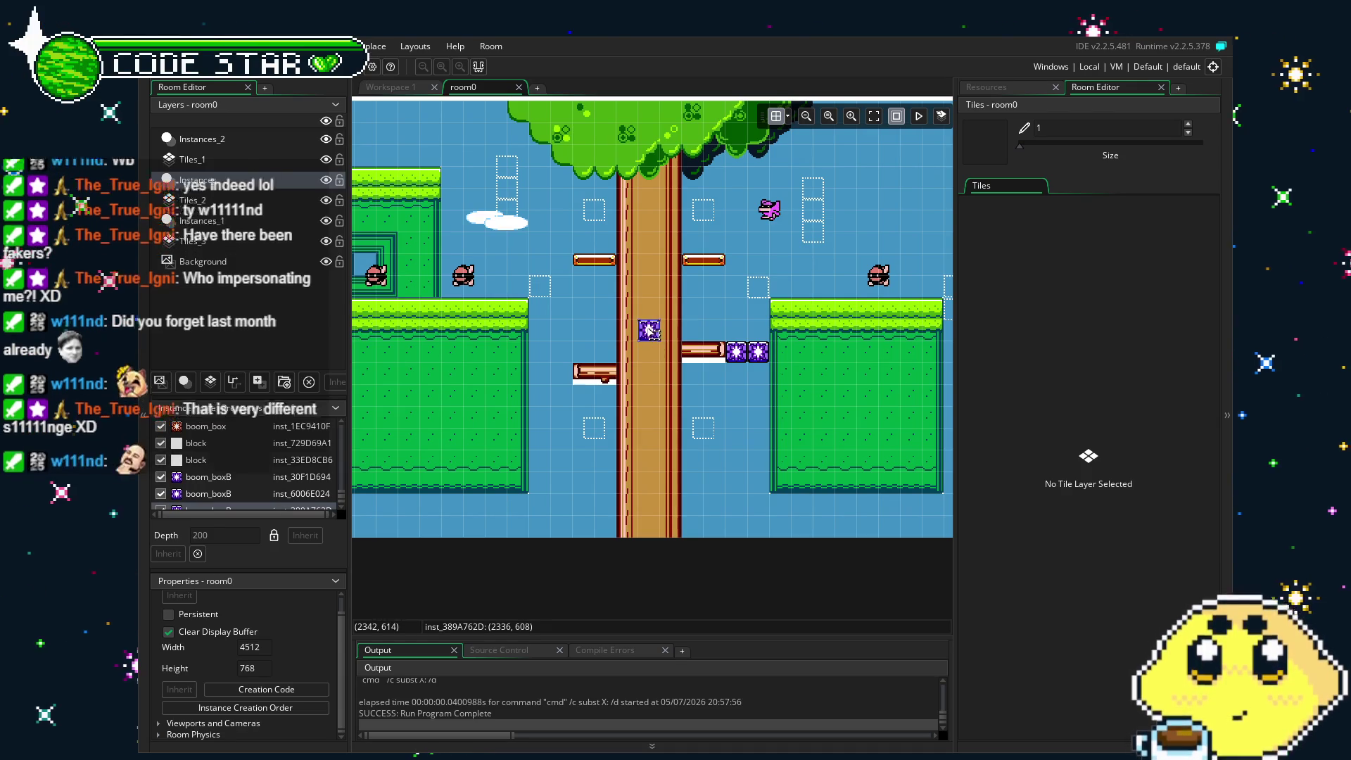
mouse_move(653, 331)
mouse_down()
mouse_move(642, 438)
mouse_move(669, 438)
mouse_move(664, 327)
mouse_up()
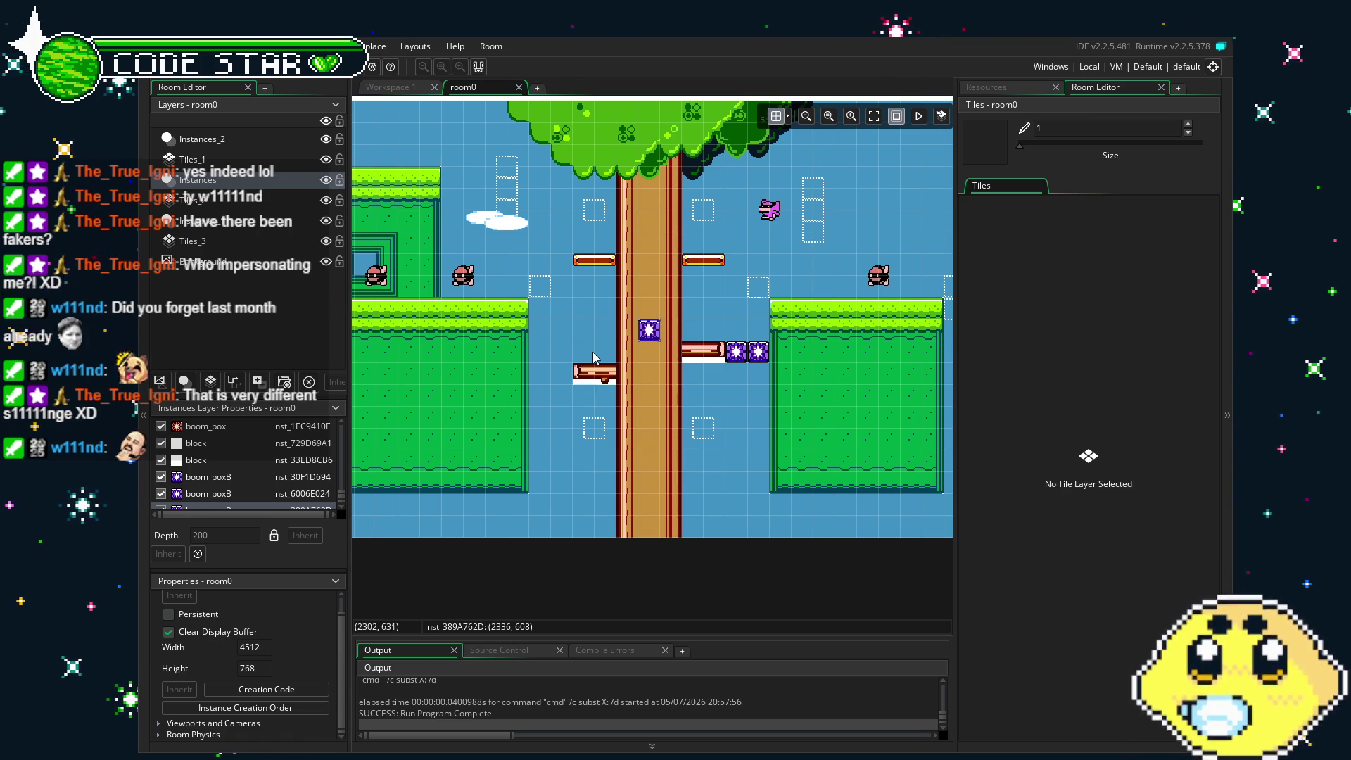
drag(674, 439, 568, 454)
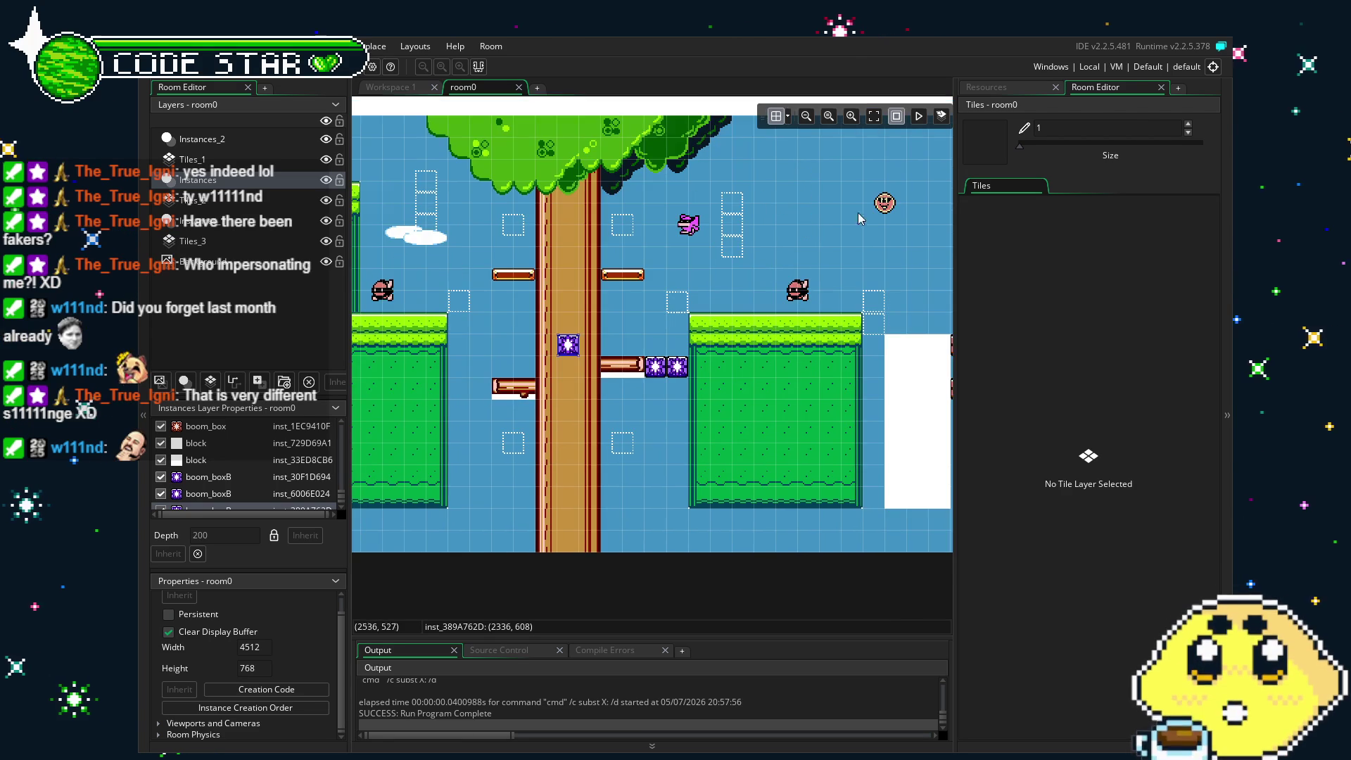
drag(777, 374, 612, 380)
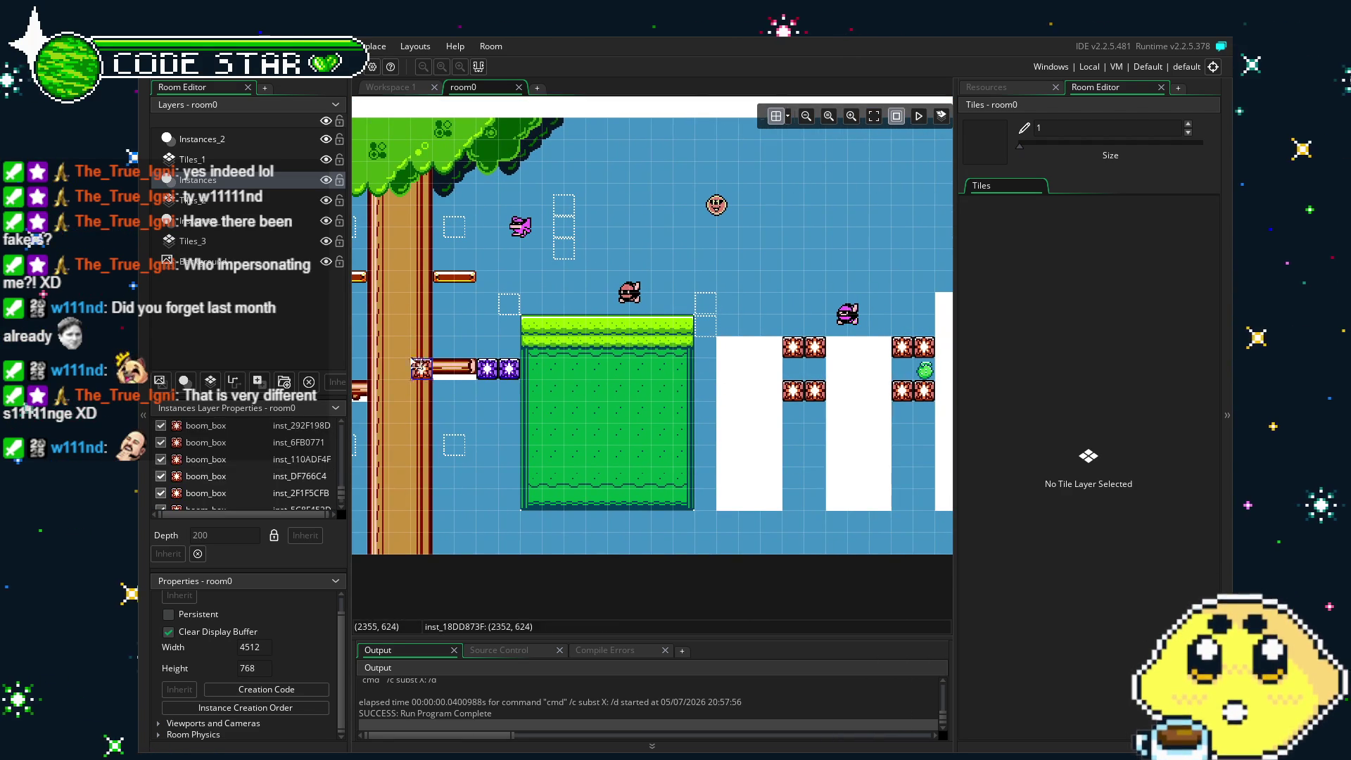
drag(482, 430, 683, 422)
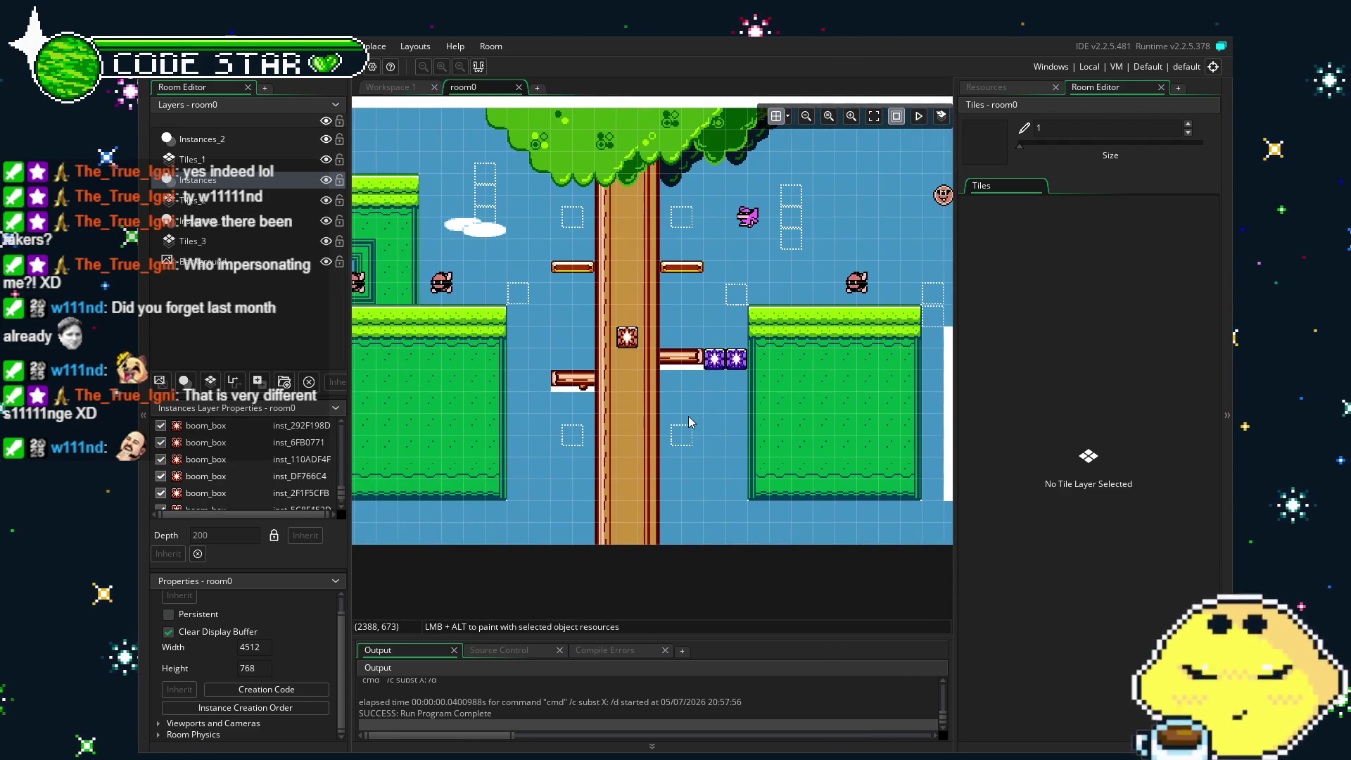
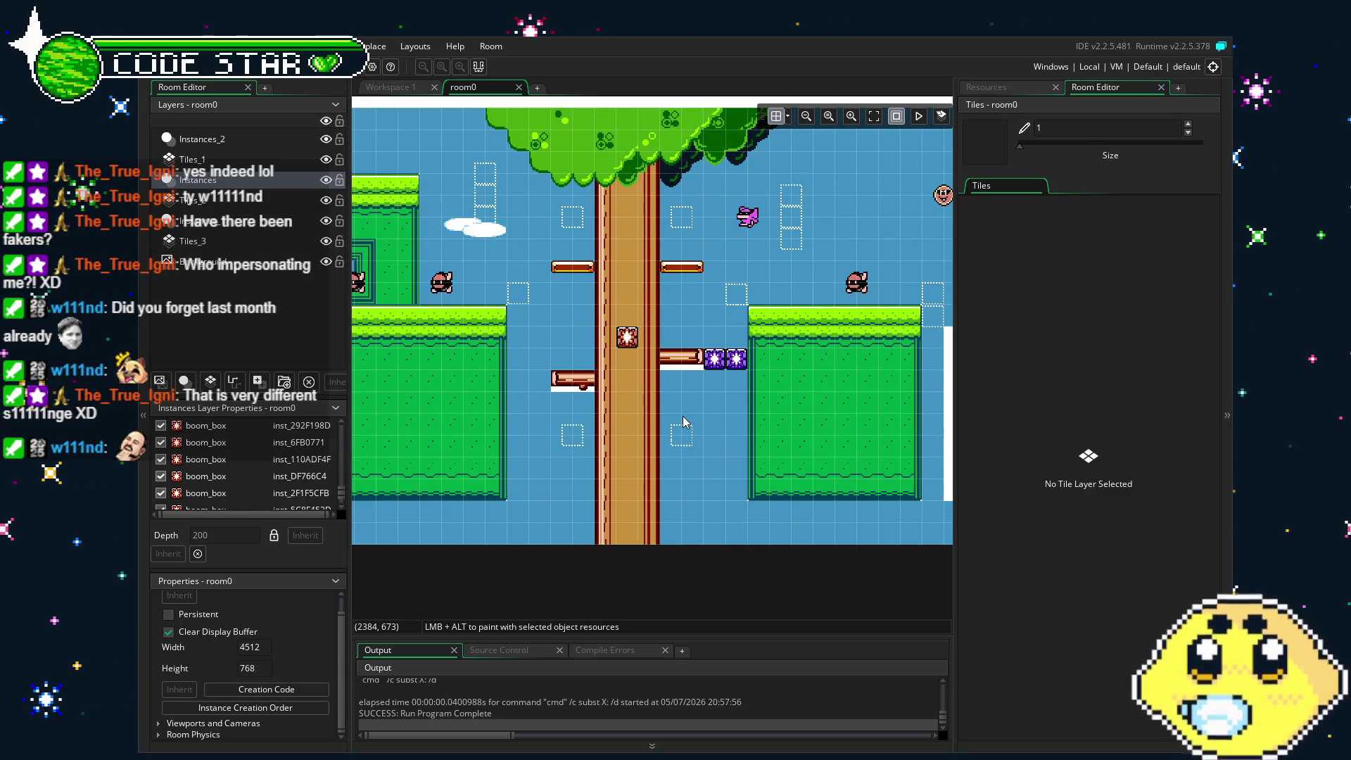
Drag the trunk's boom box down one grid step below the left branch, then run the game.
click(626, 340)
drag(627, 341, 629, 414)
click(570, 359)
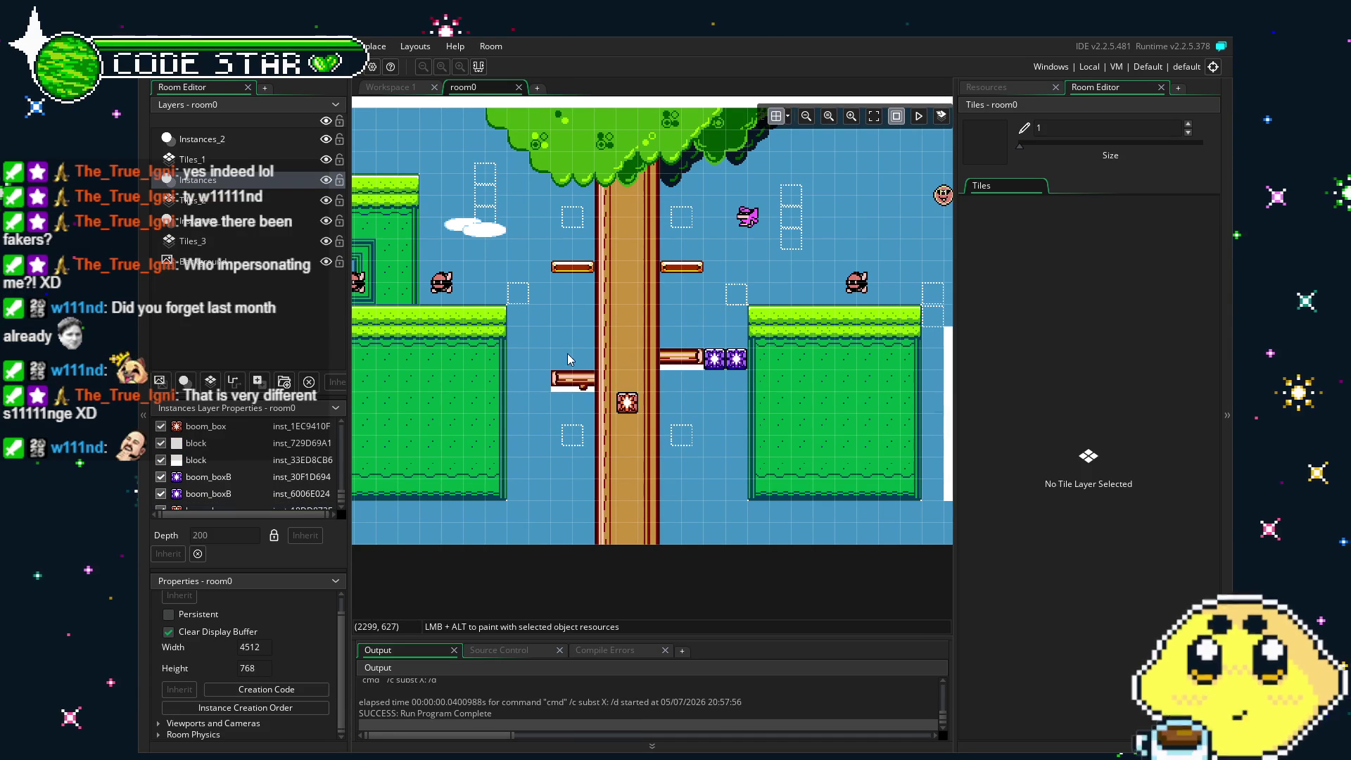
scroll(541, 405, right, 1)
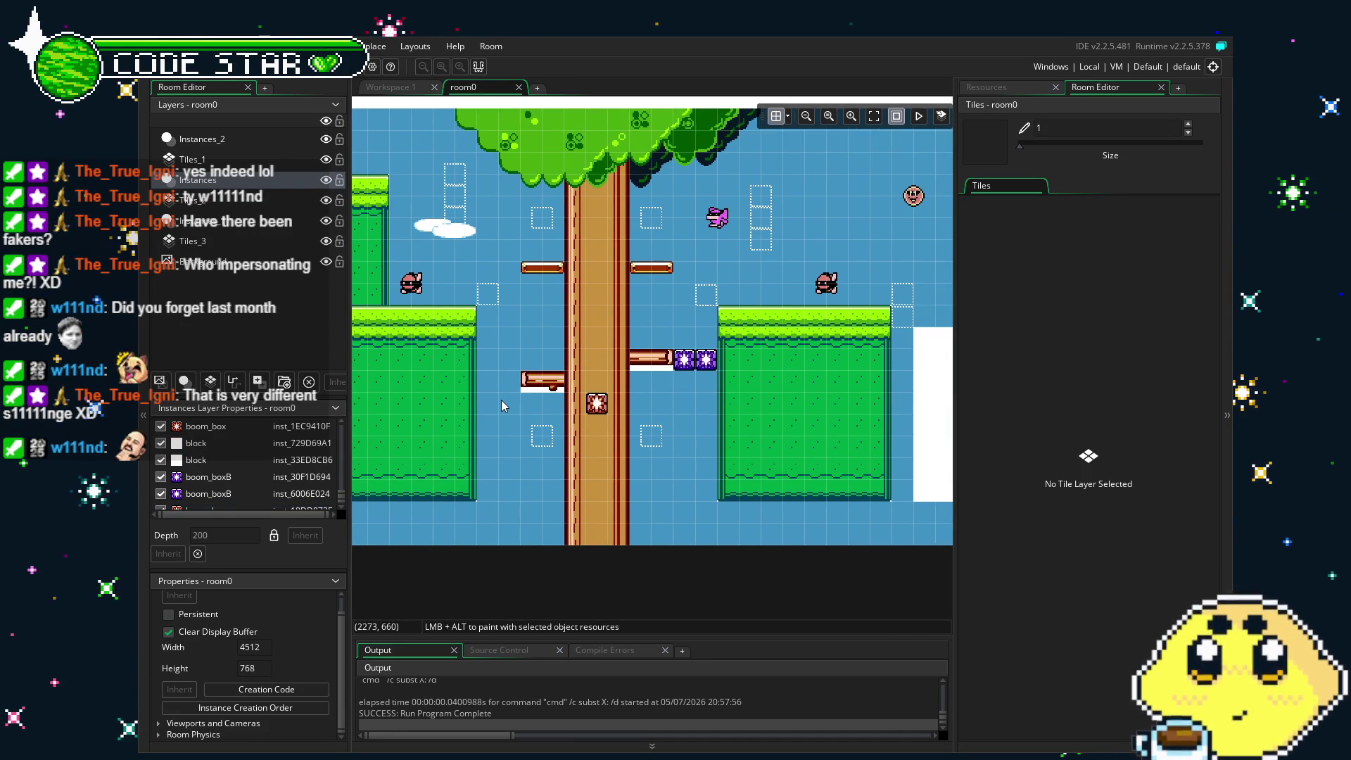
key(F5)
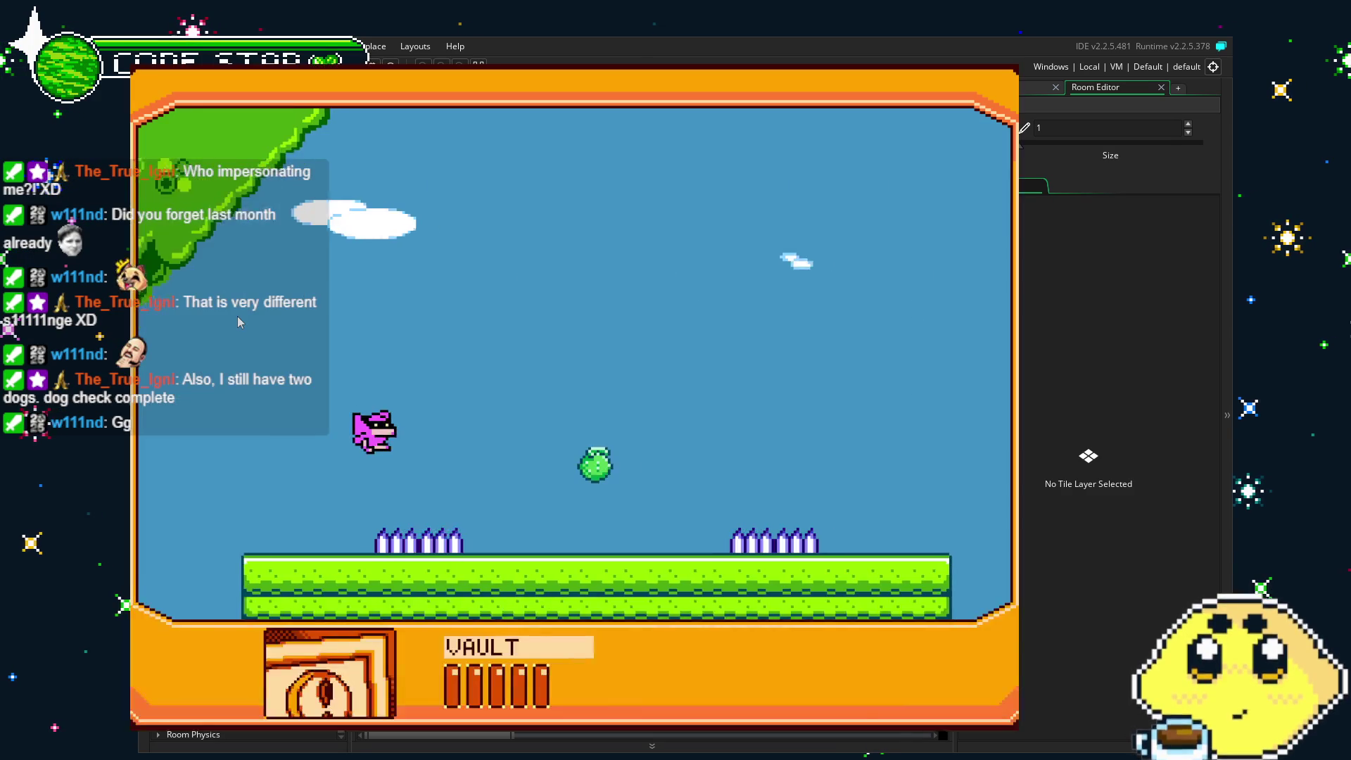
Run the player up the brick stairs, across the bridge and over the row of blocks.
key(Right)
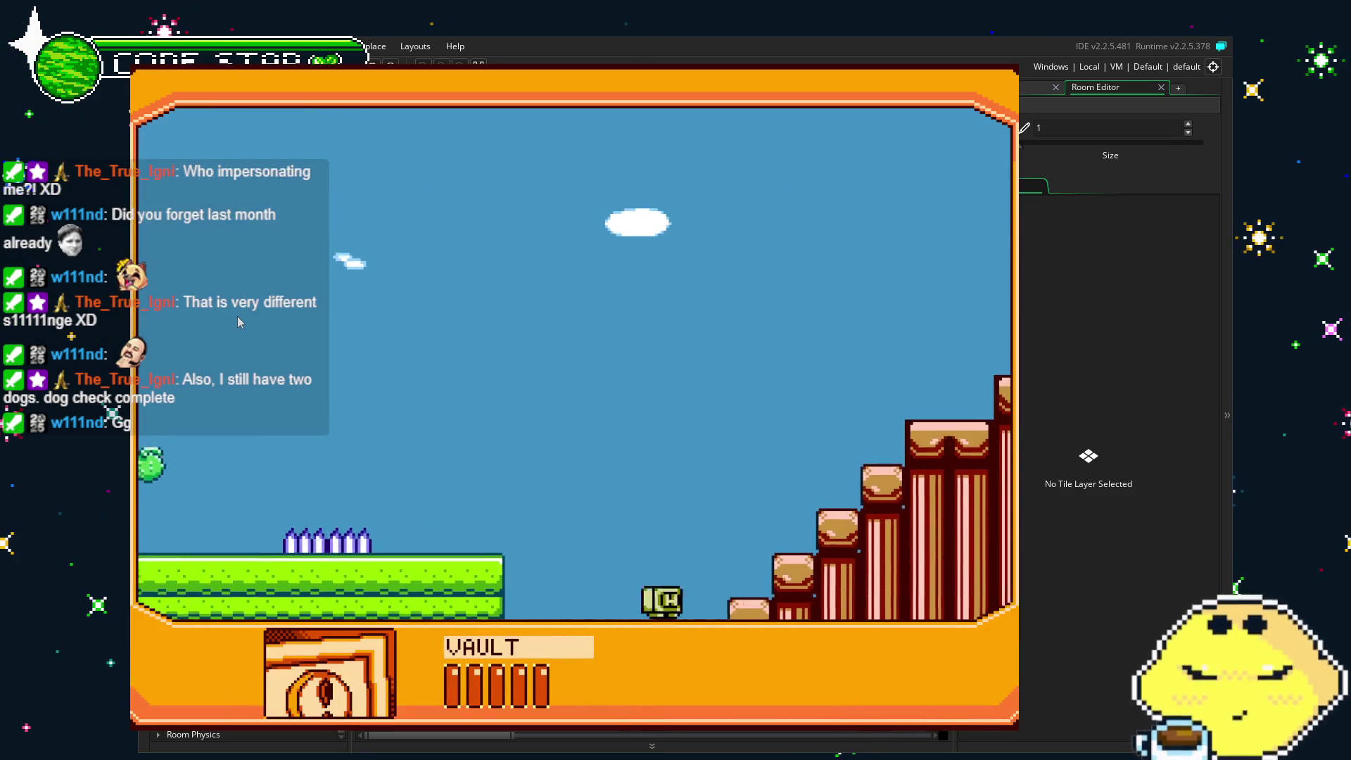
key(Right)
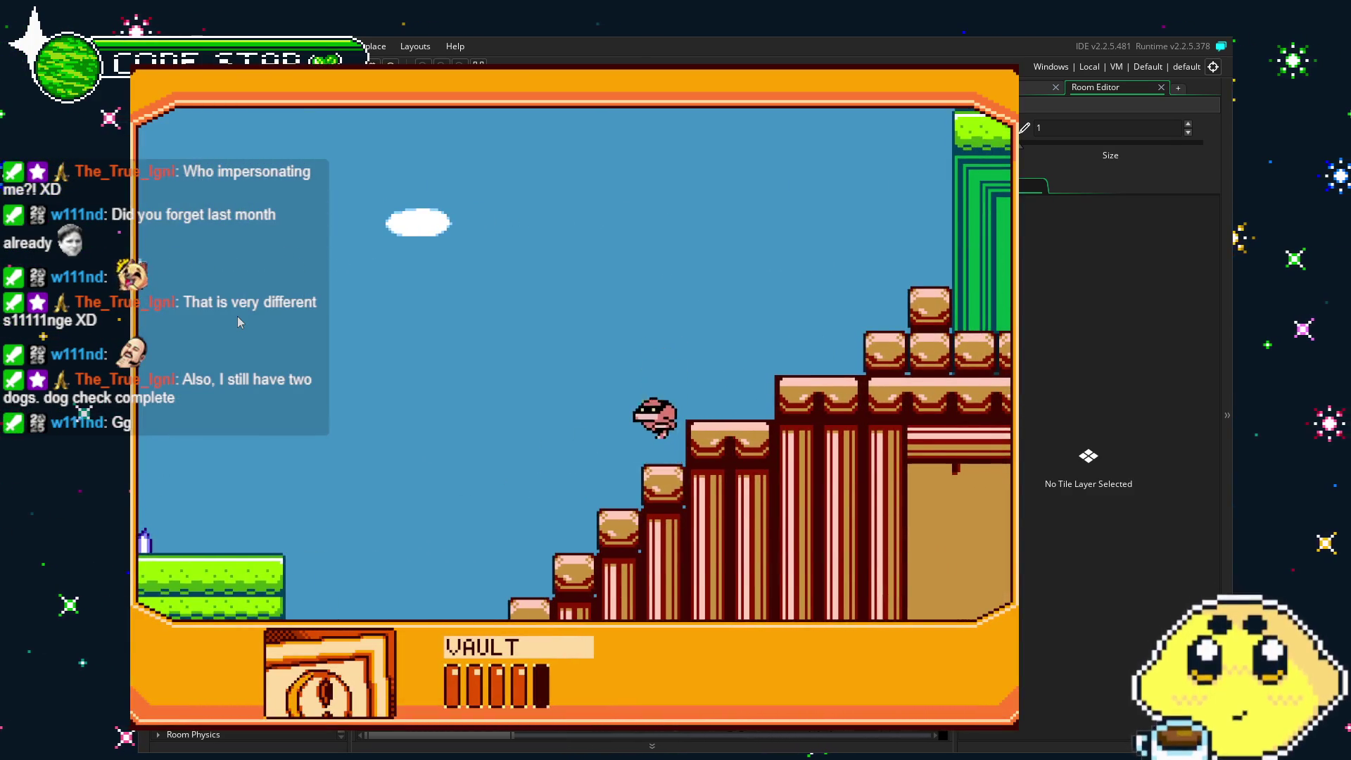
key(Right)
key(Right)
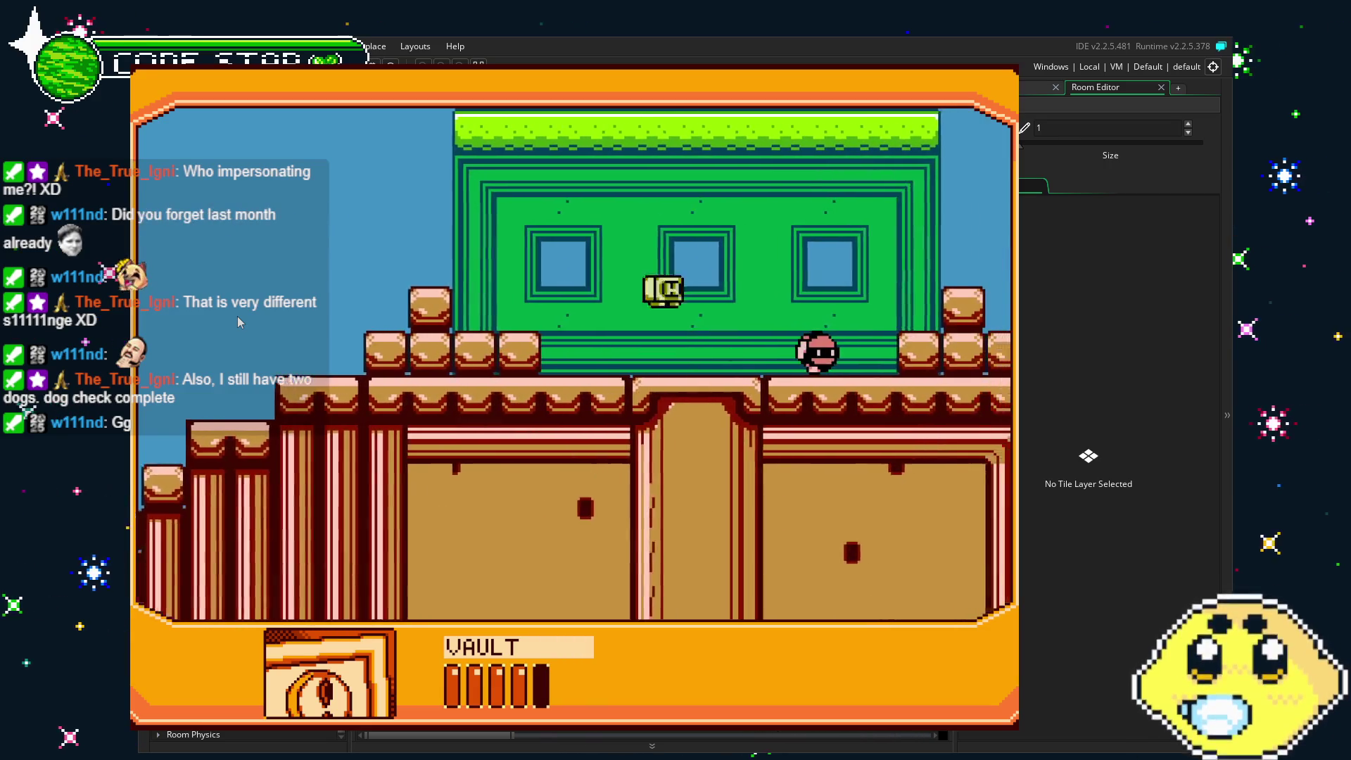
key(Right)
key(Right)
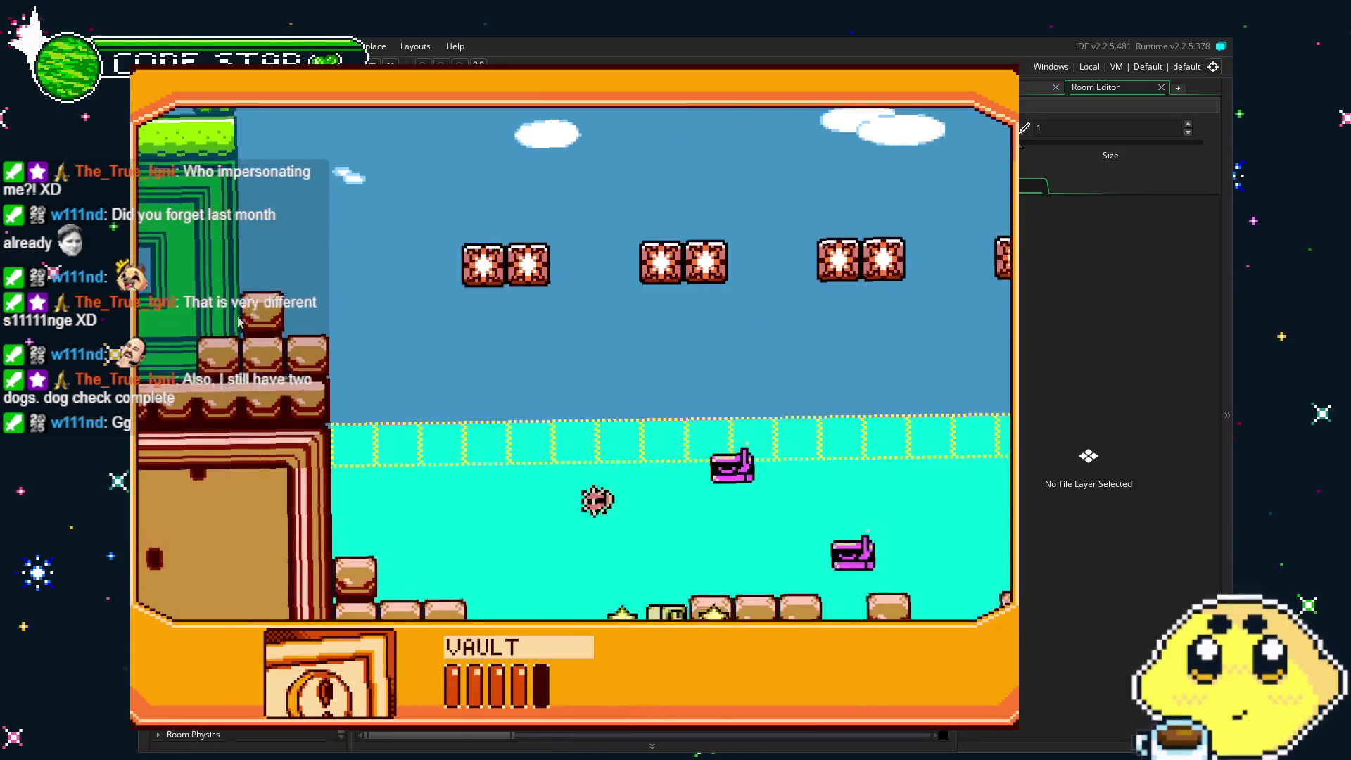
key(Right)
key(Right)
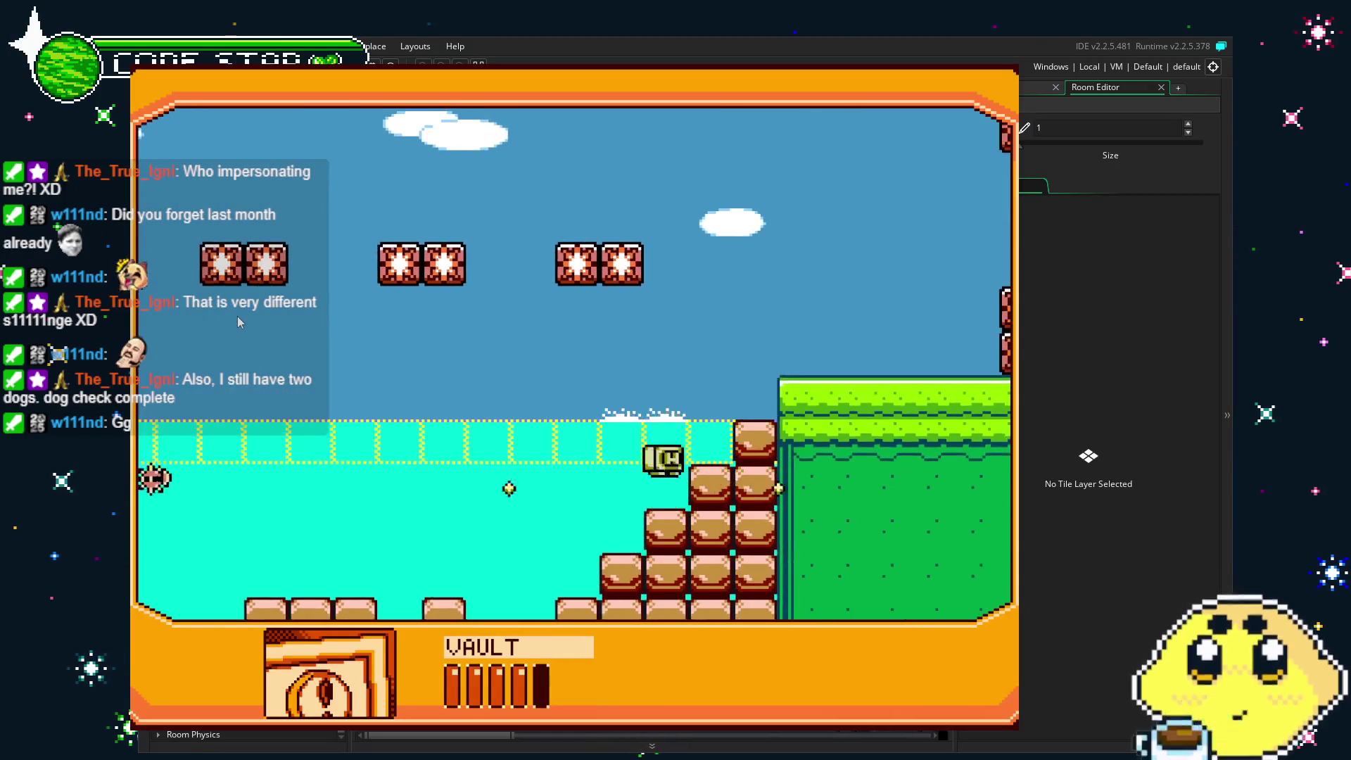
key(Right)
key(space)
key(Right)
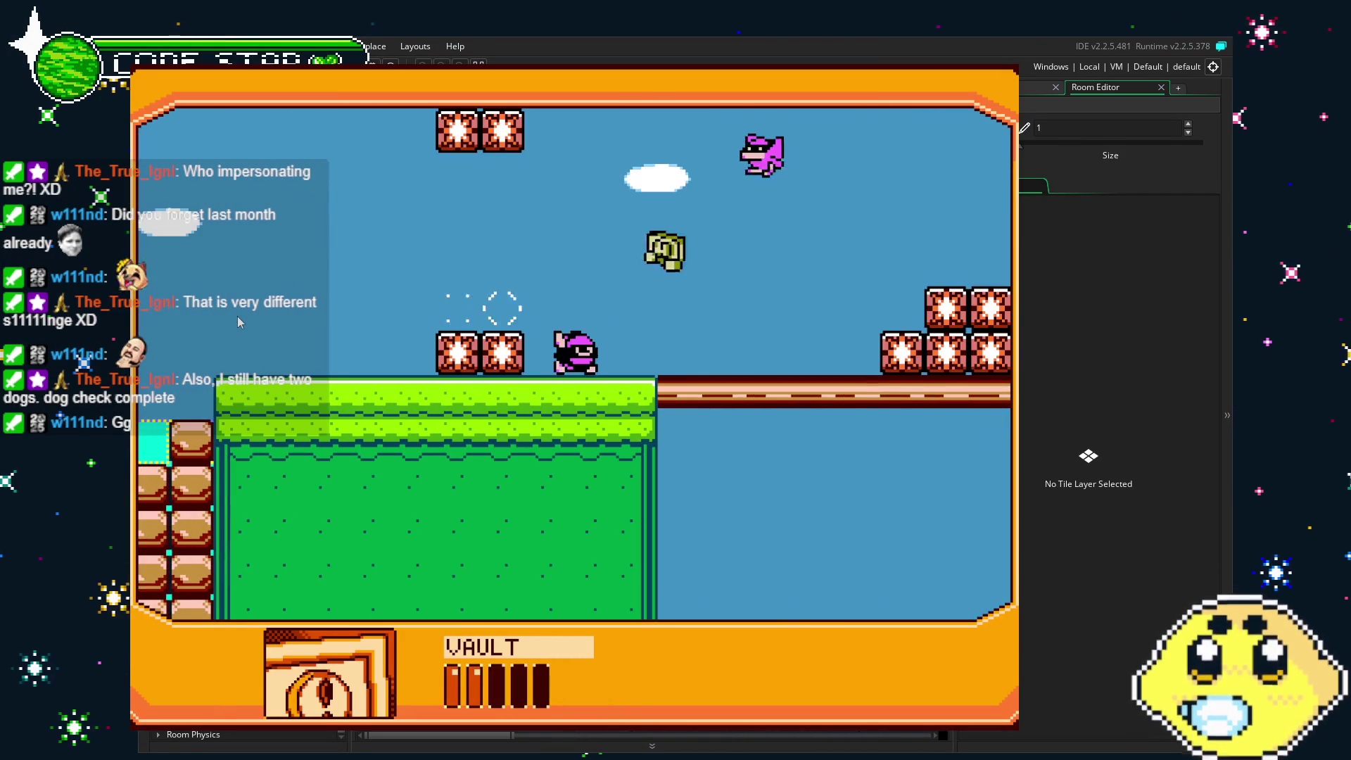
key(Right)
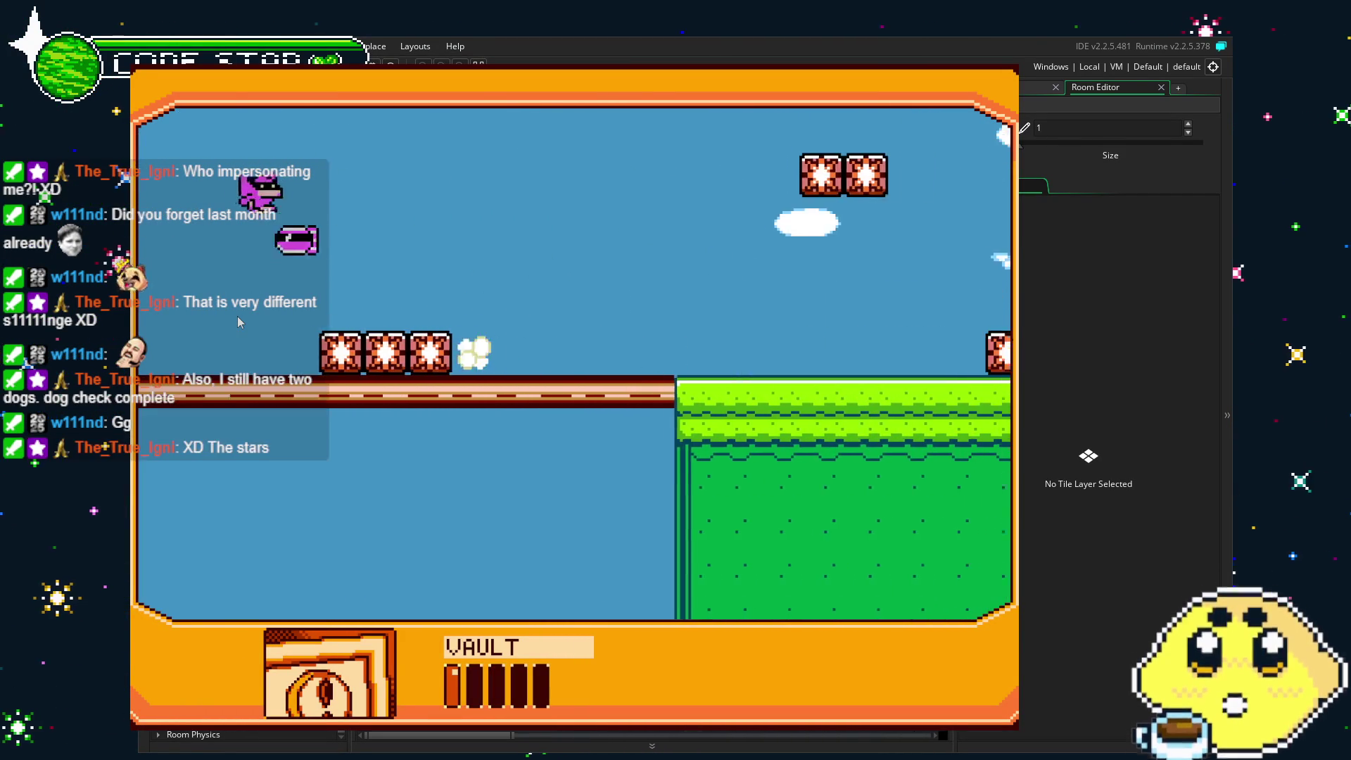
key(Right)
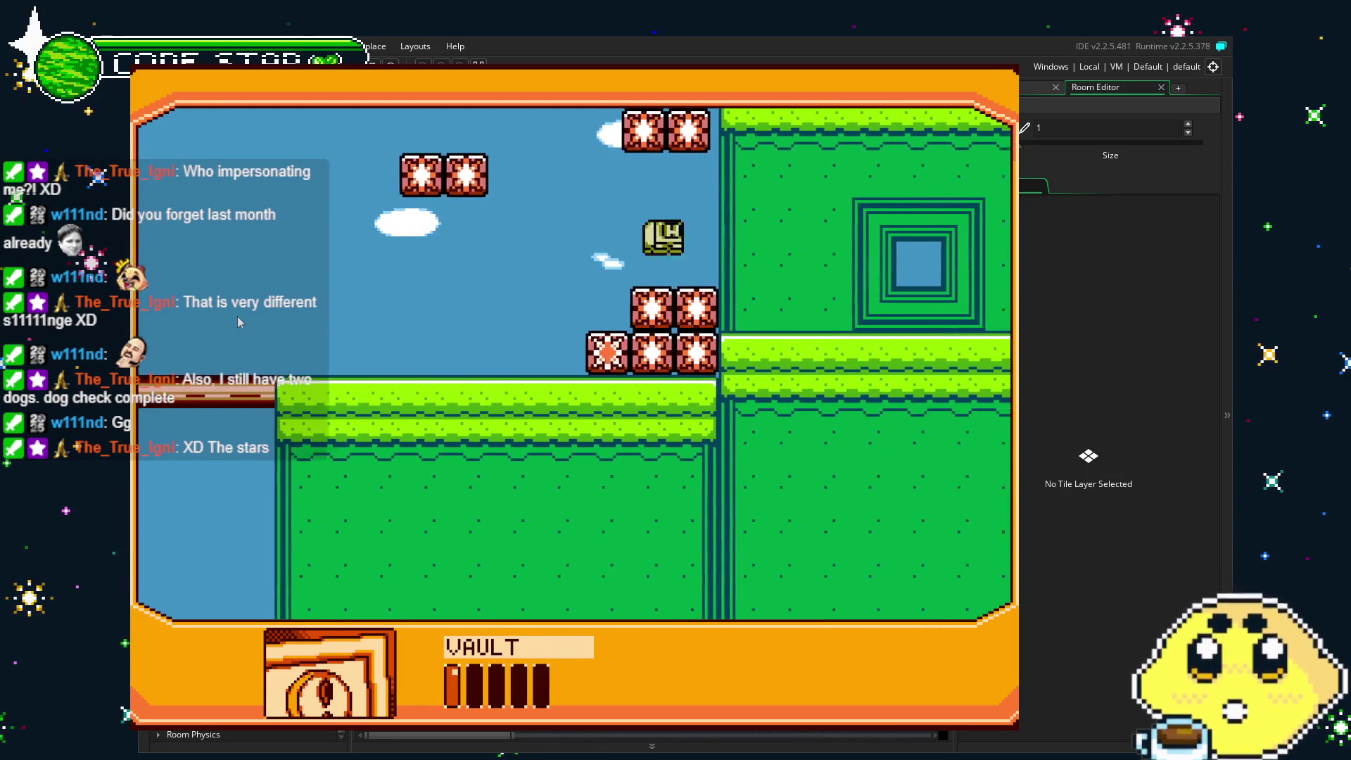
key(Right)
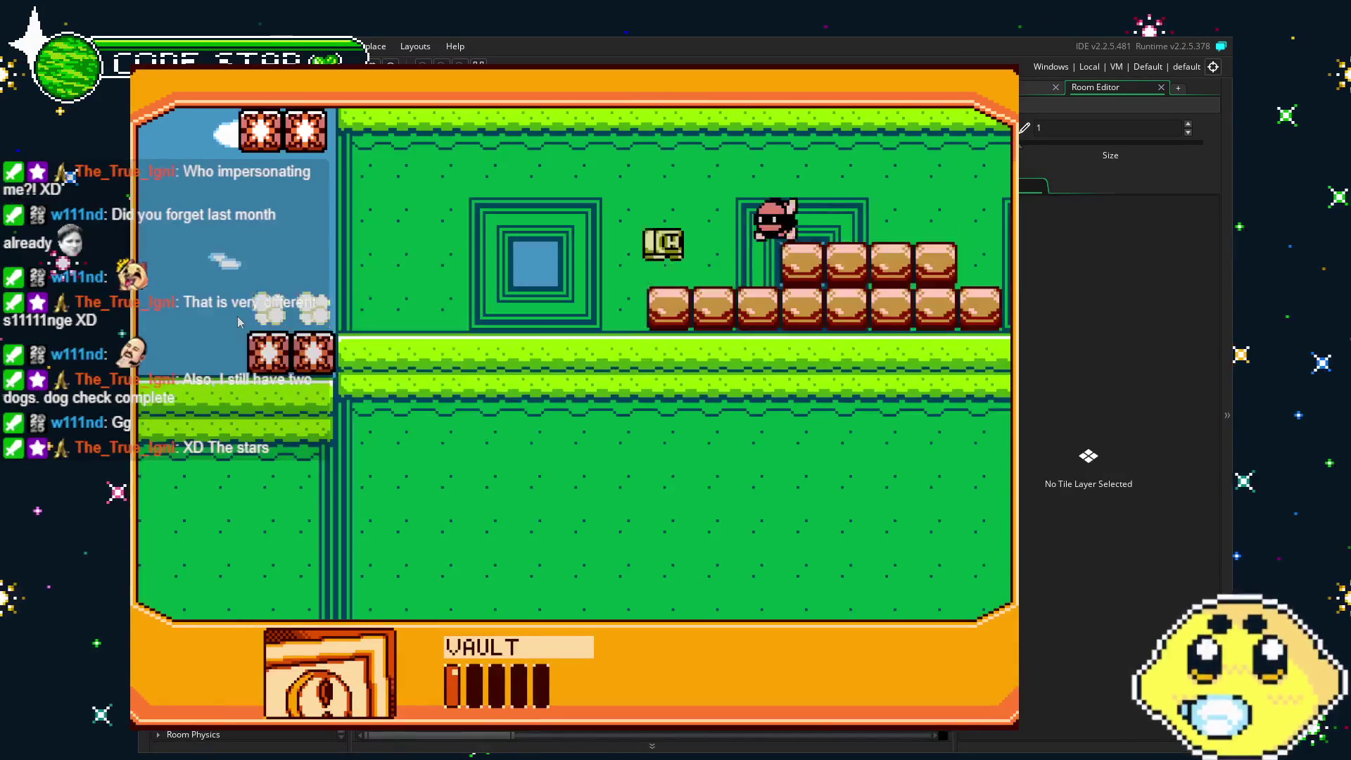
key(Right)
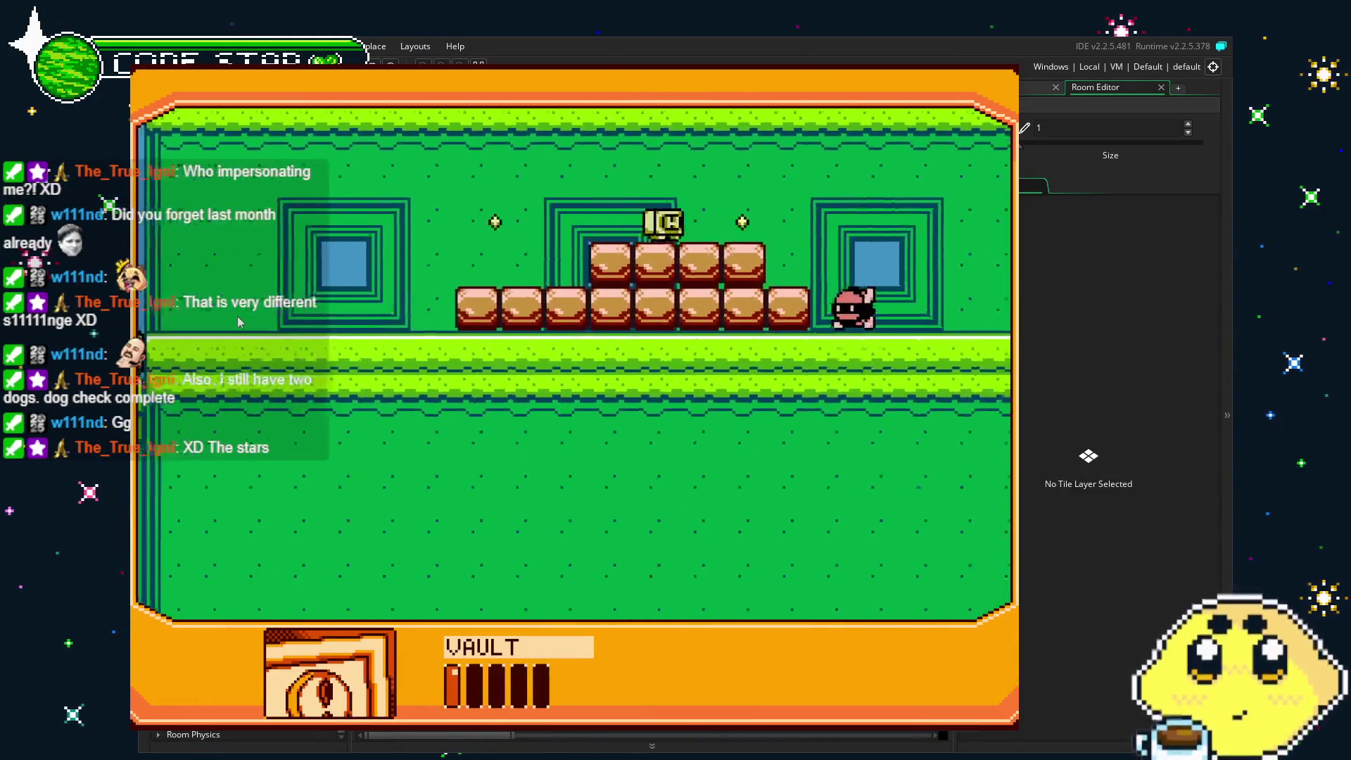
Continue past the enemies, drop onto the tree log and cross to the grass ledge.
key(Left)
key(Right)
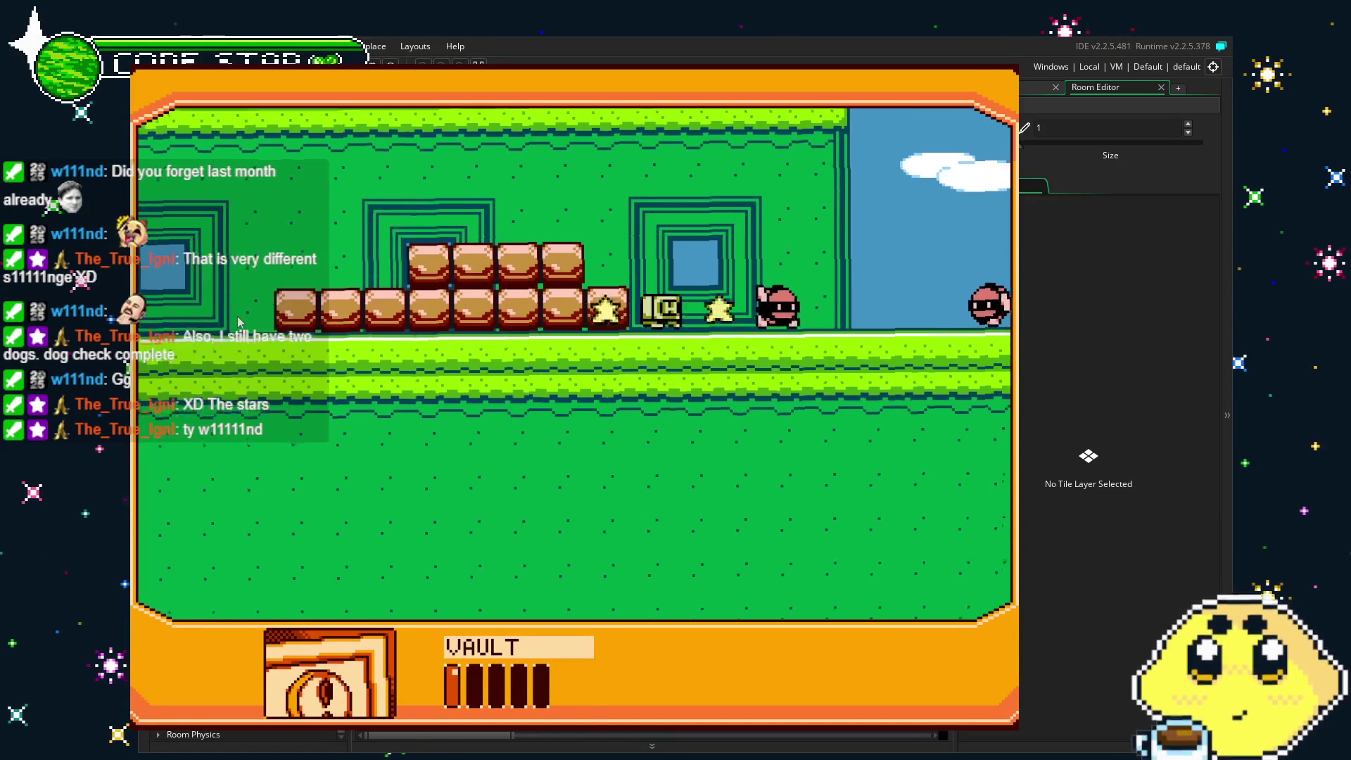
key(Right)
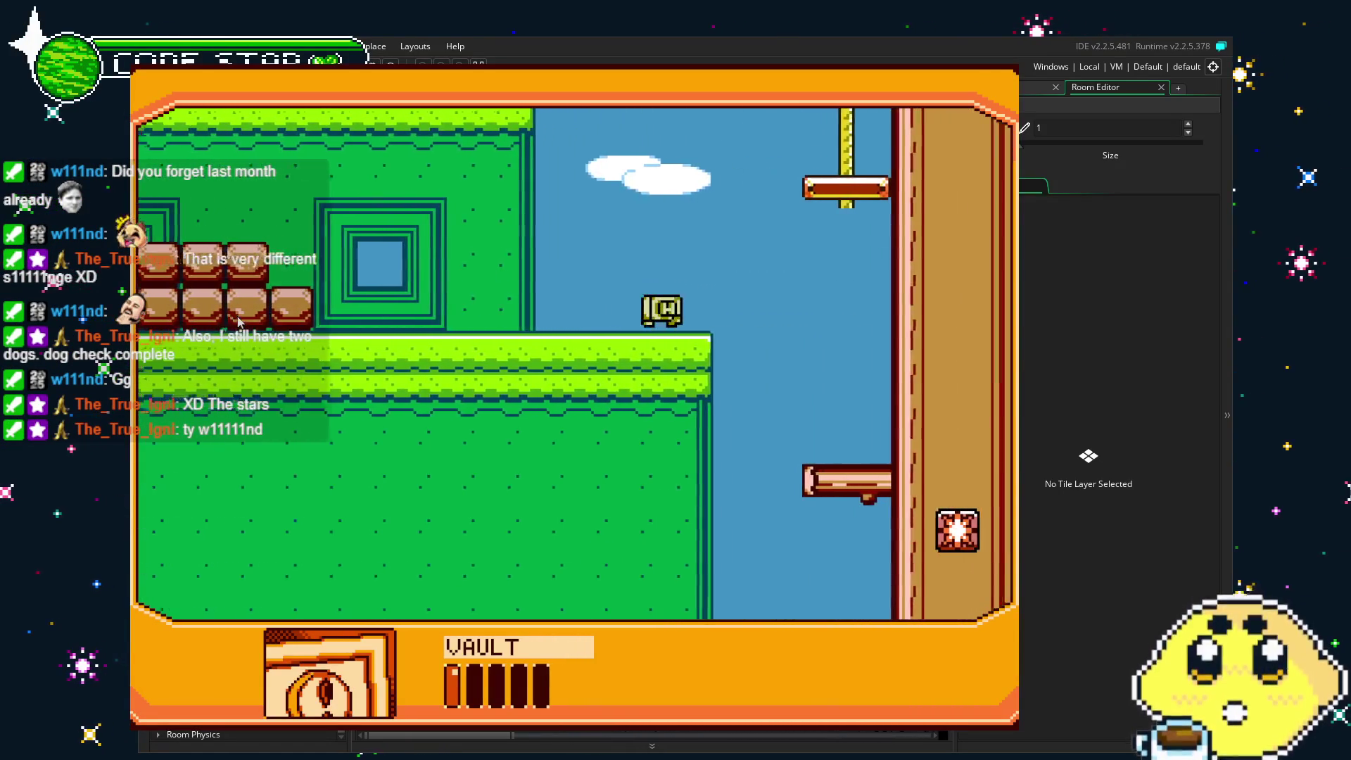
key(Right)
key(Left)
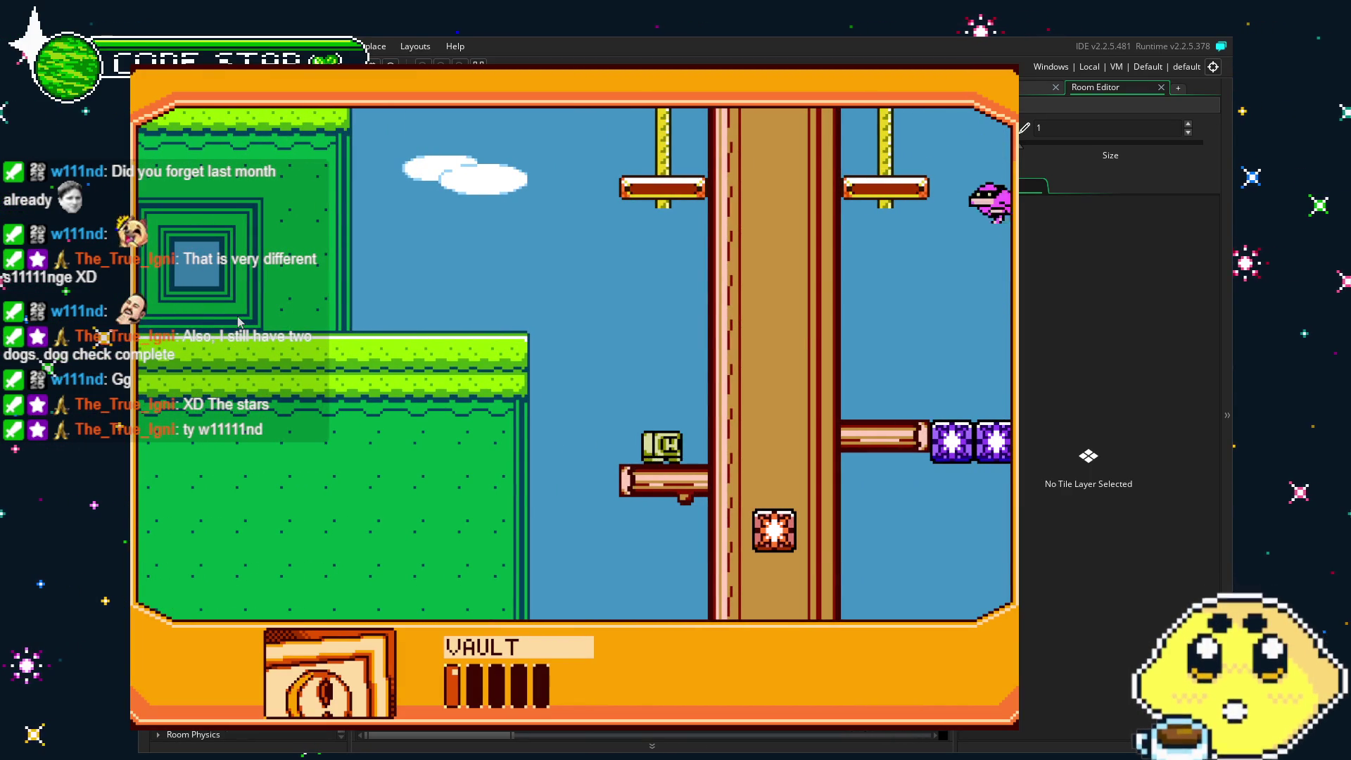
key(Right)
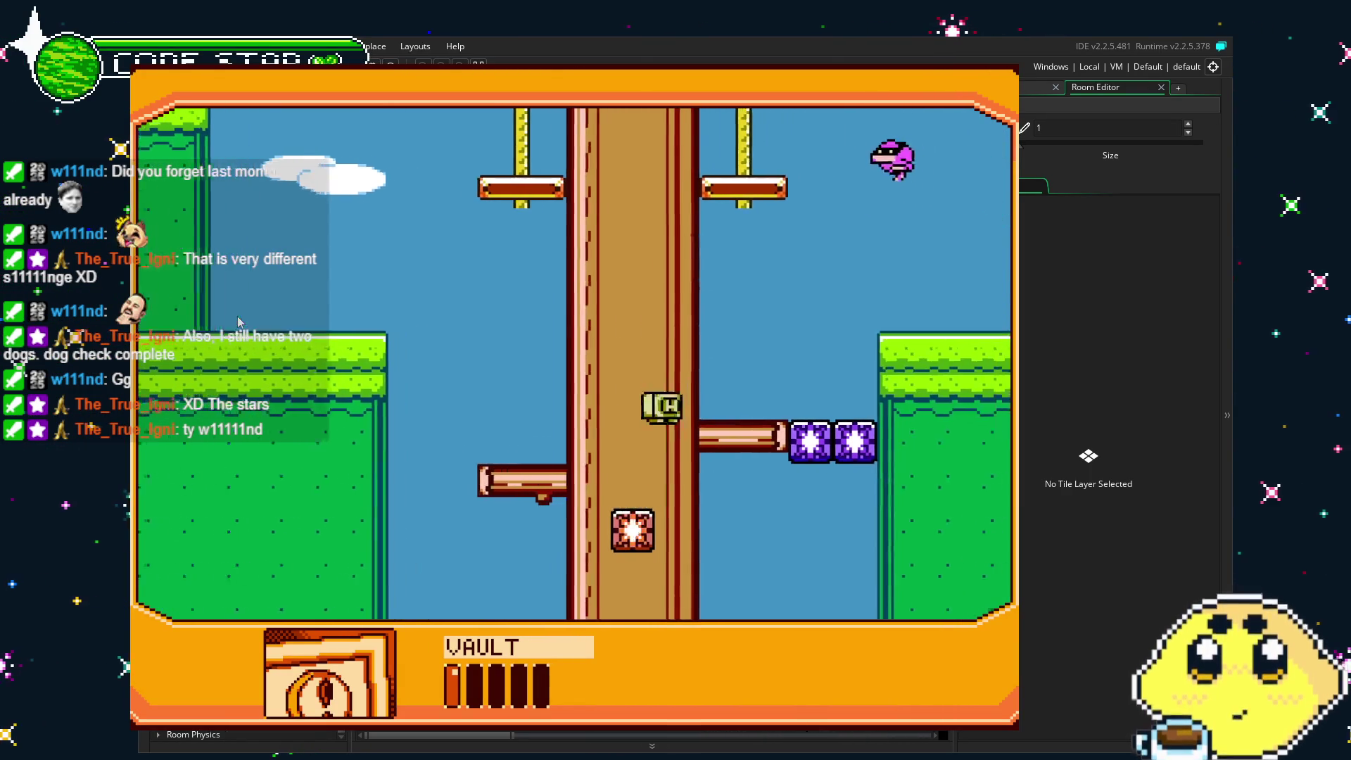
key(z)
key(Right)
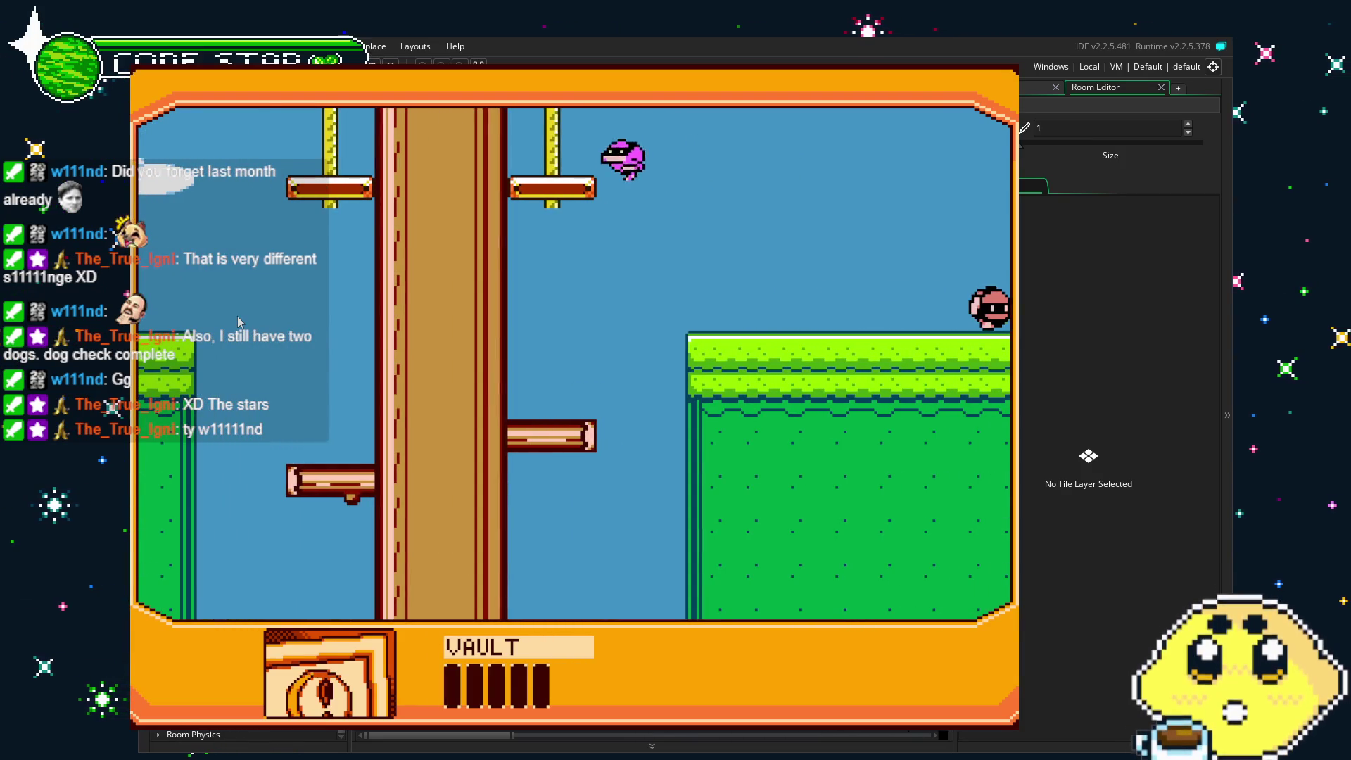
key(Left)
key(Left)
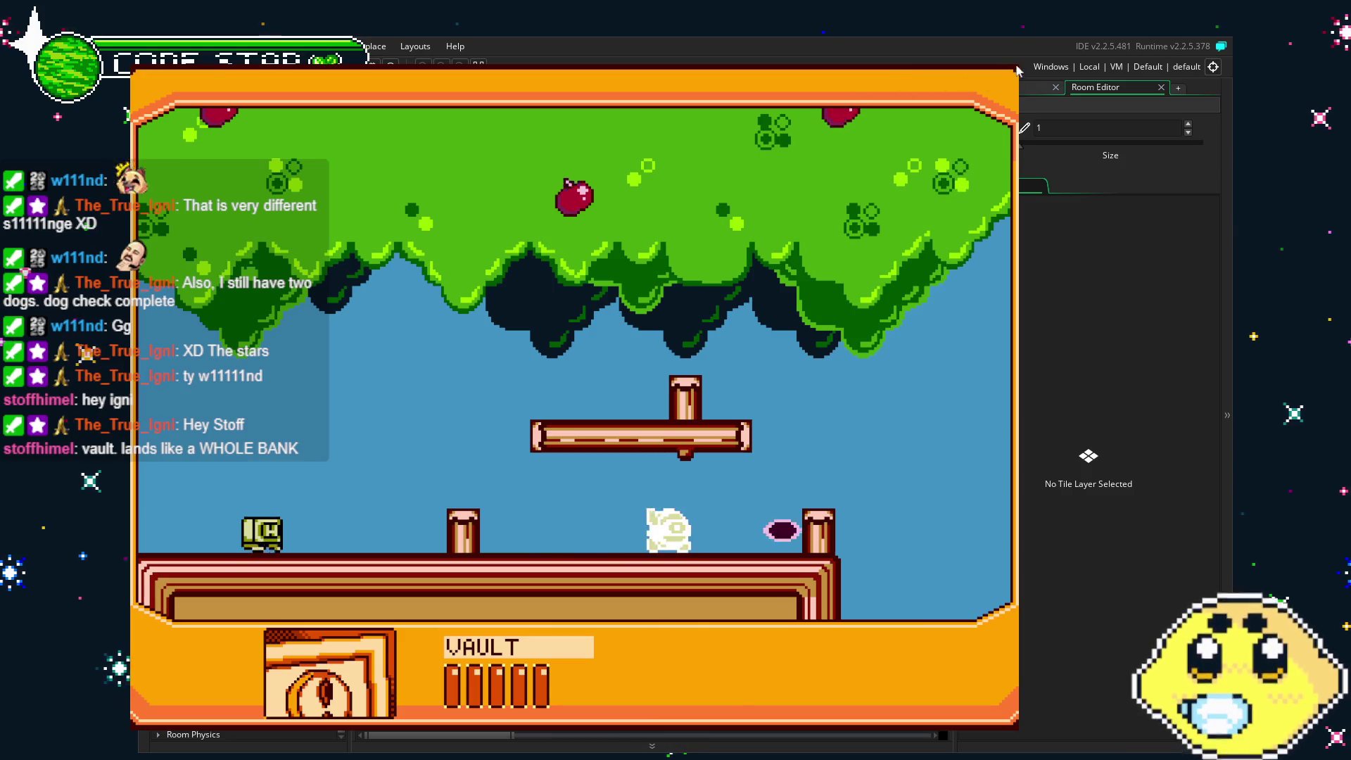
Stop the running game with Escape to return to the room0 editor.
key(Escape)
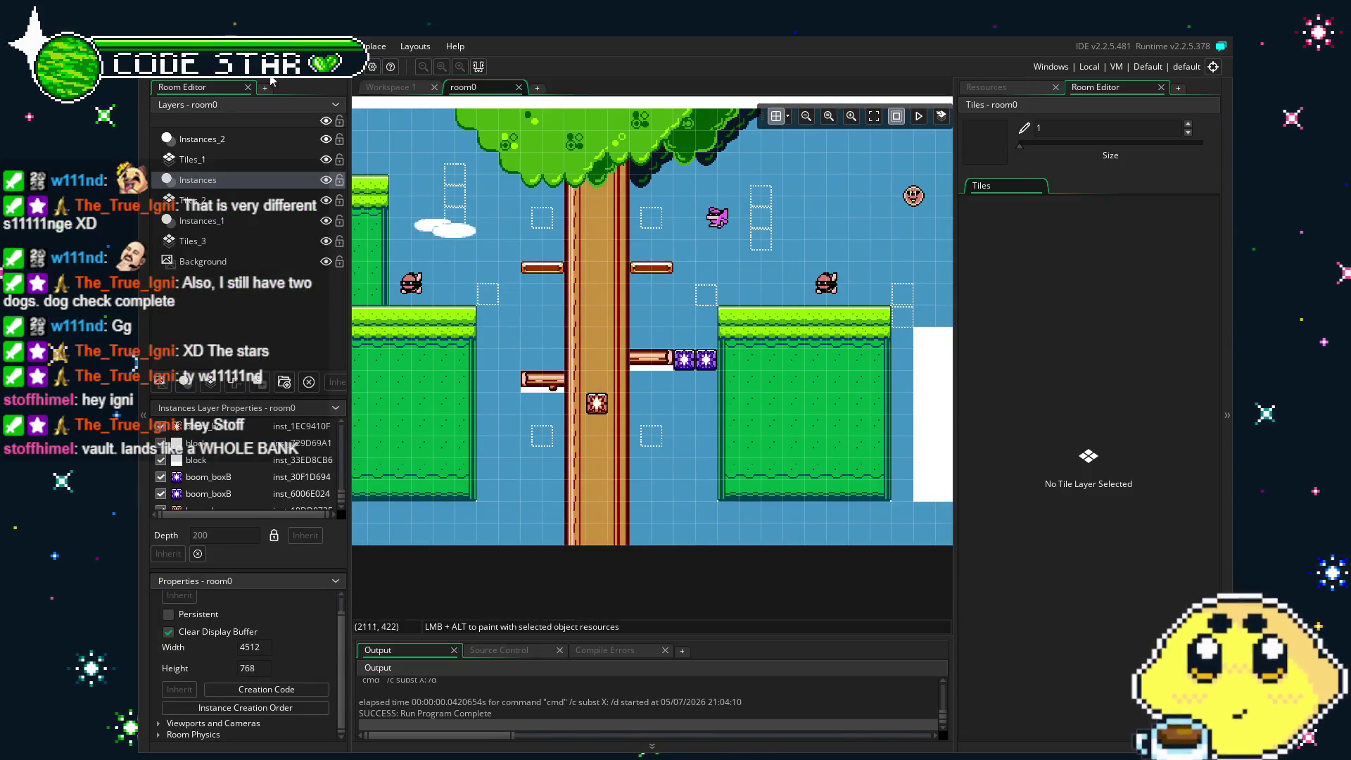
Save the project and show the Resources list.
key(ctrl+s)
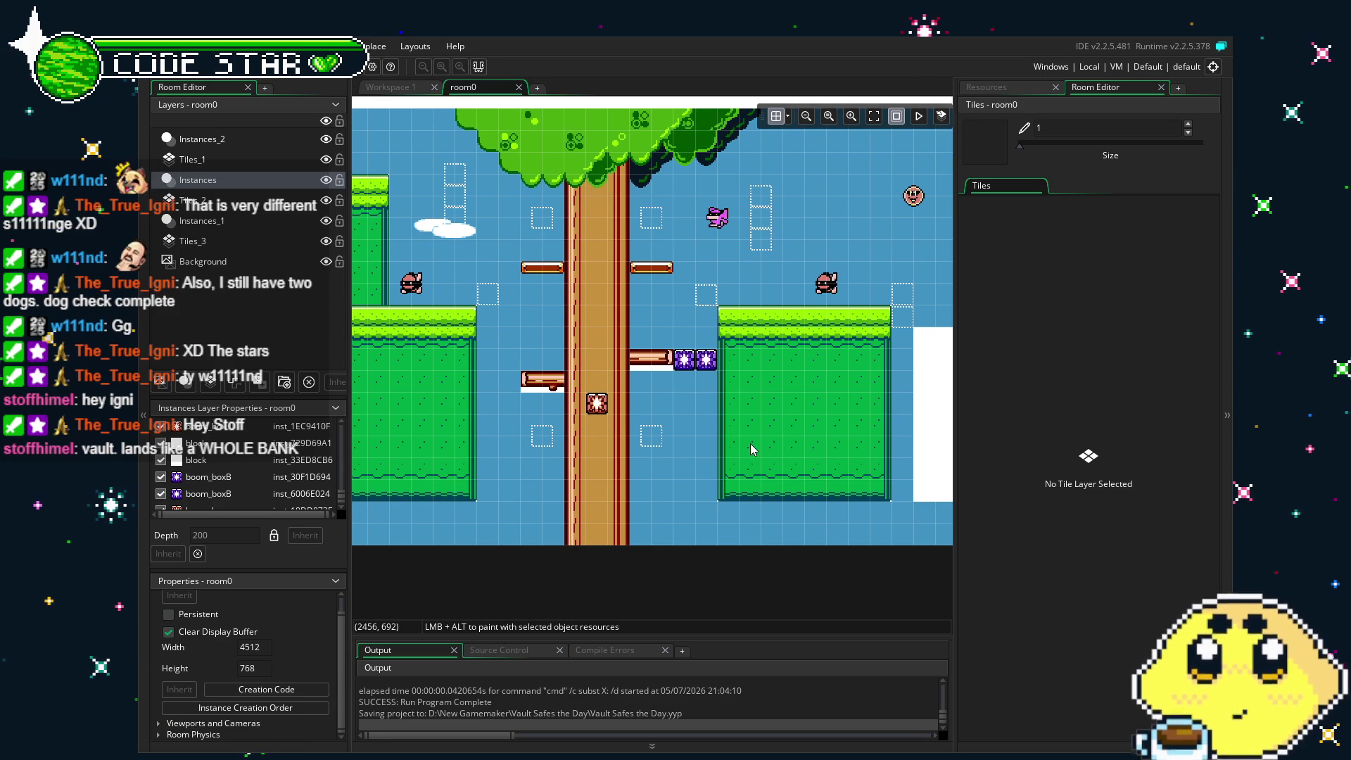
click(1006, 85)
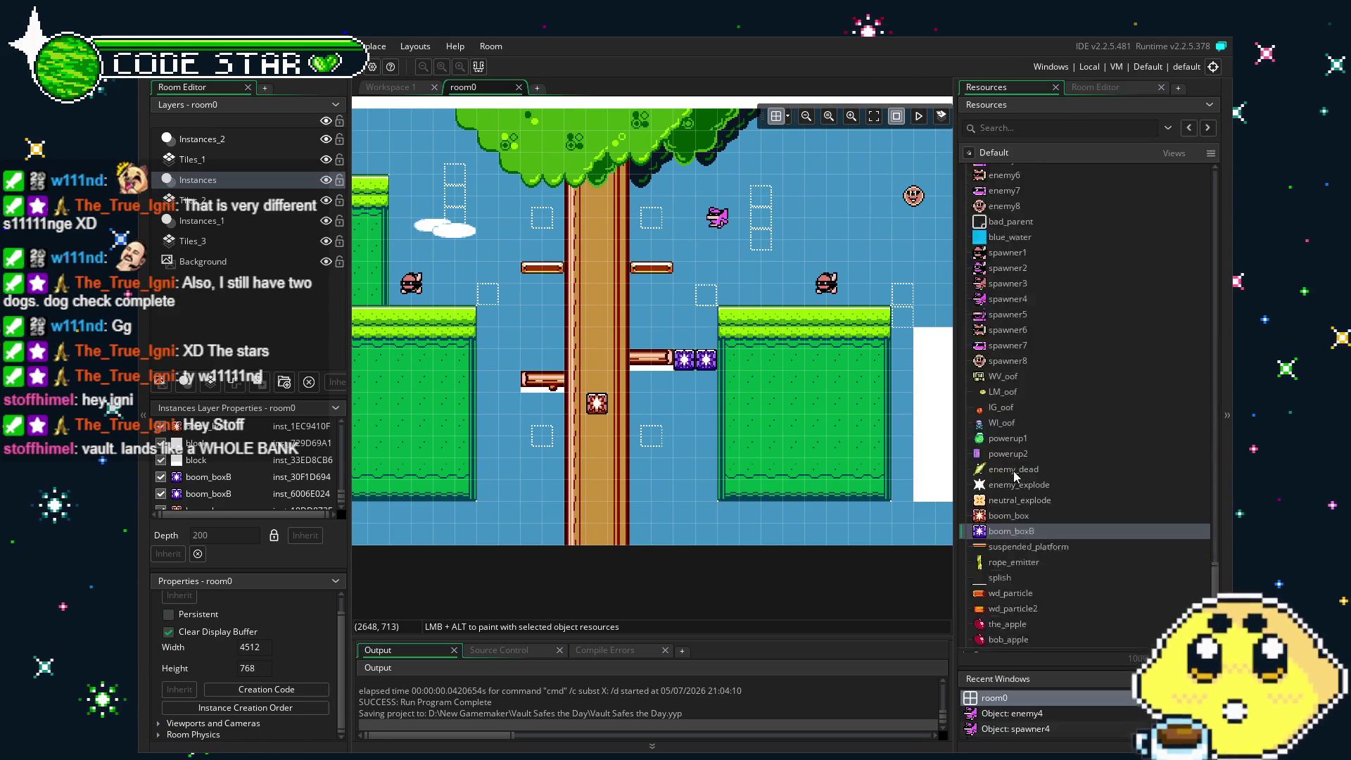
Open the playerWV object's Step event code from Resources.
scroll(1014, 471, up, 8)
scroll(1013, 471, up, 2)
scroll(1013, 471, up, 1)
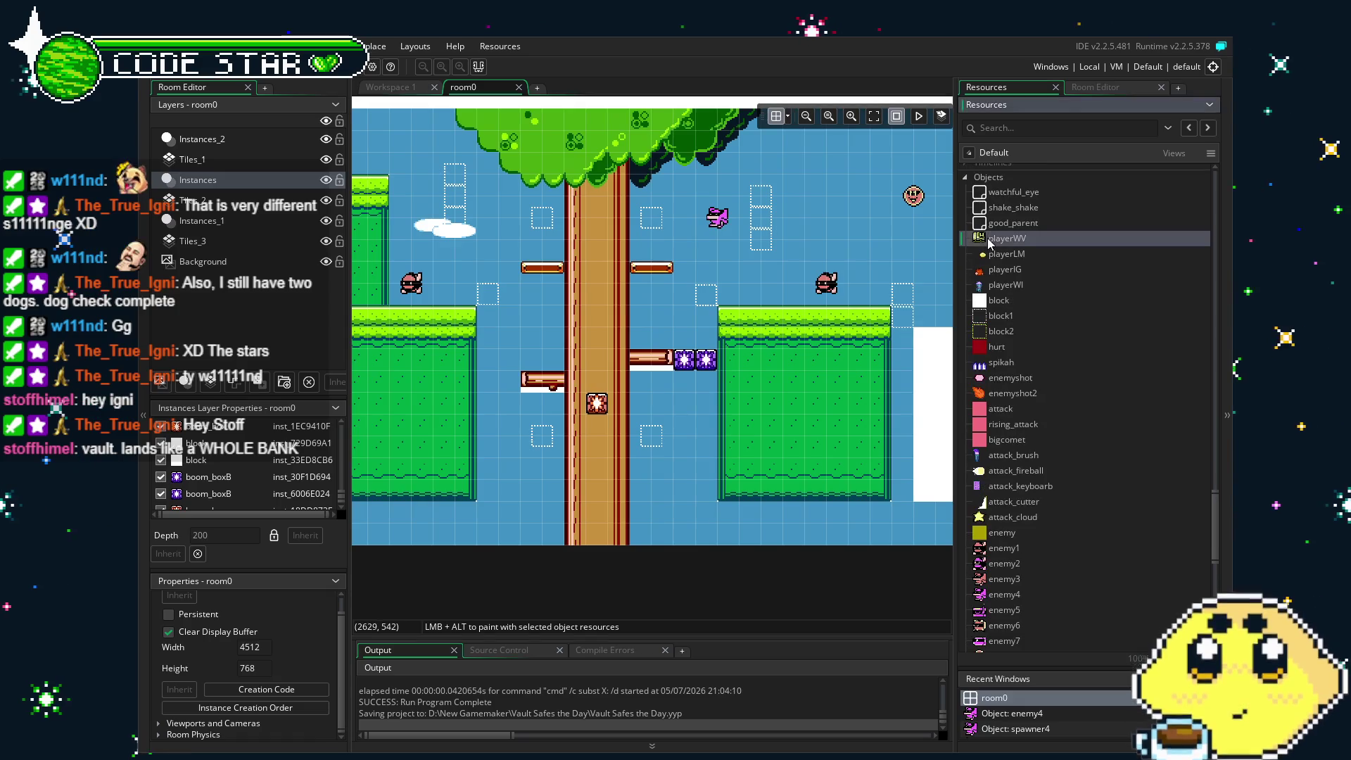
double_click(990, 240)
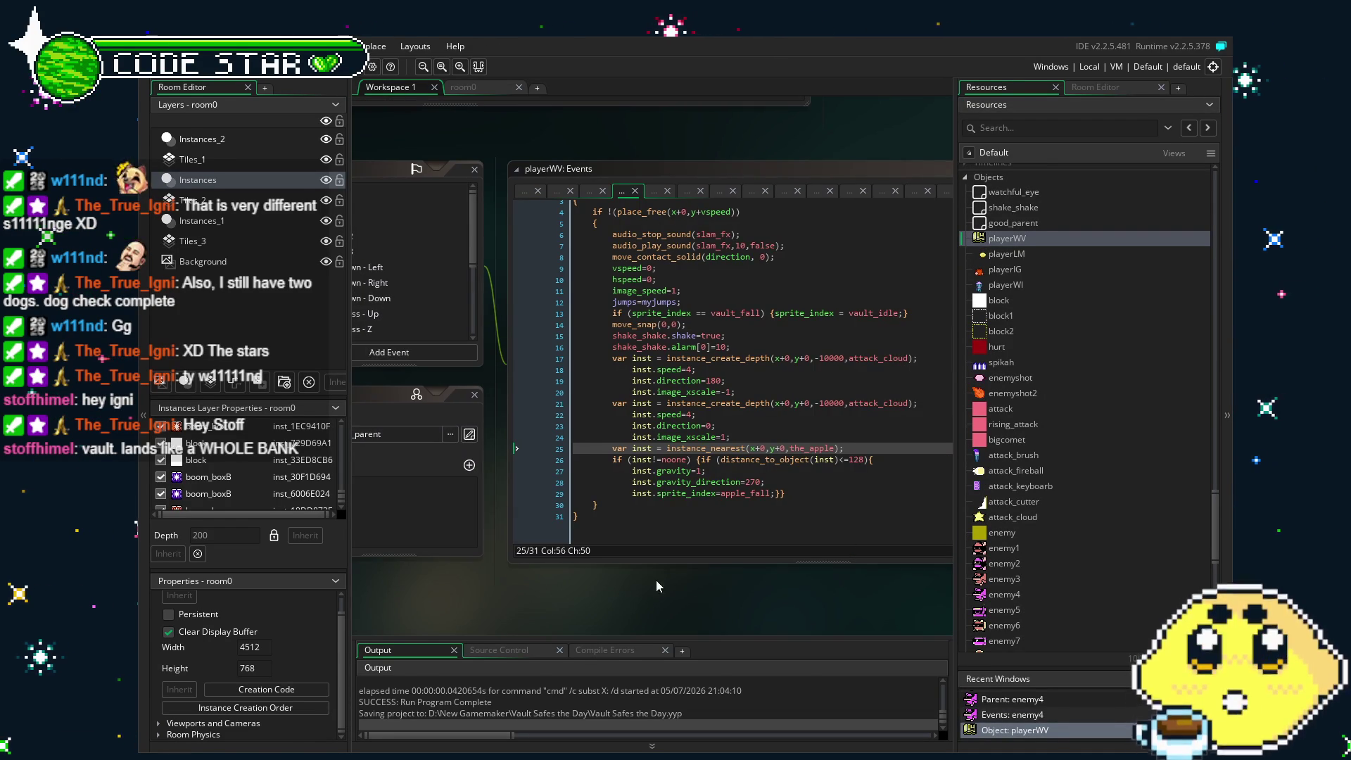
scroll(631, 322, down, 3)
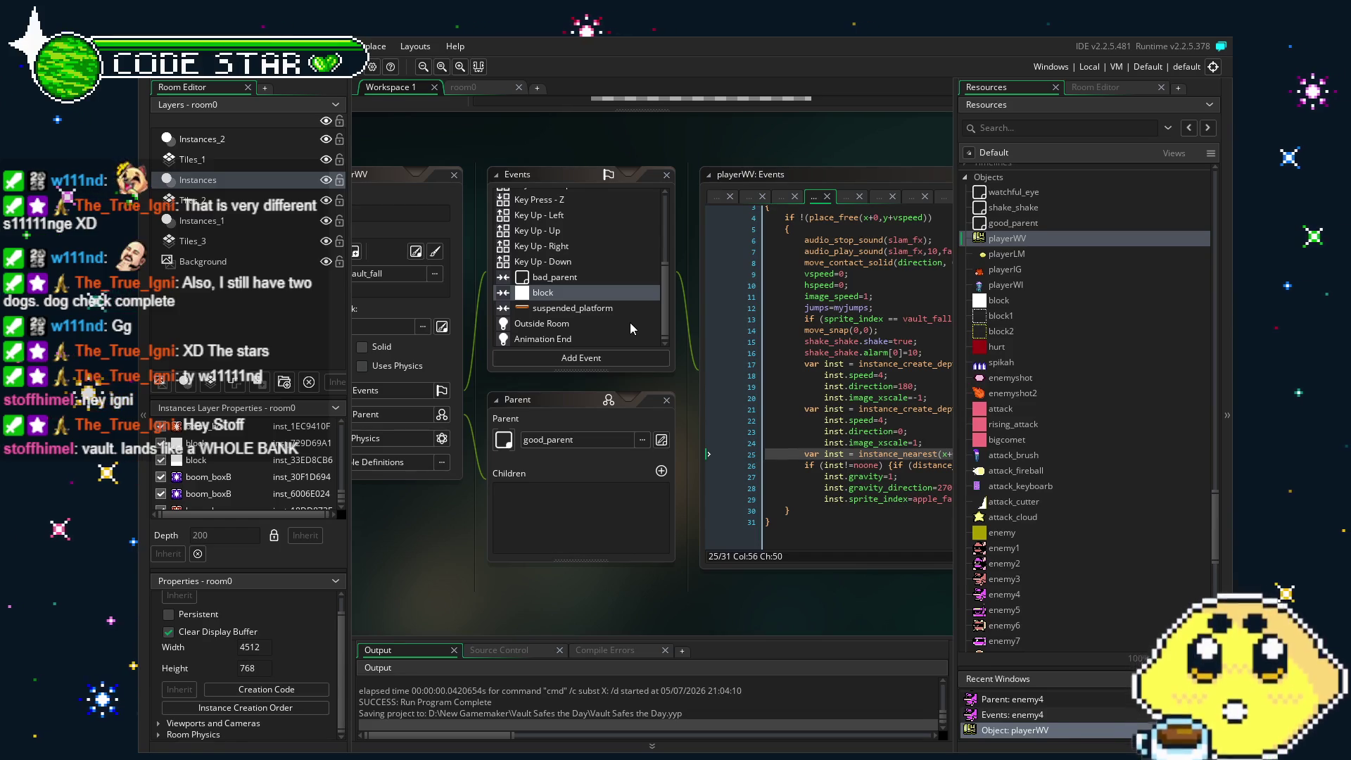
scroll(630, 322, up, 4)
click(523, 210)
Change line 22 to instance_change(WV_oof,0) and run a test build.
click(736, 499)
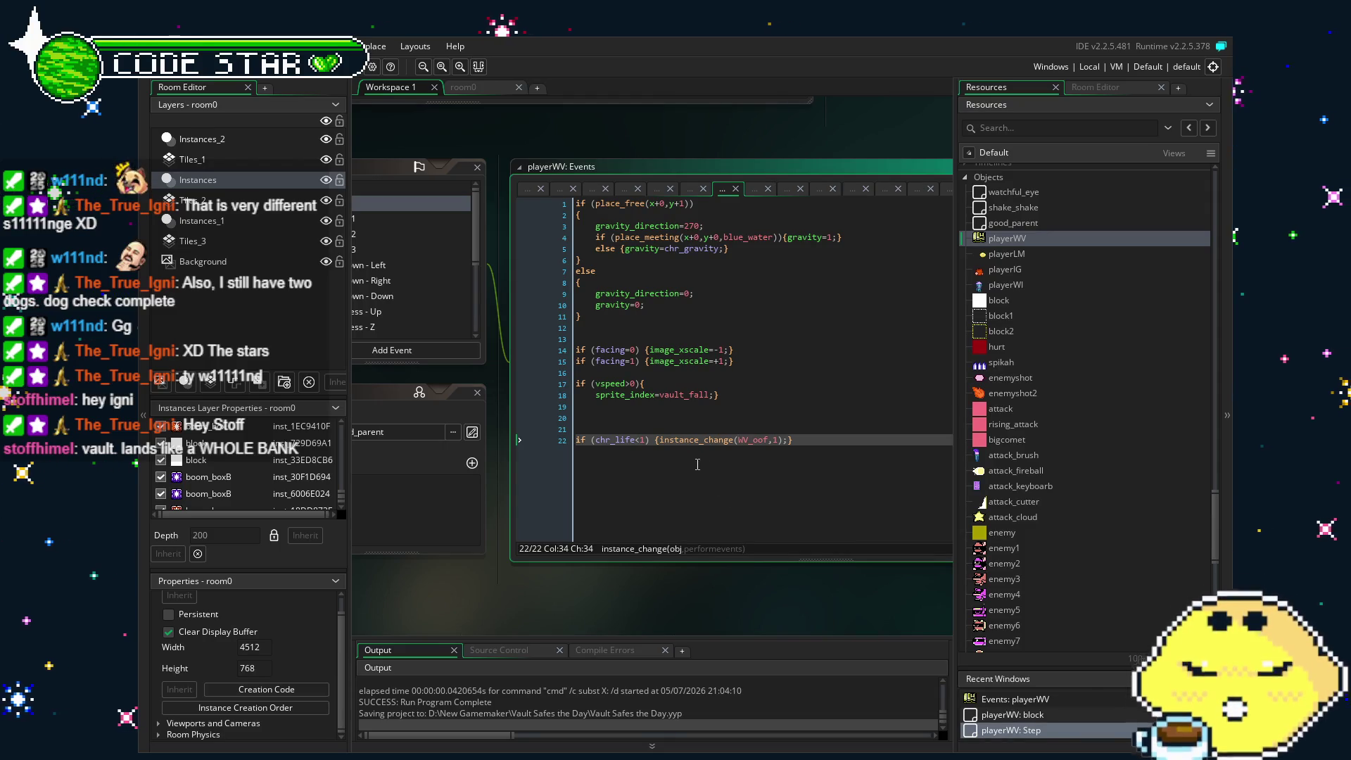
key(BackSpace)
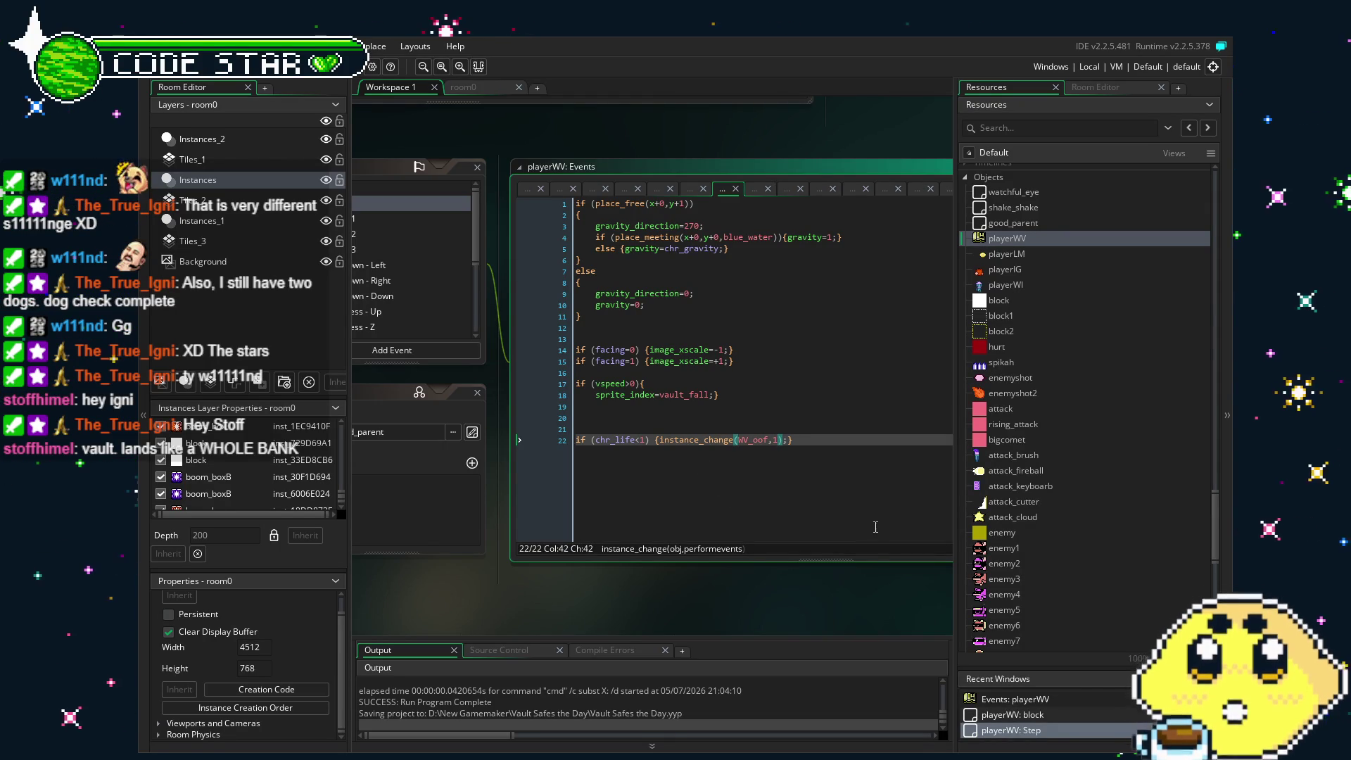
text(0)
key(F5)
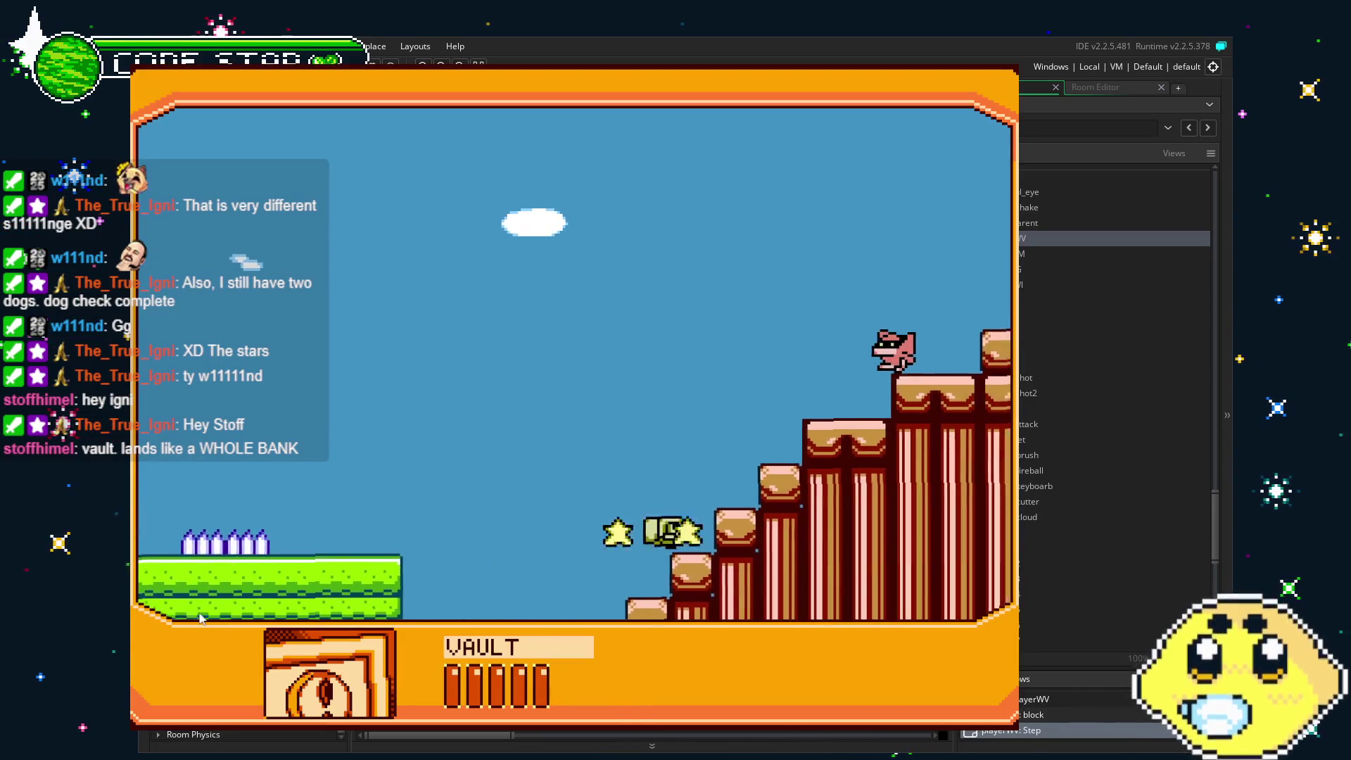
Play from the stairs past the green building, over the water and onto the bridge.
key(Left)
key(z)
key(Right)
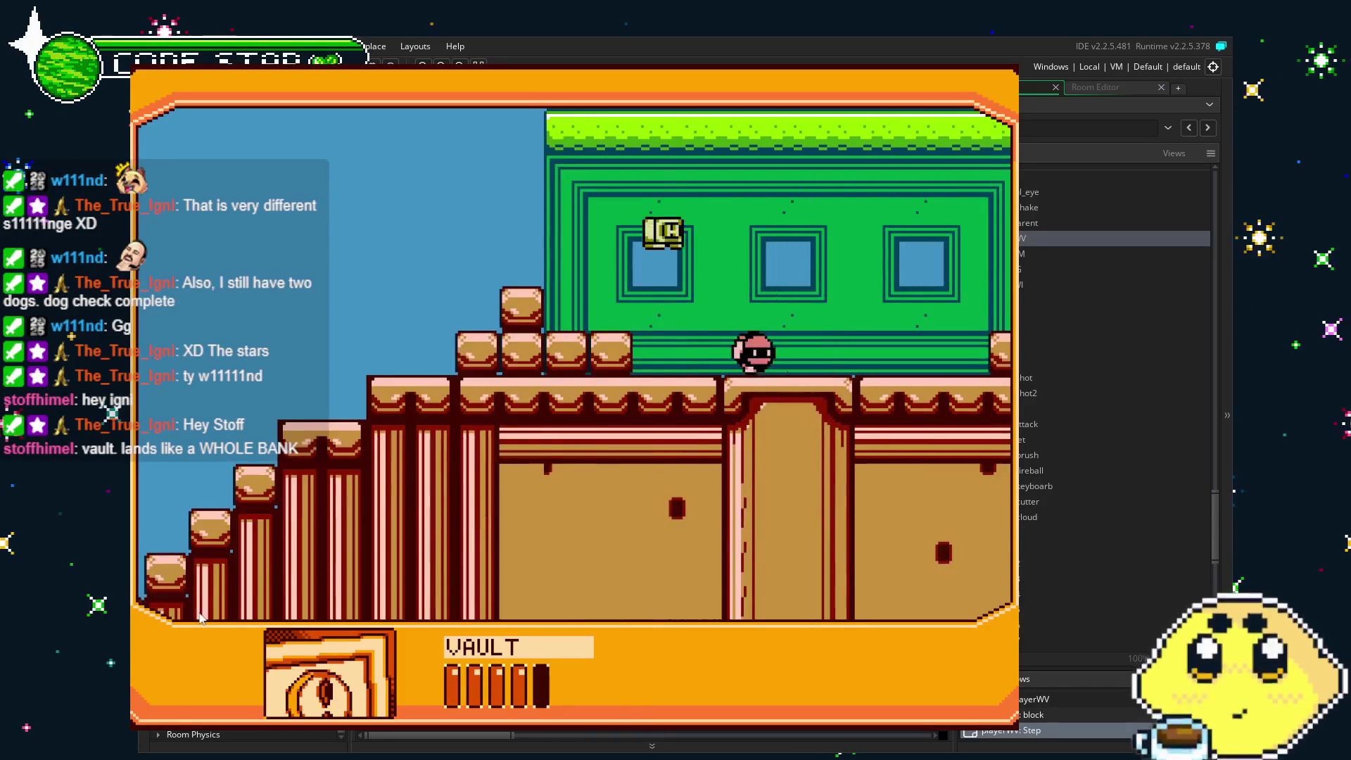
key(z)
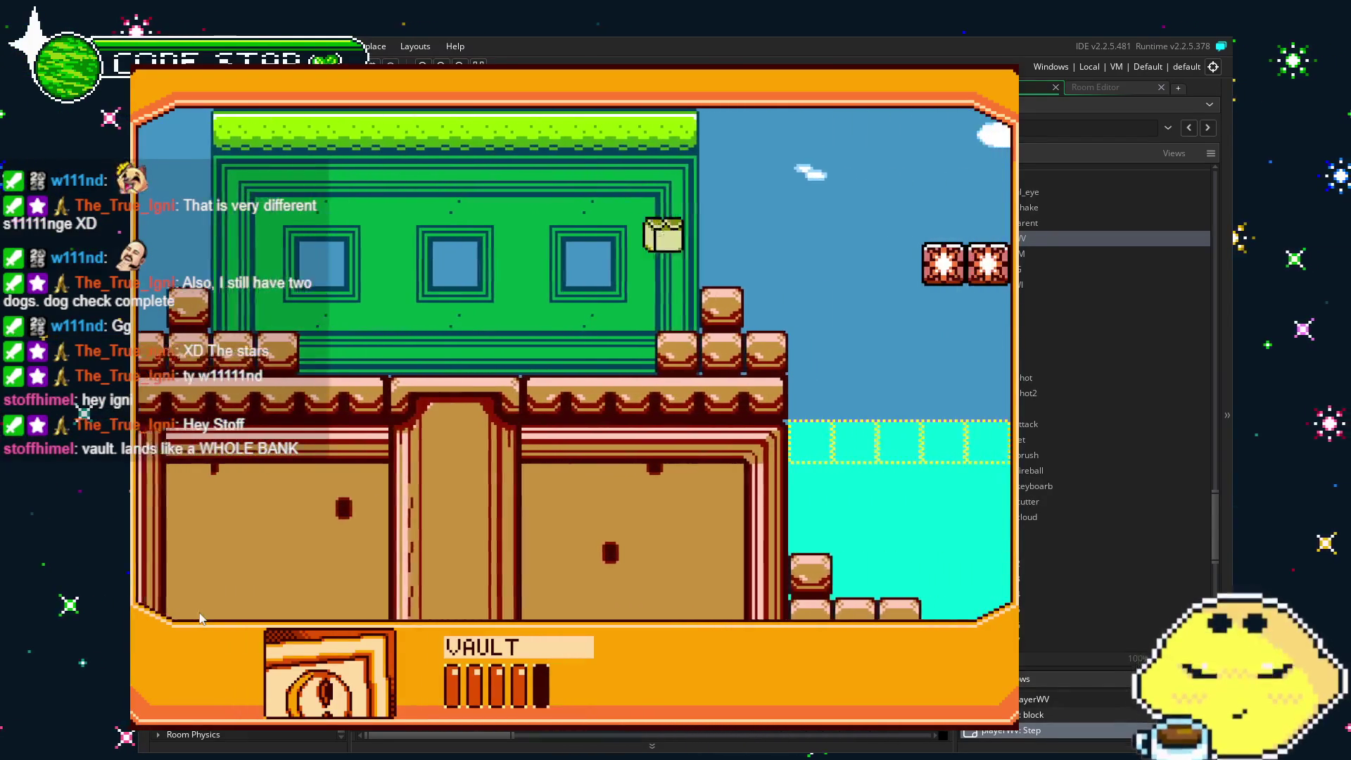
key(Right)
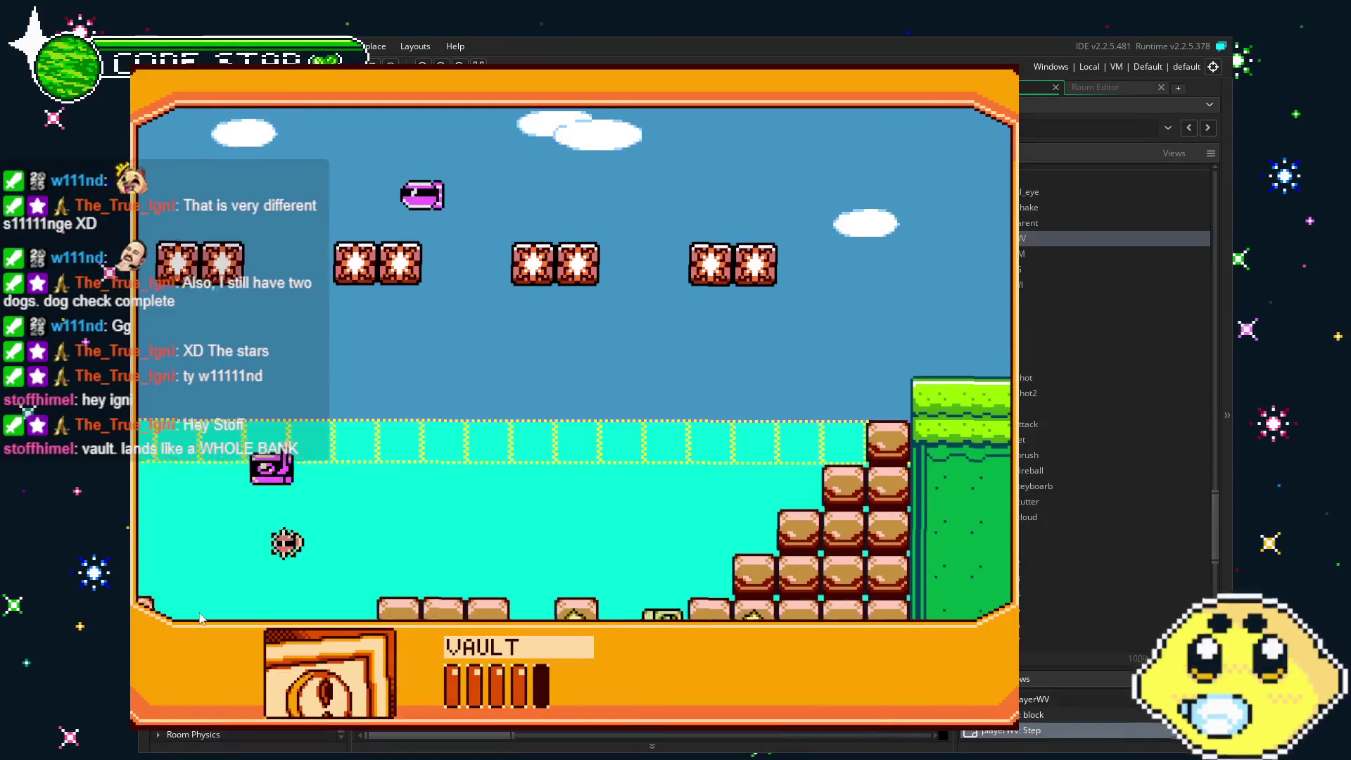
key(Right)
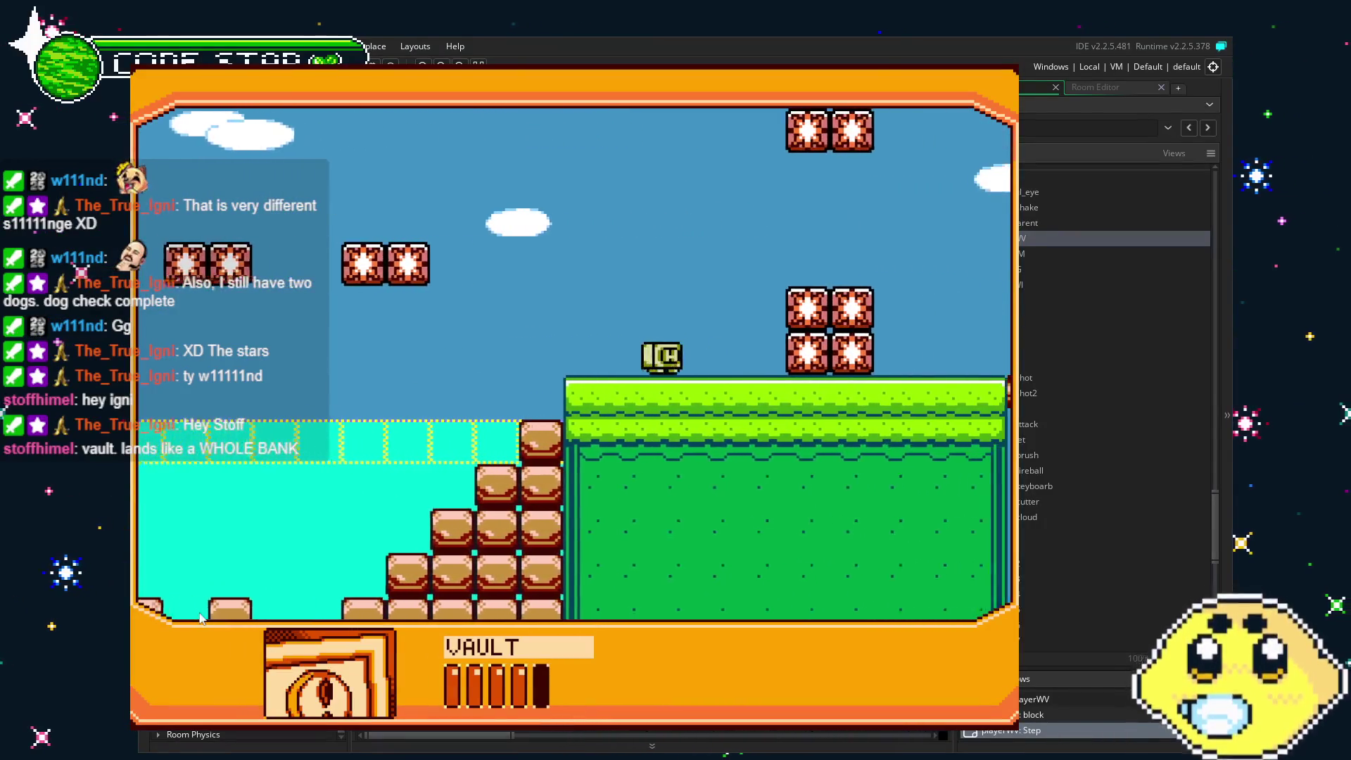
key(Right)
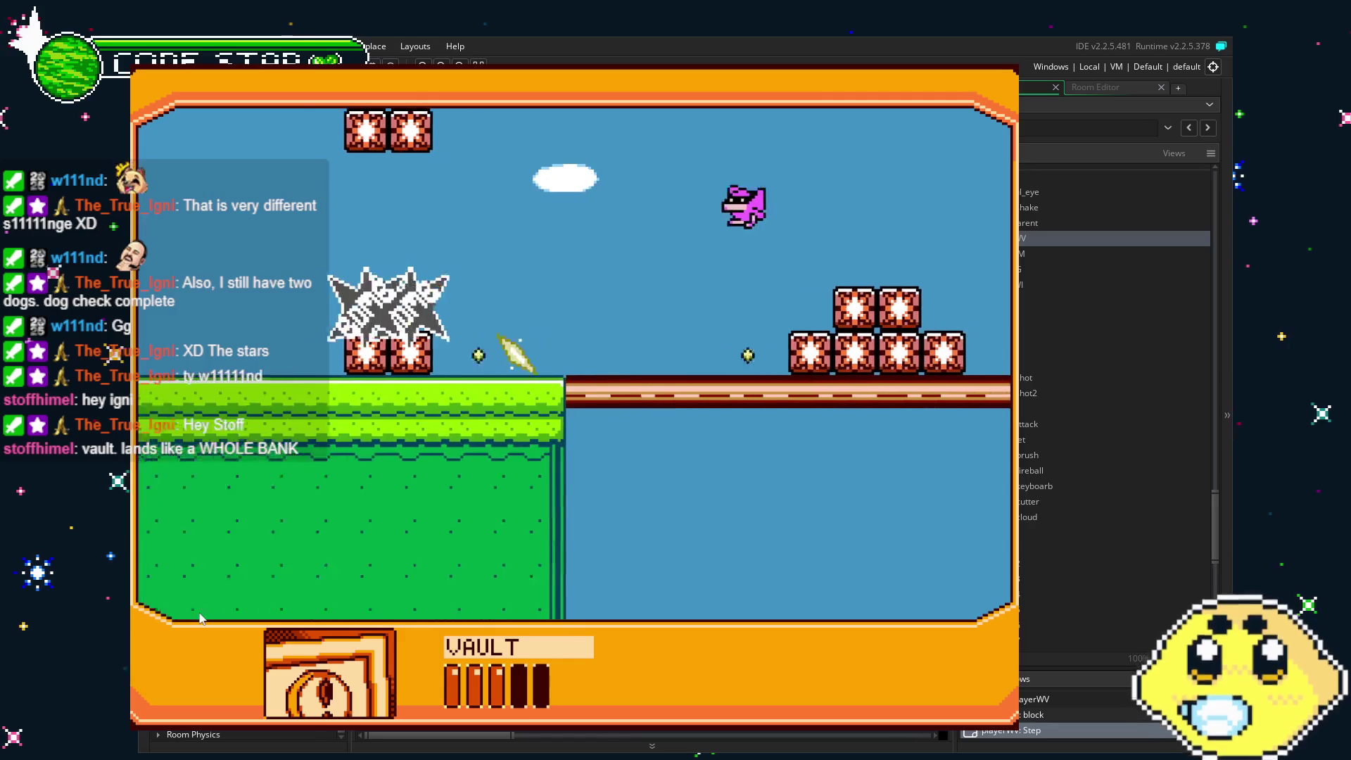
Cross the bridge to the log, walk off the room edge to test death, then stop the game.
key(Right)
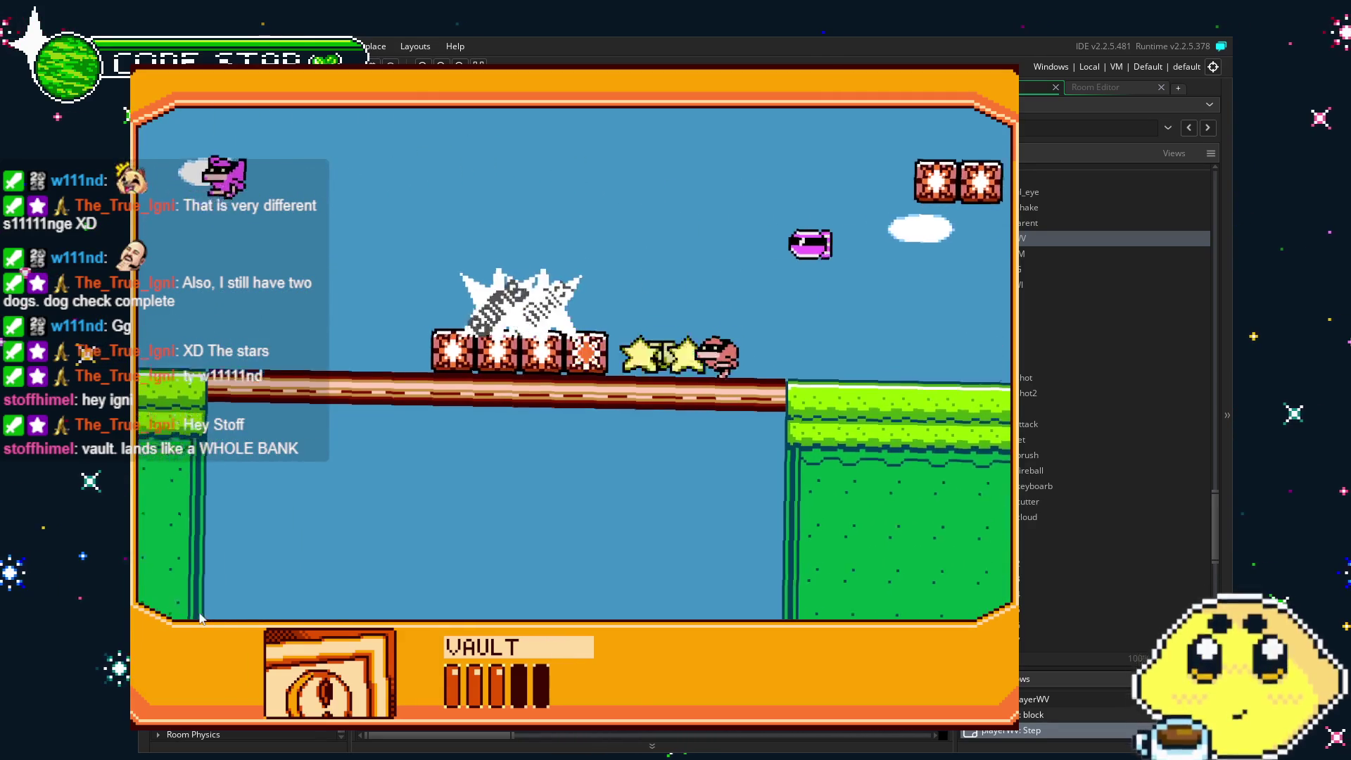
key(Right)
key(Right)
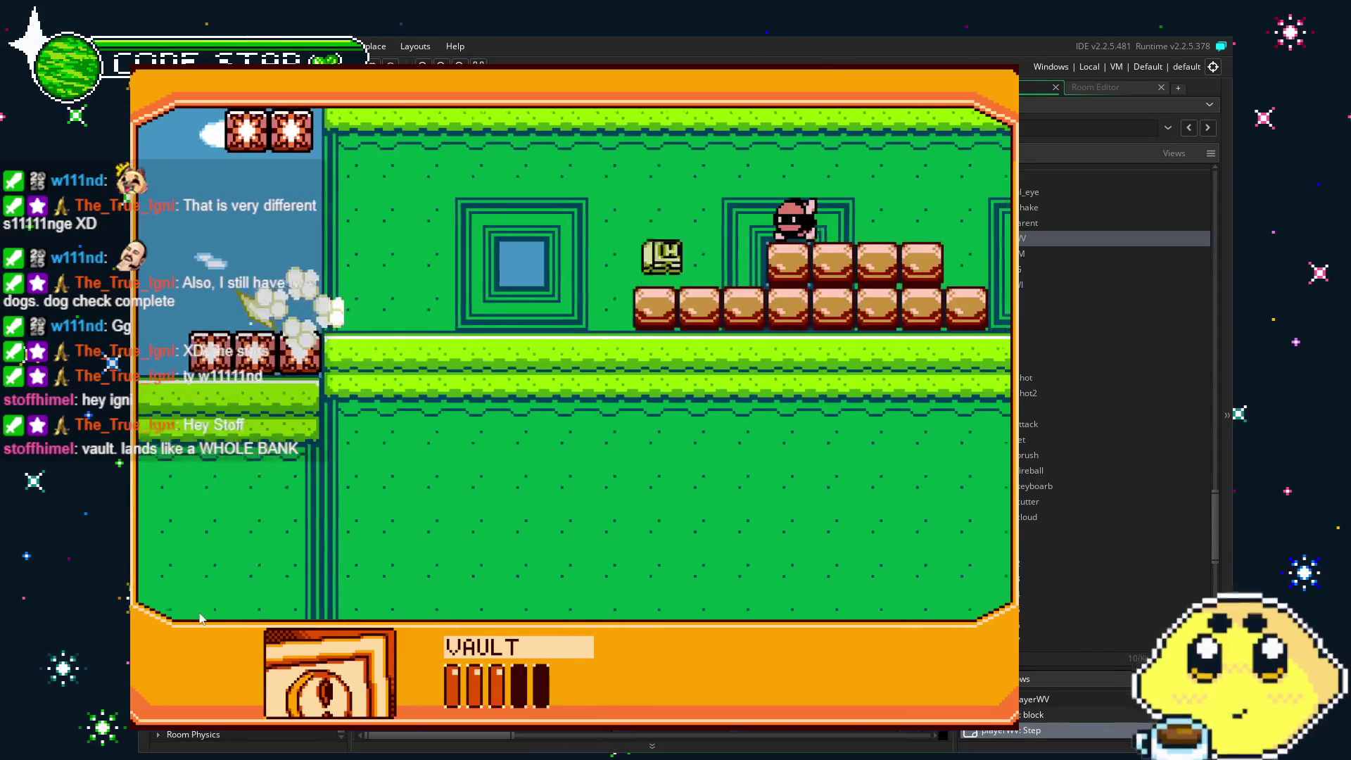
key(Right)
key(Right)
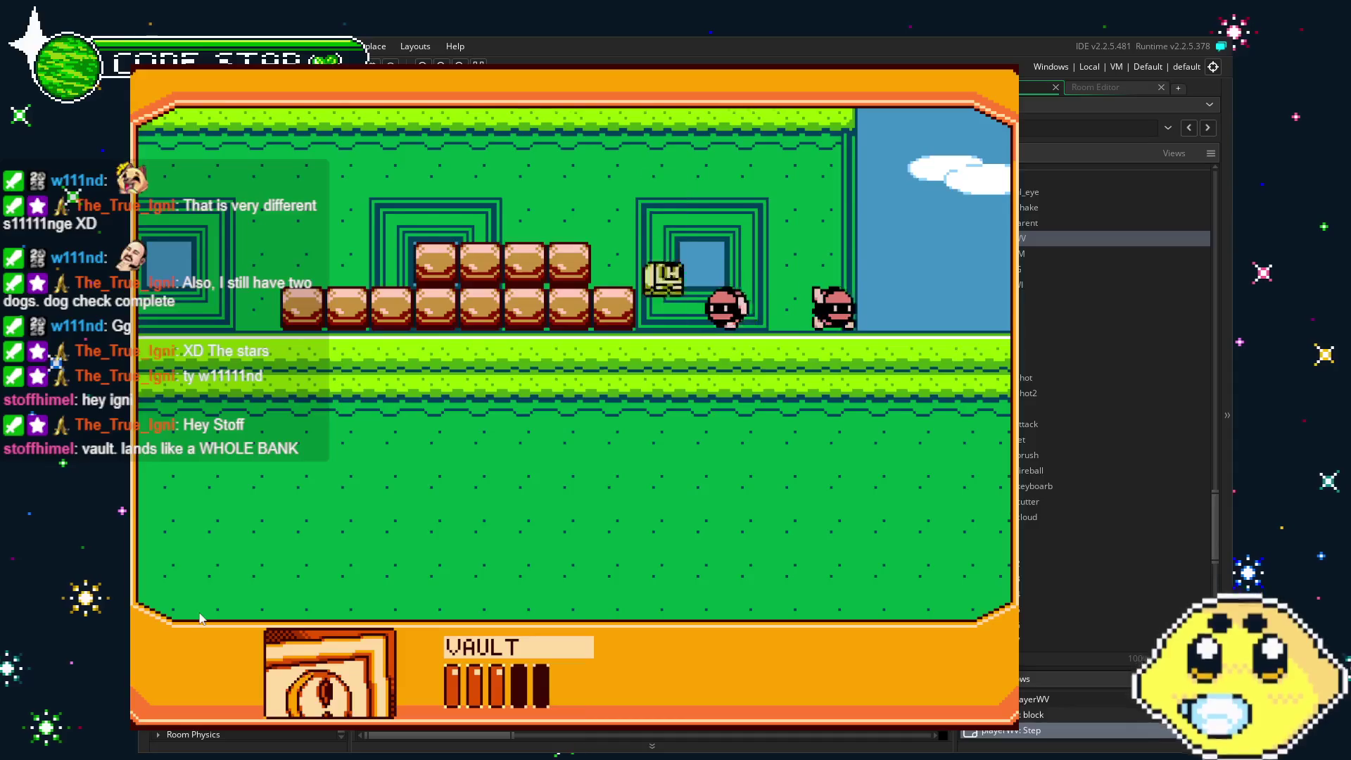
key(Right)
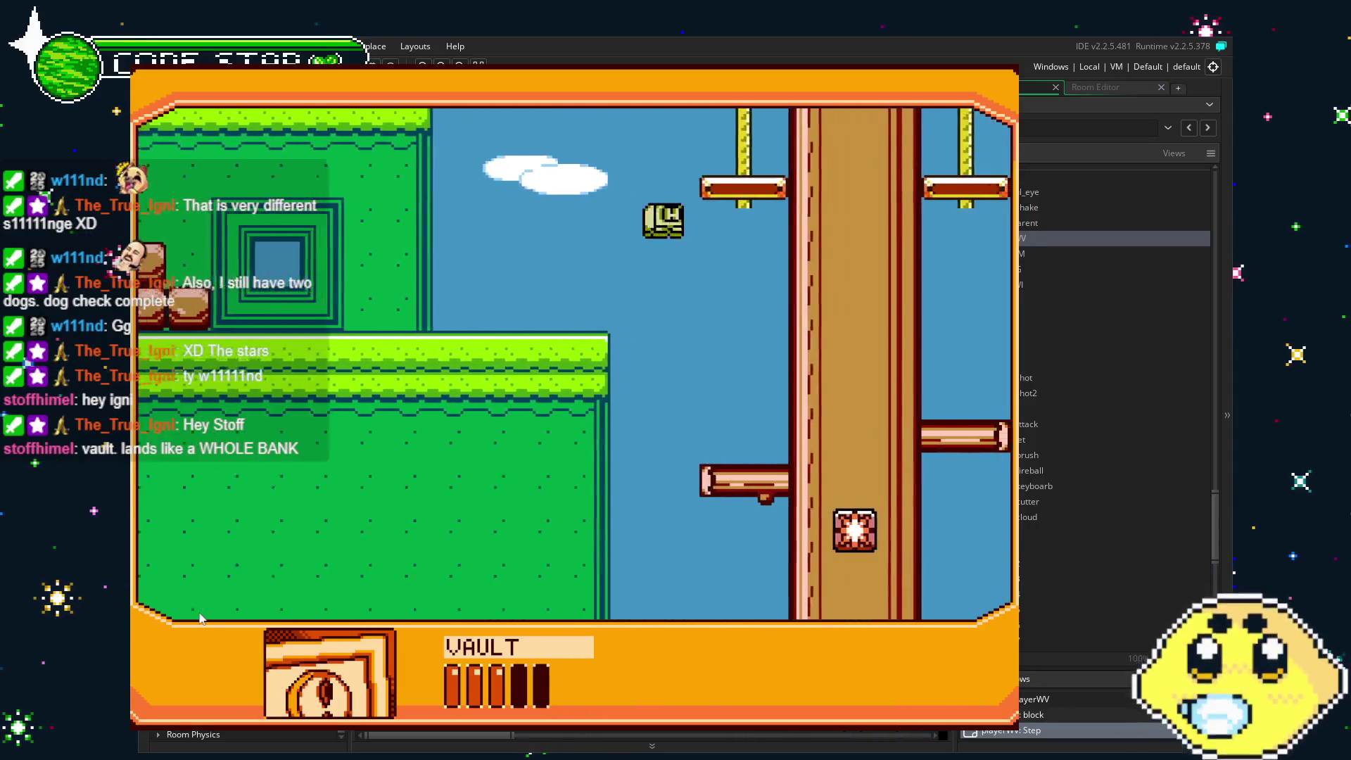
key(Left)
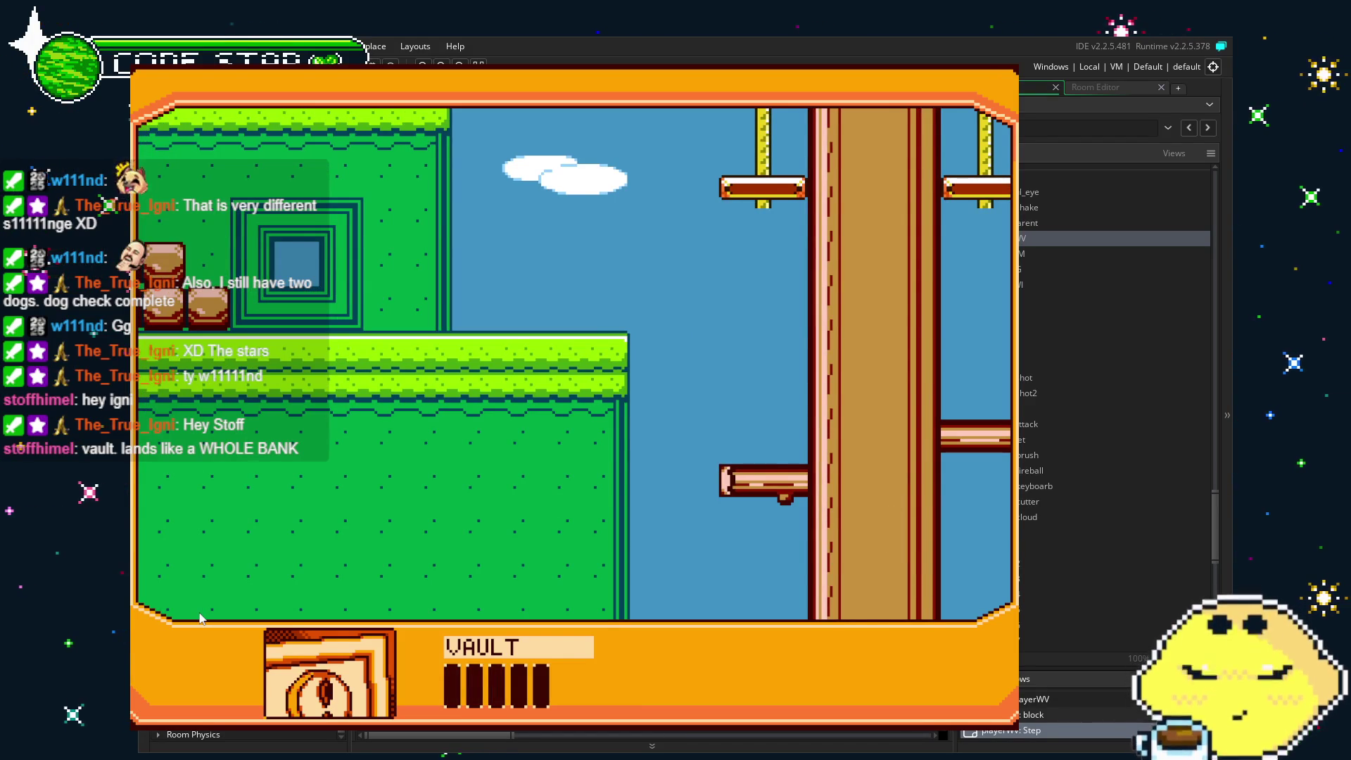
key(Escape)
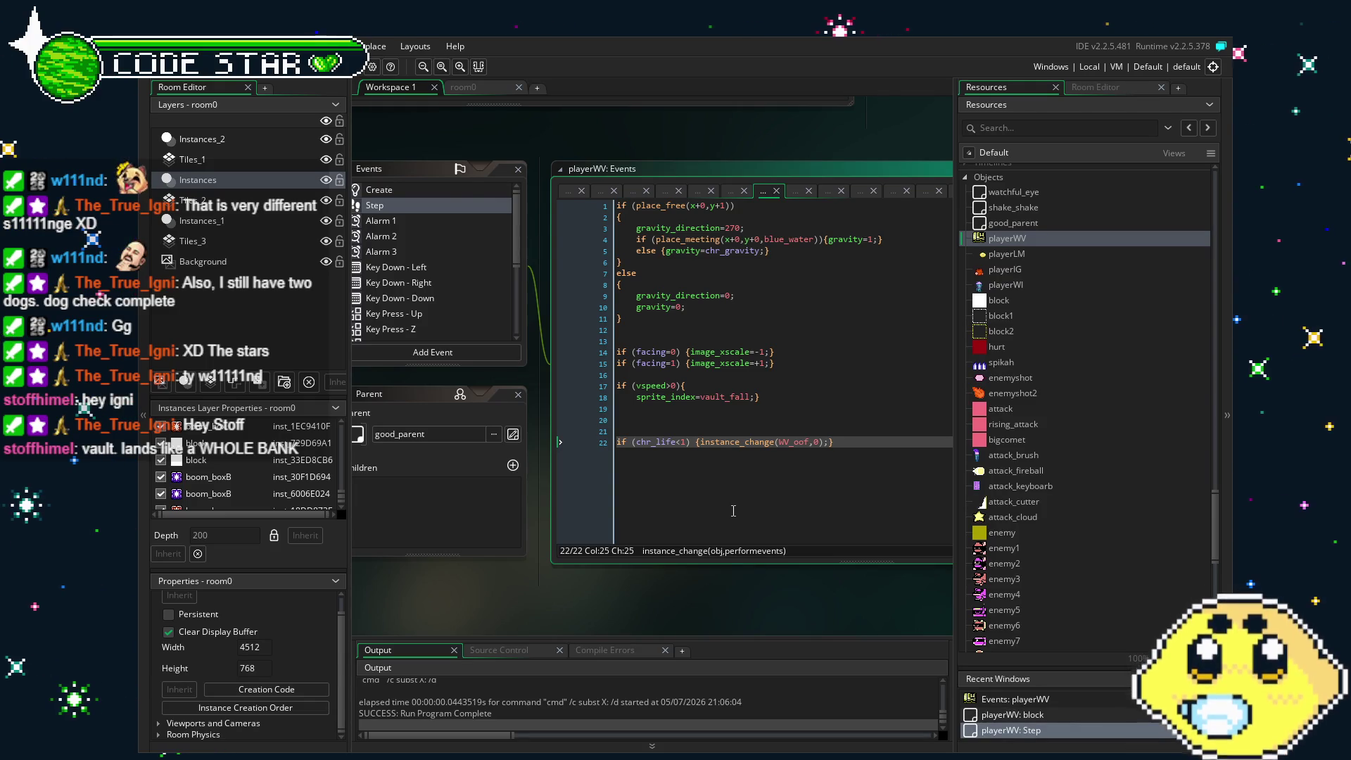
Inspect playerWV's Outside Room event code.
scroll(508, 319, down, 5)
click(422, 302)
click(434, 317)
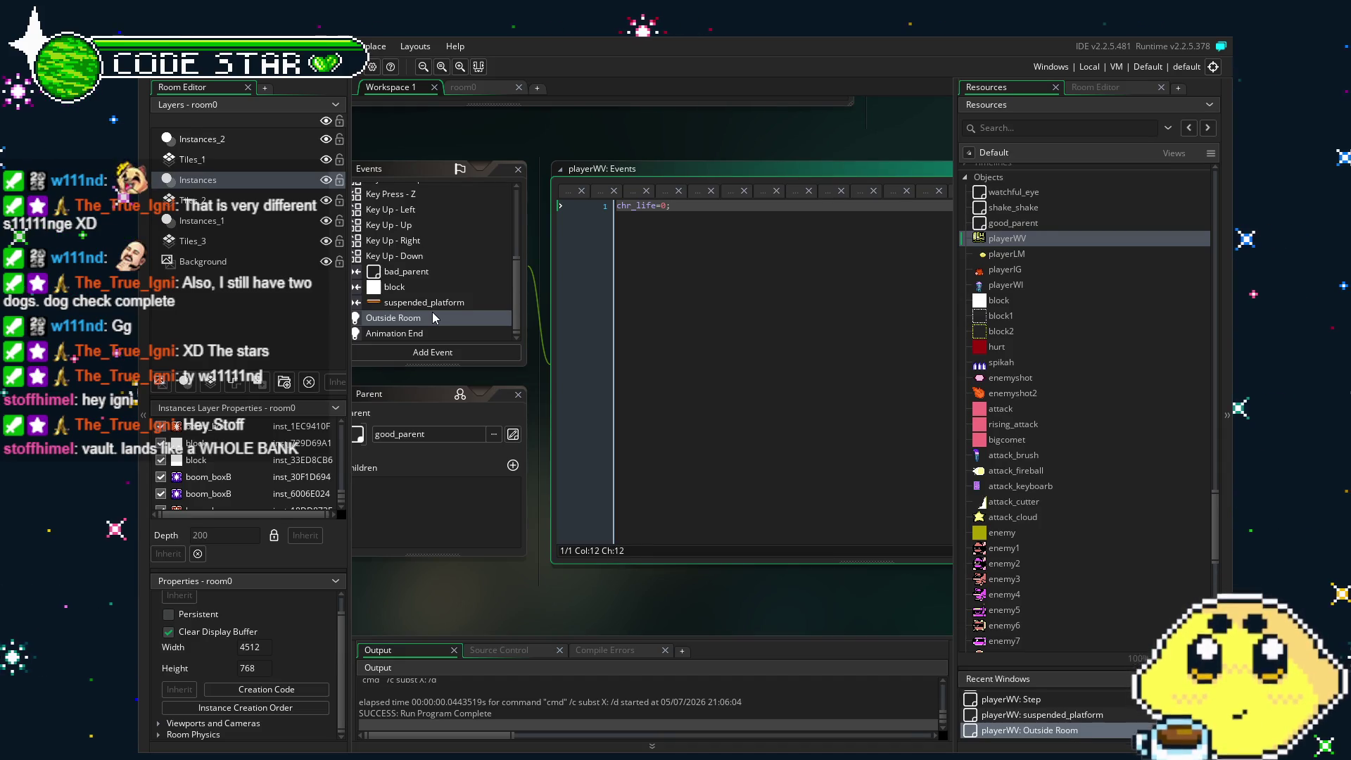
Restore Step event line 22 to instance_change(WV_oof,1) and save the project.
scroll(430, 310, up, 3)
scroll(426, 307, up, 1)
click(394, 205)
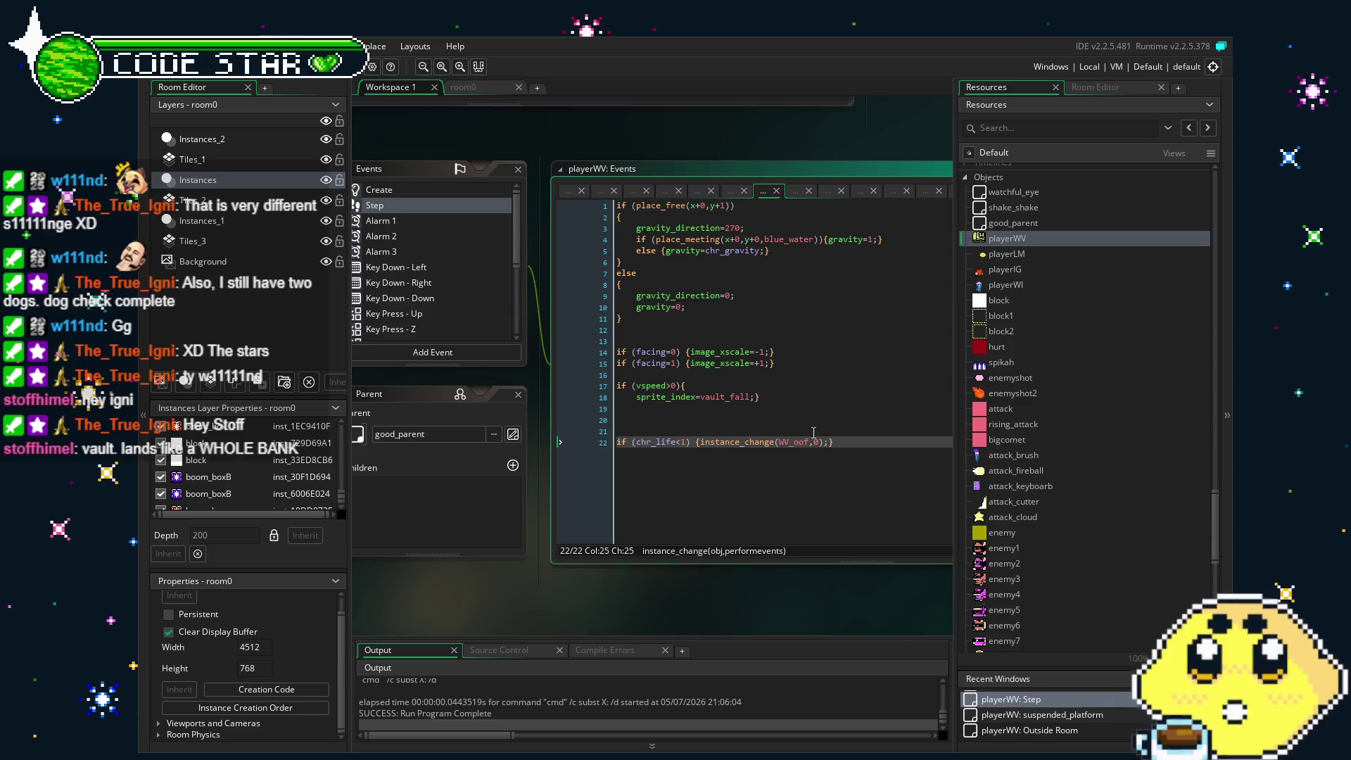
key(BackSpace)
text(1)
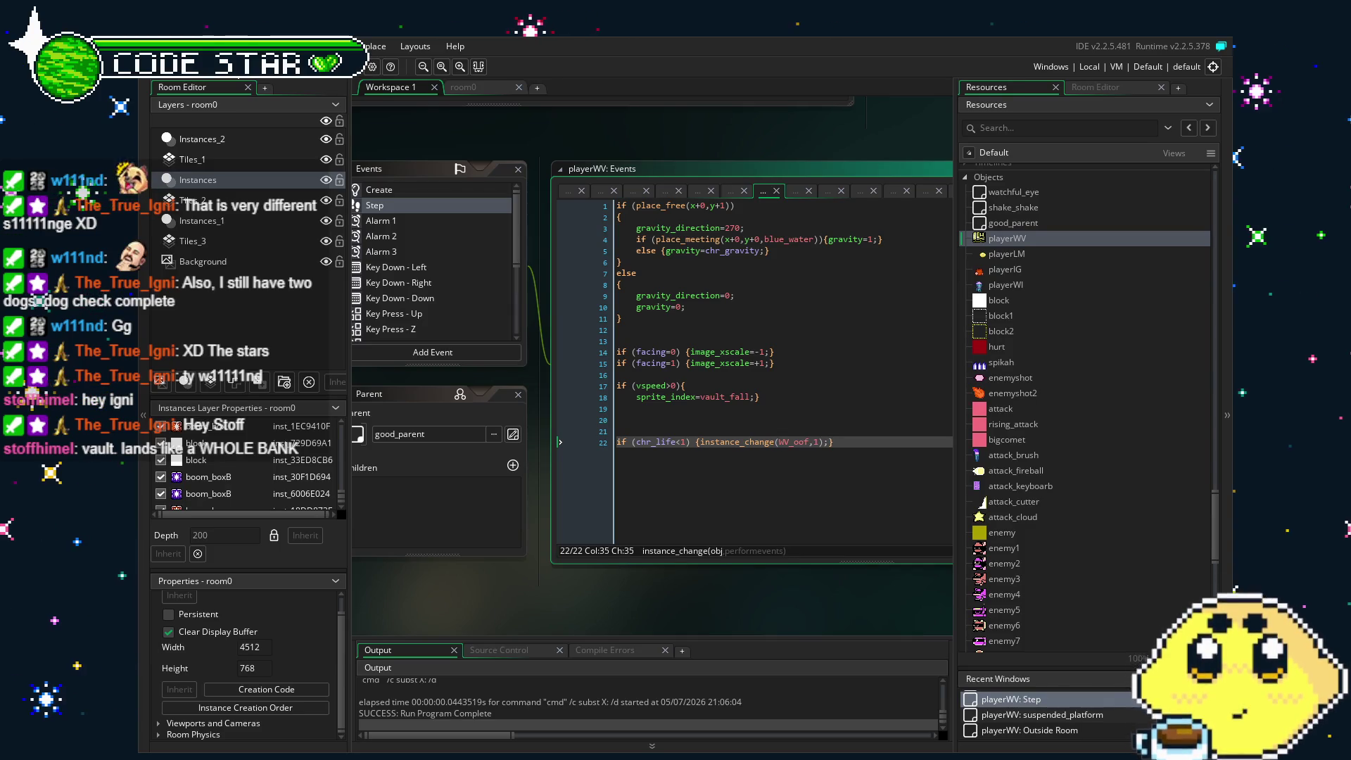
key(ctrl+s)
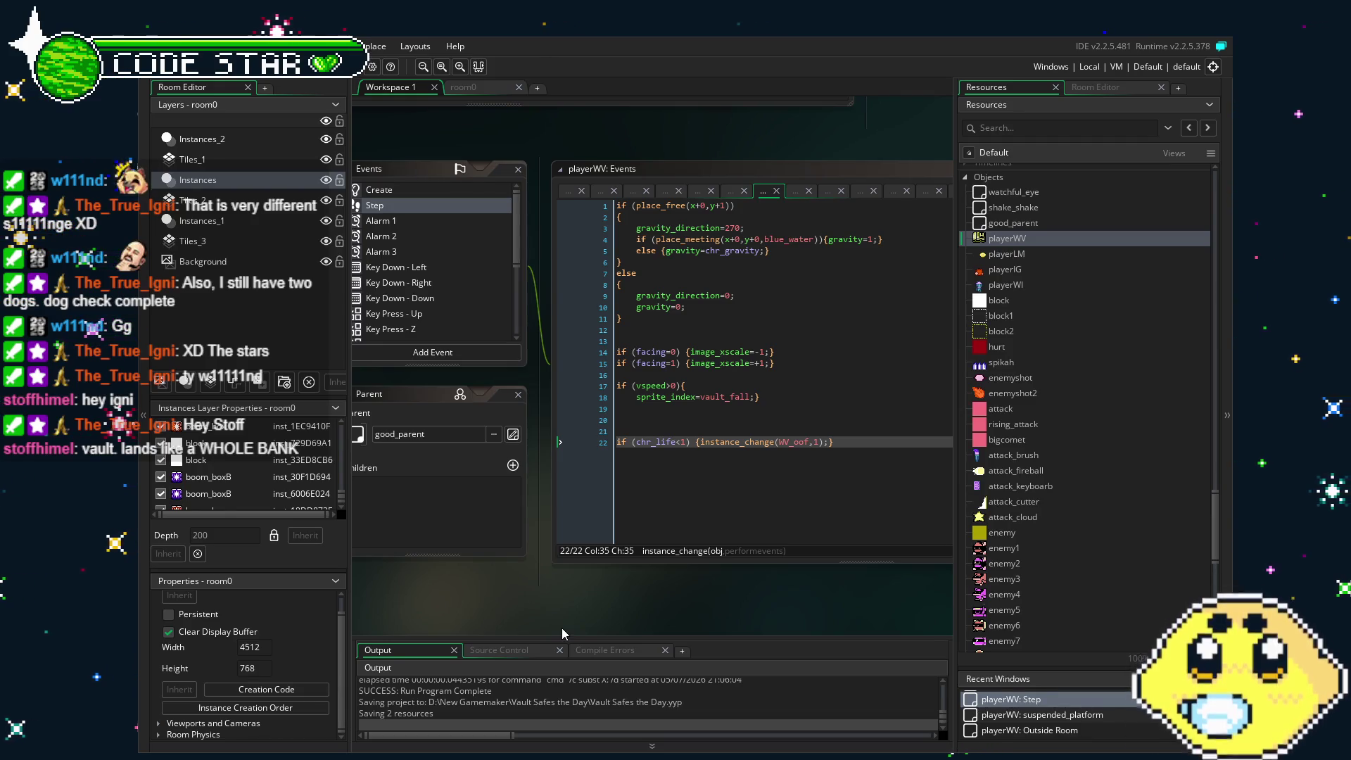
Open the WV_oof object from Resources and pan the workspace to its windows.
scroll(1114, 529, down, 10)
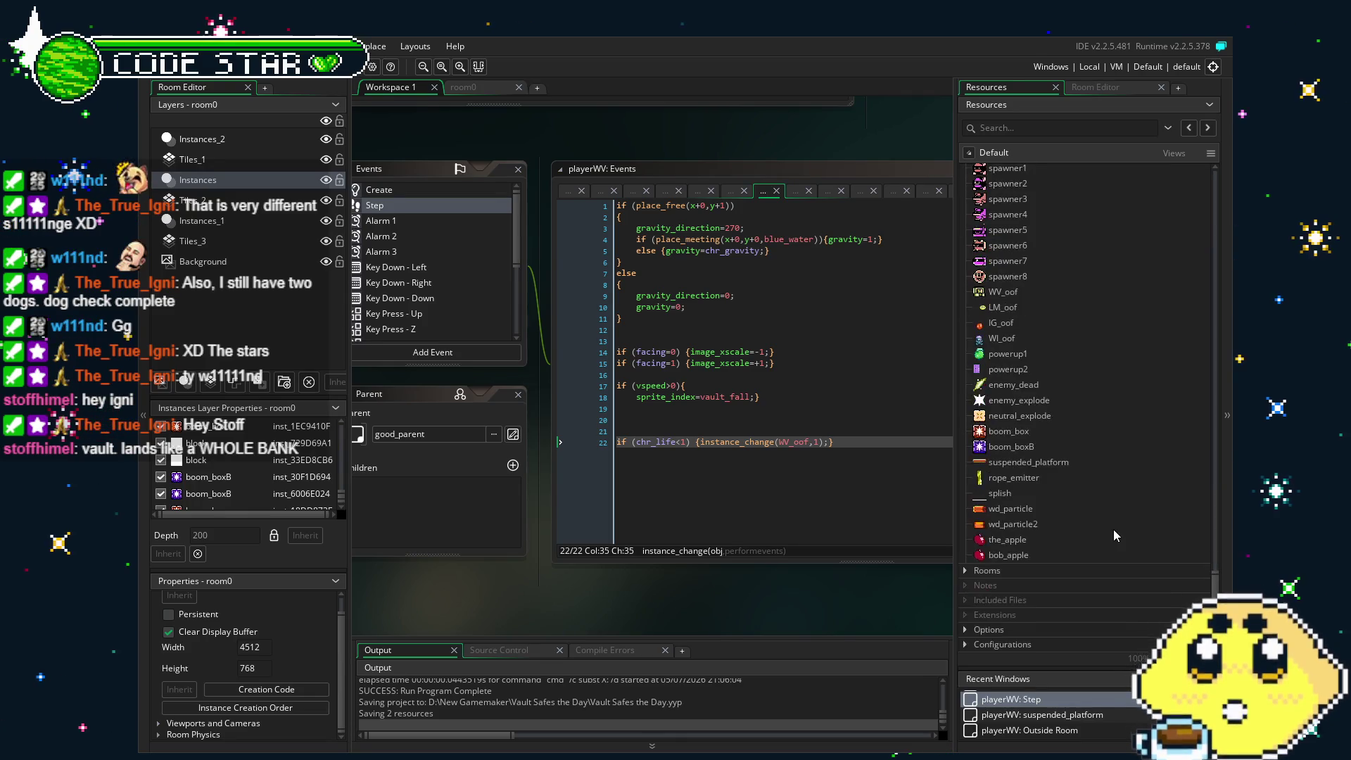
click(1065, 505)
double_click(1012, 350)
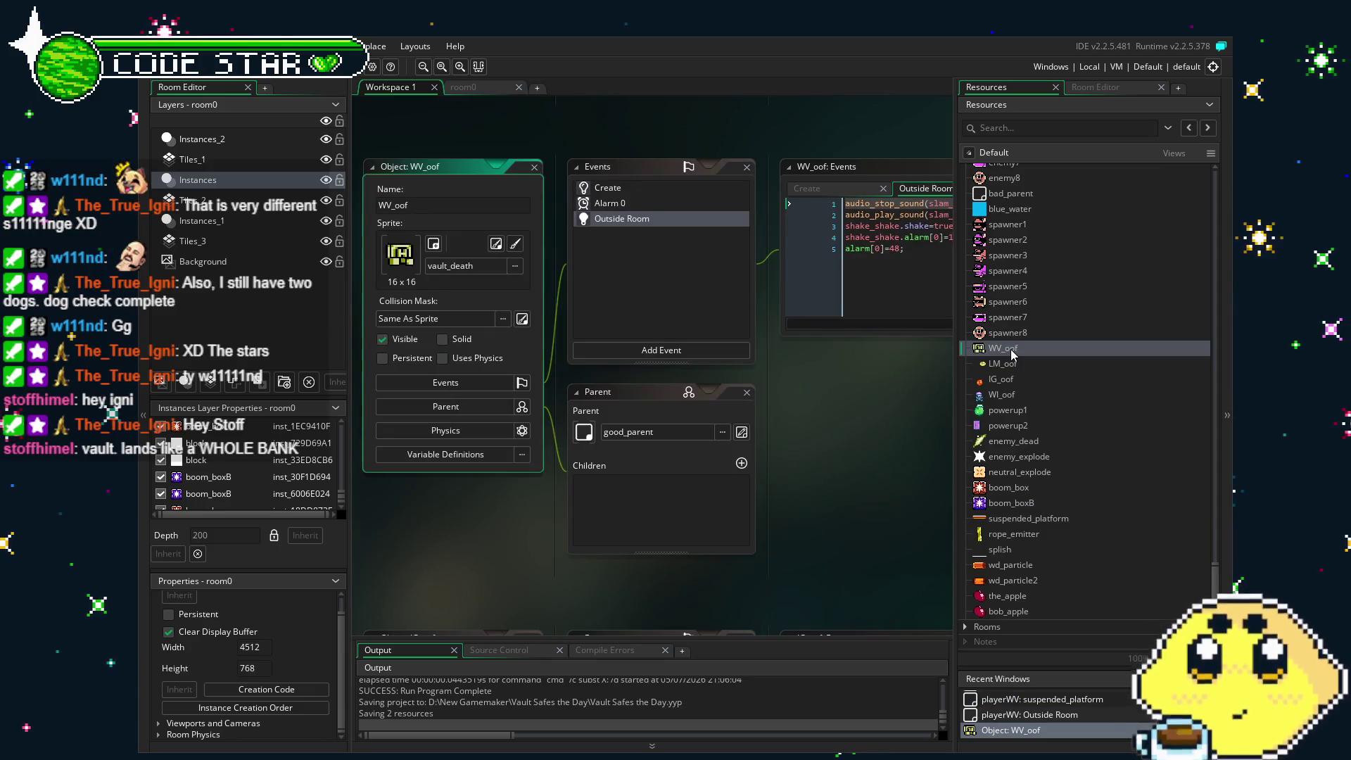
drag(607, 493, 679, 491)
Review WV_oof's Alarm 0 and Outside Room event code.
click(483, 248)
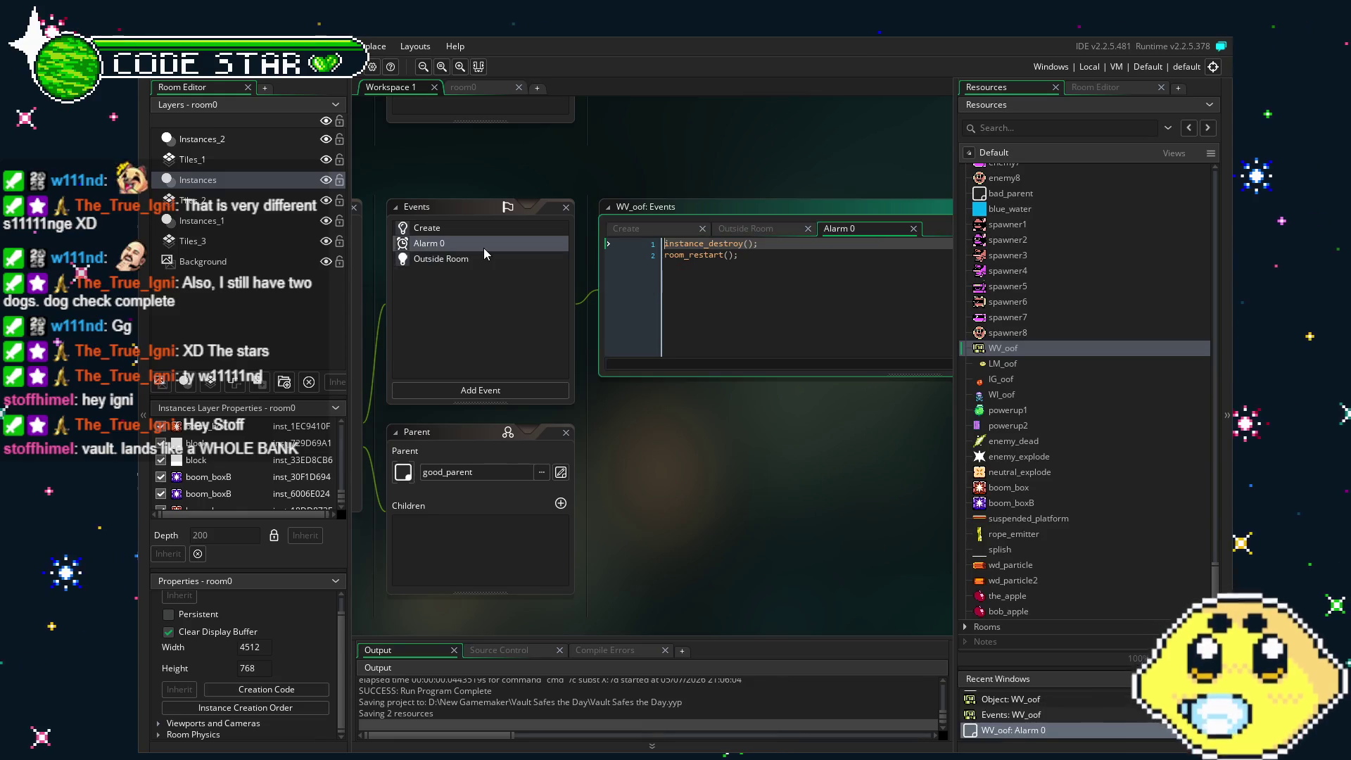
click(449, 259)
click(500, 307)
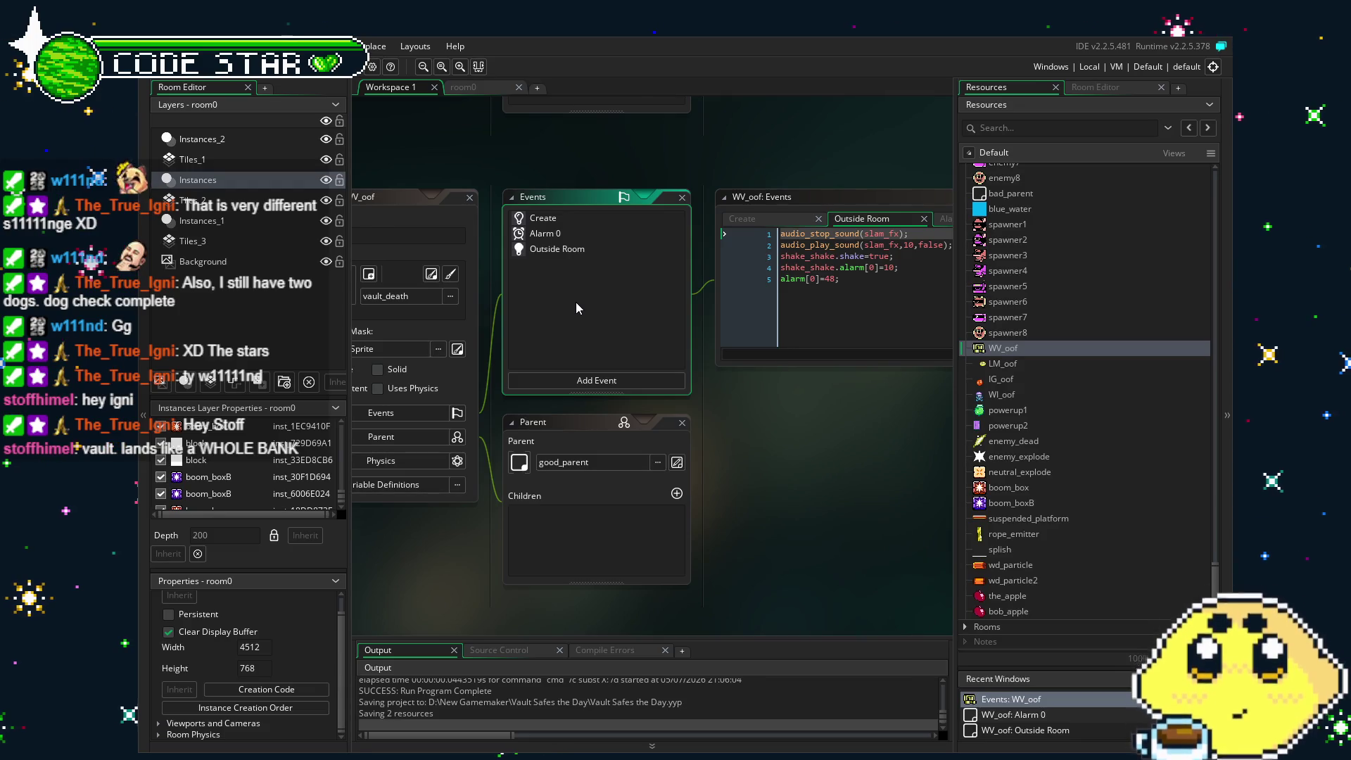
double_click(556, 250)
drag(750, 455, 597, 434)
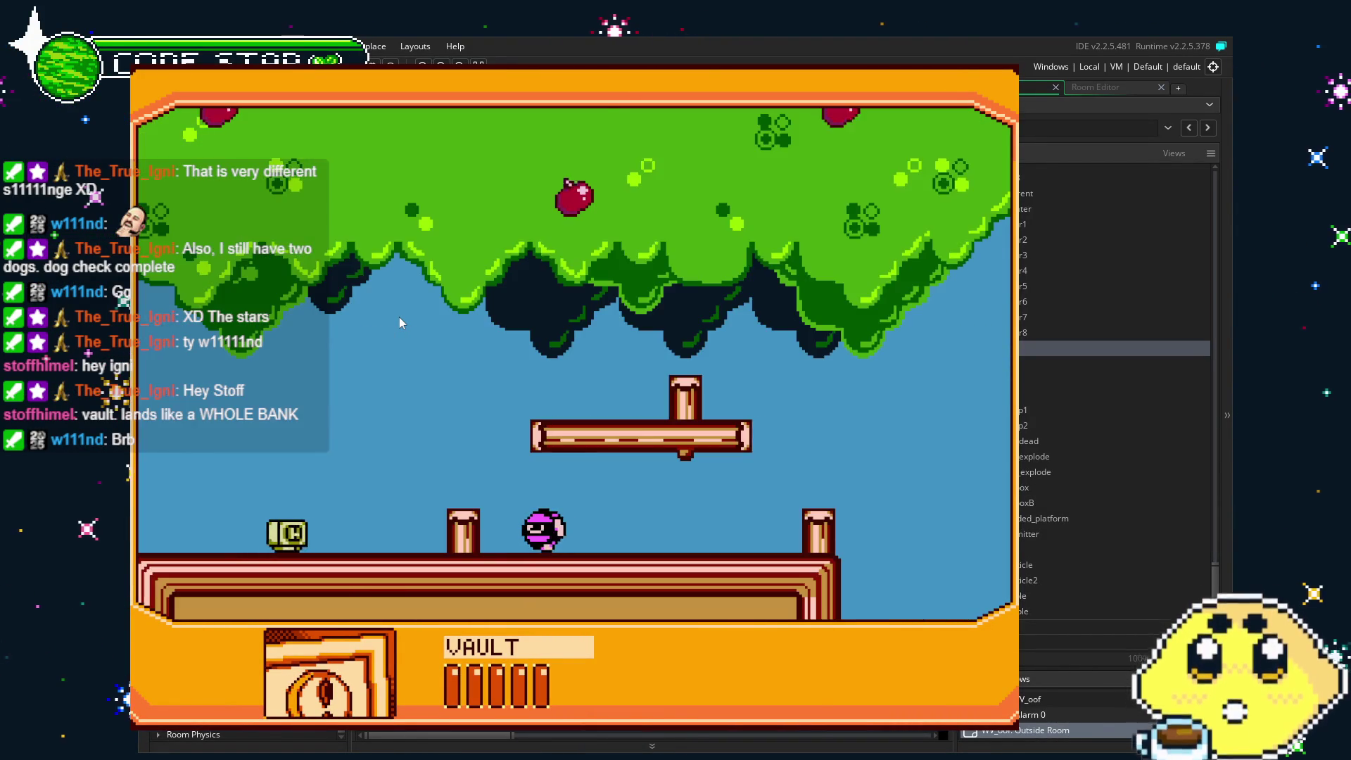
Play past the pillars, up the stairs and over the water to the grassy ledge.
key(Right)
key(Right)
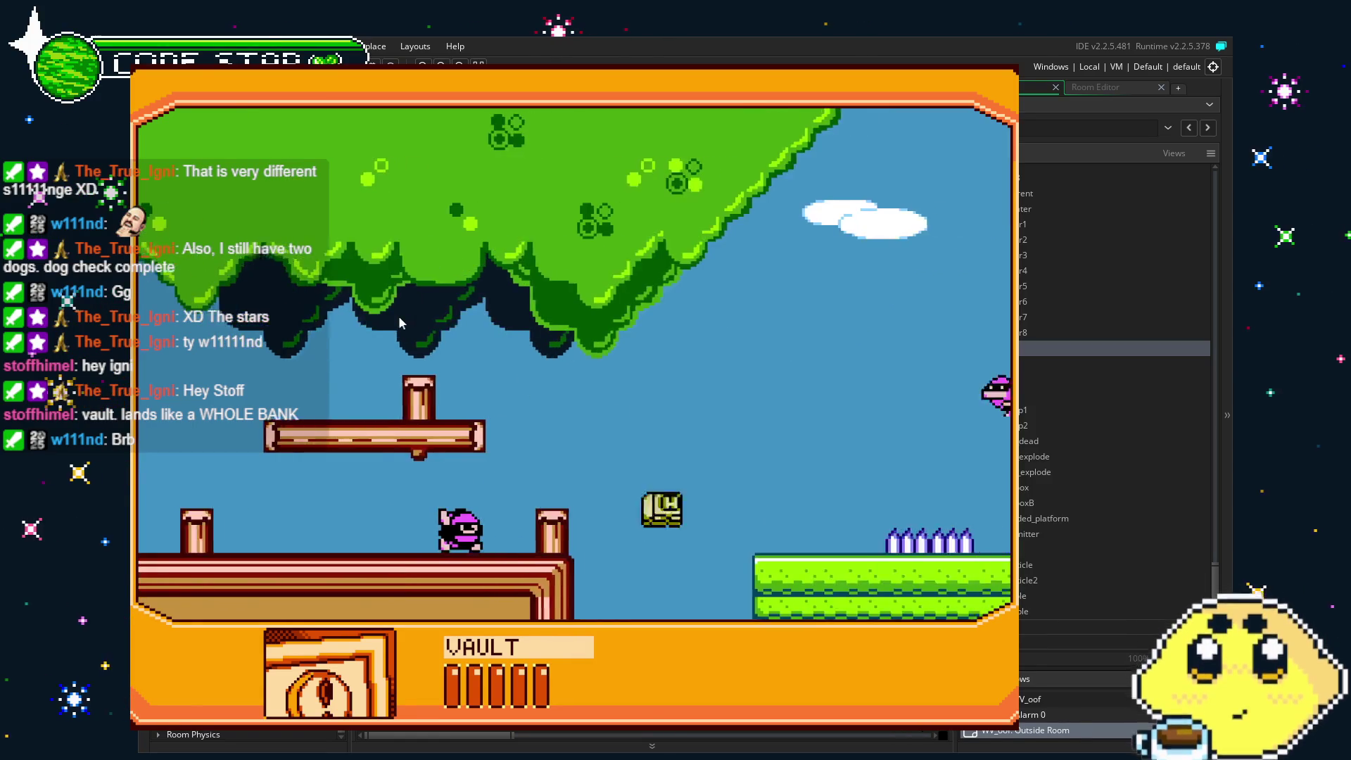
key(space)
key(Right)
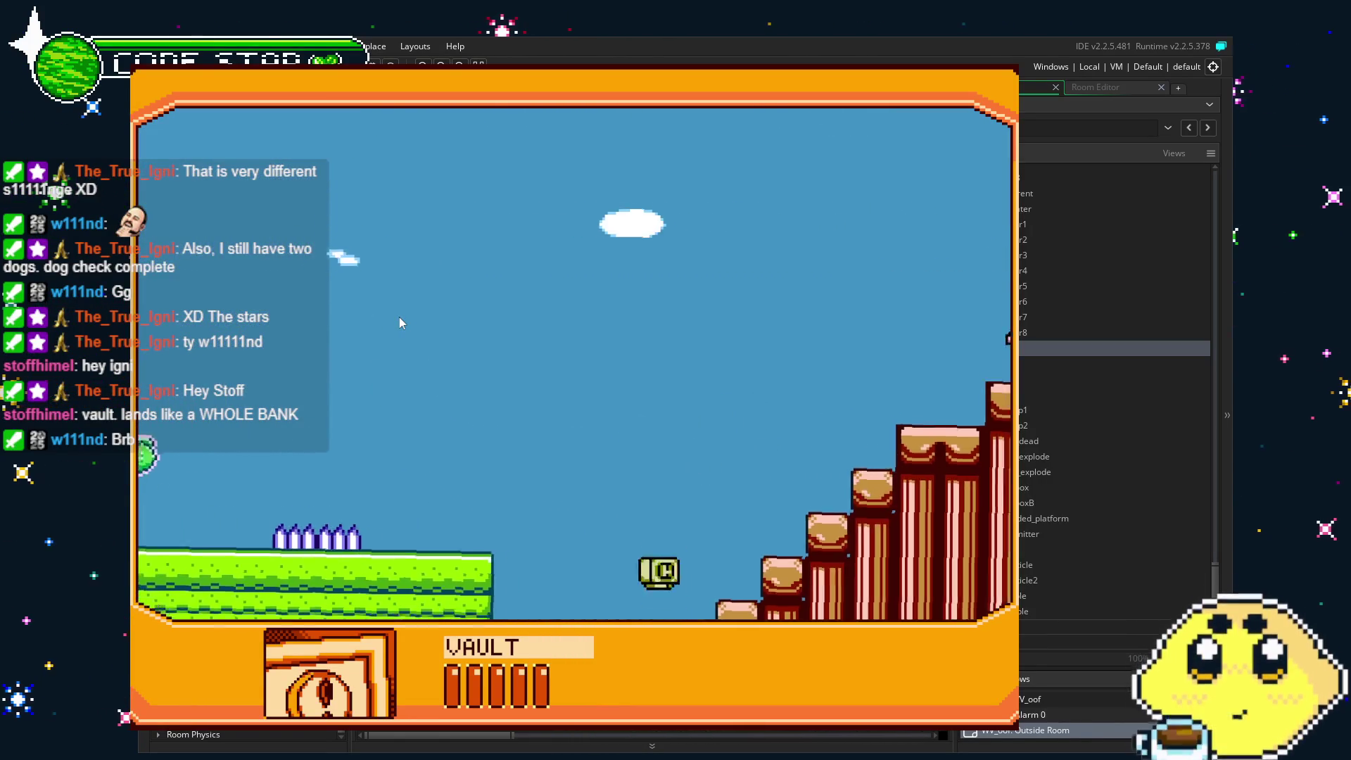
key(space)
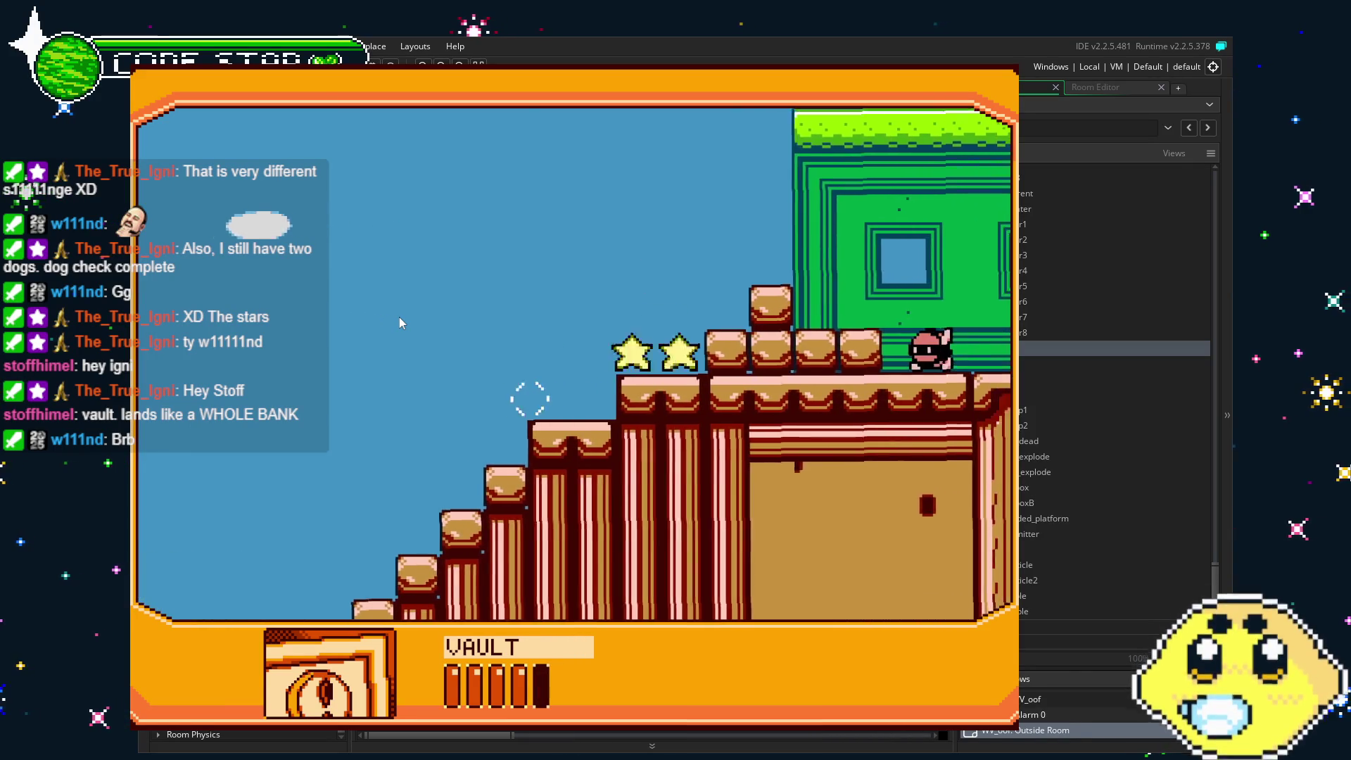
key(Right)
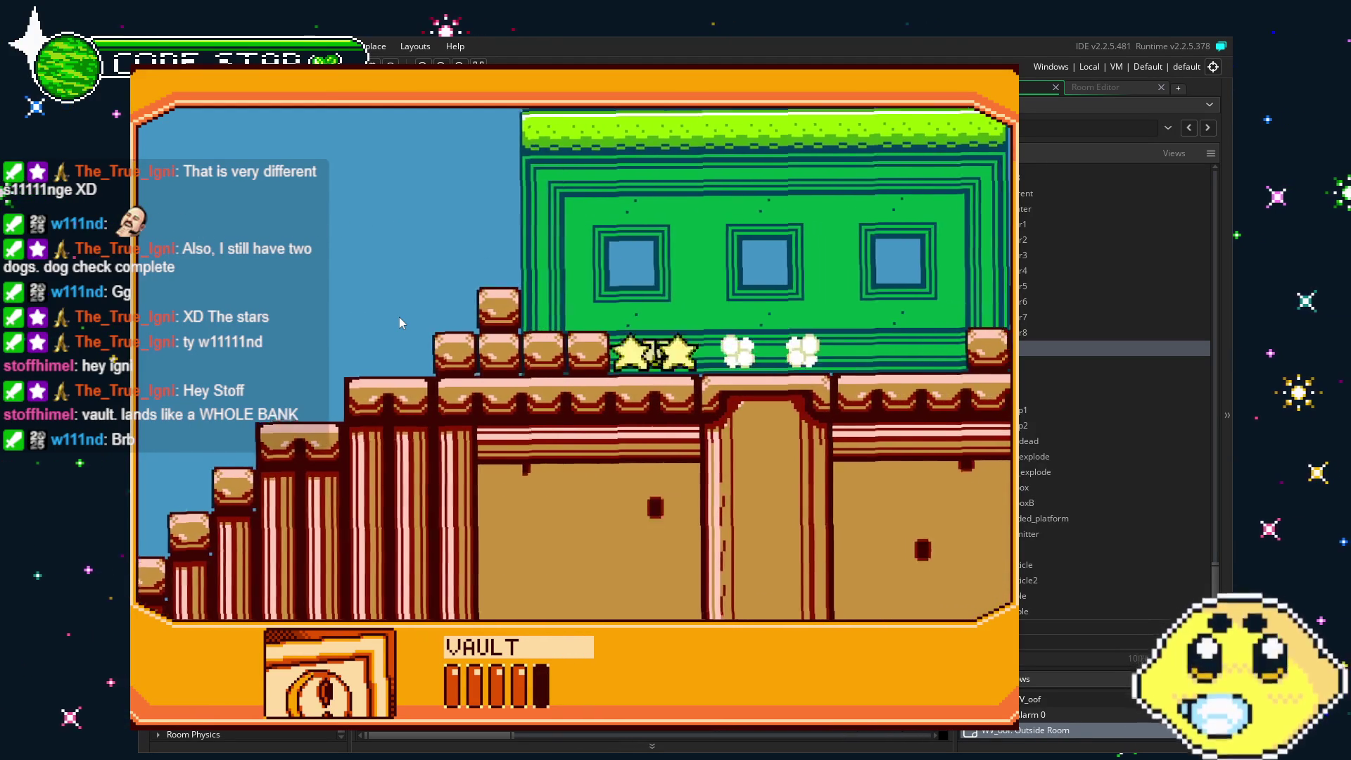
key(Right)
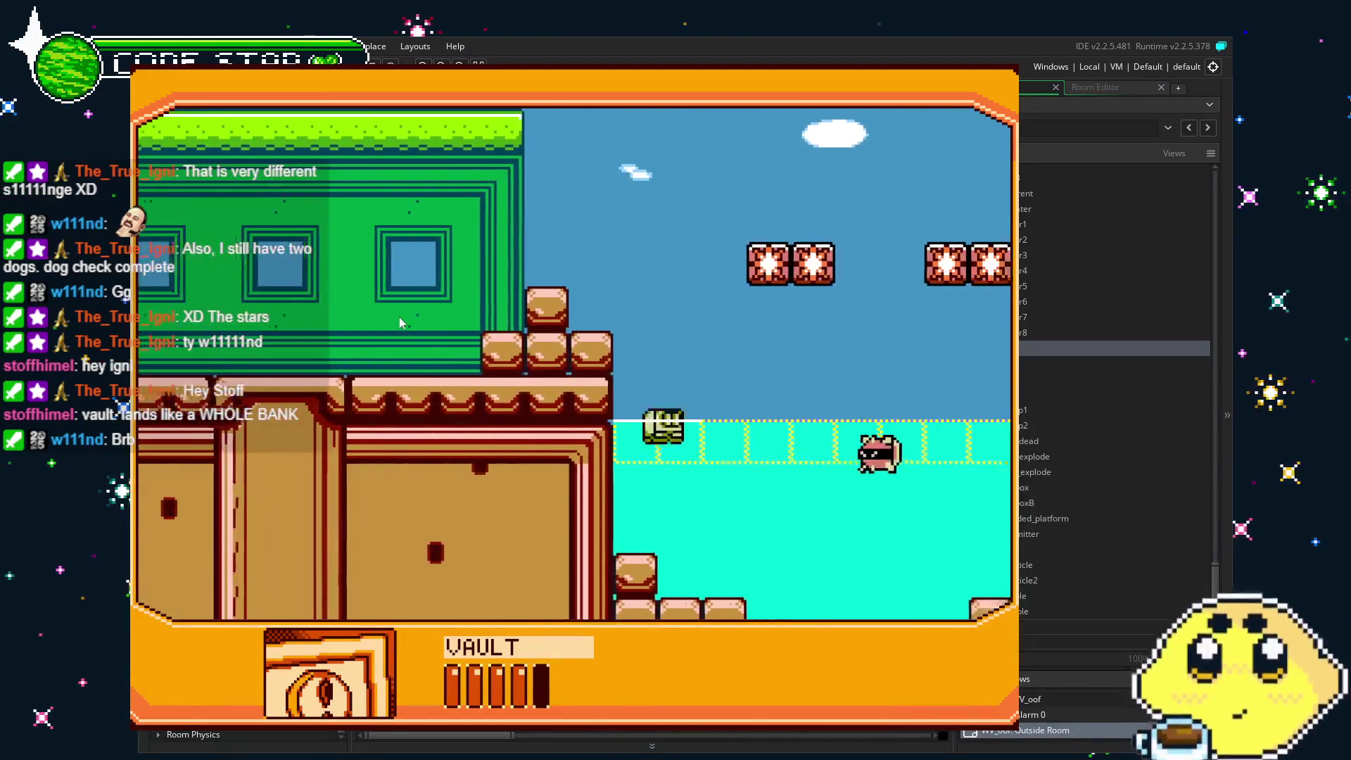
key(Right)
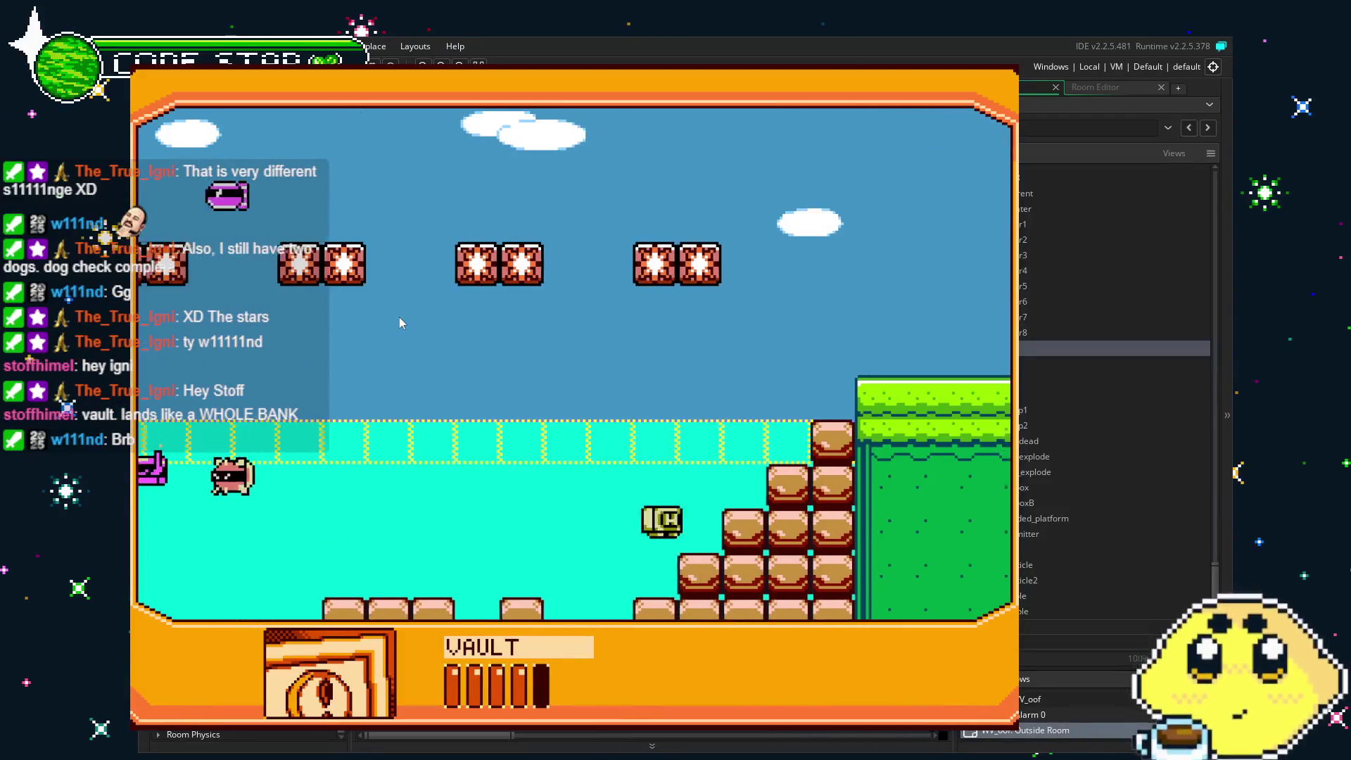
key(Right)
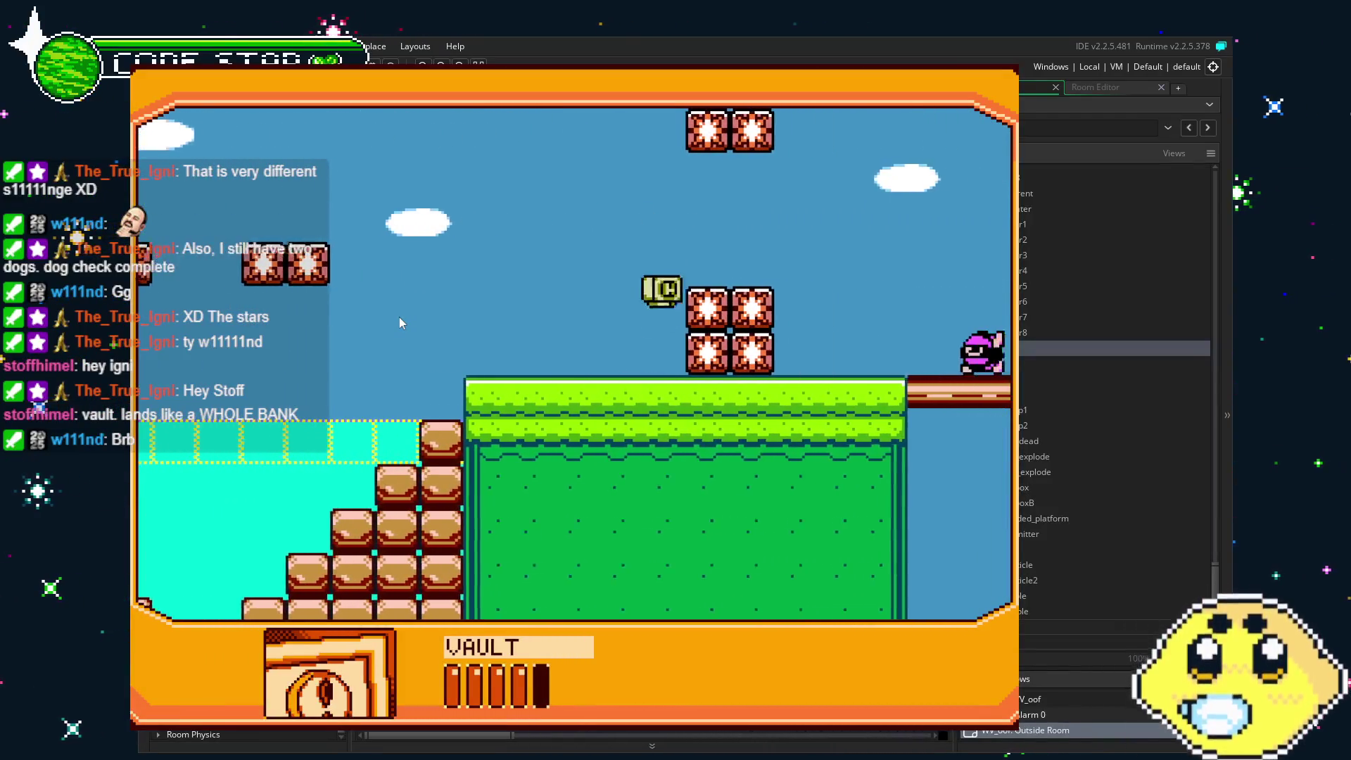
key(Right)
key(Right)
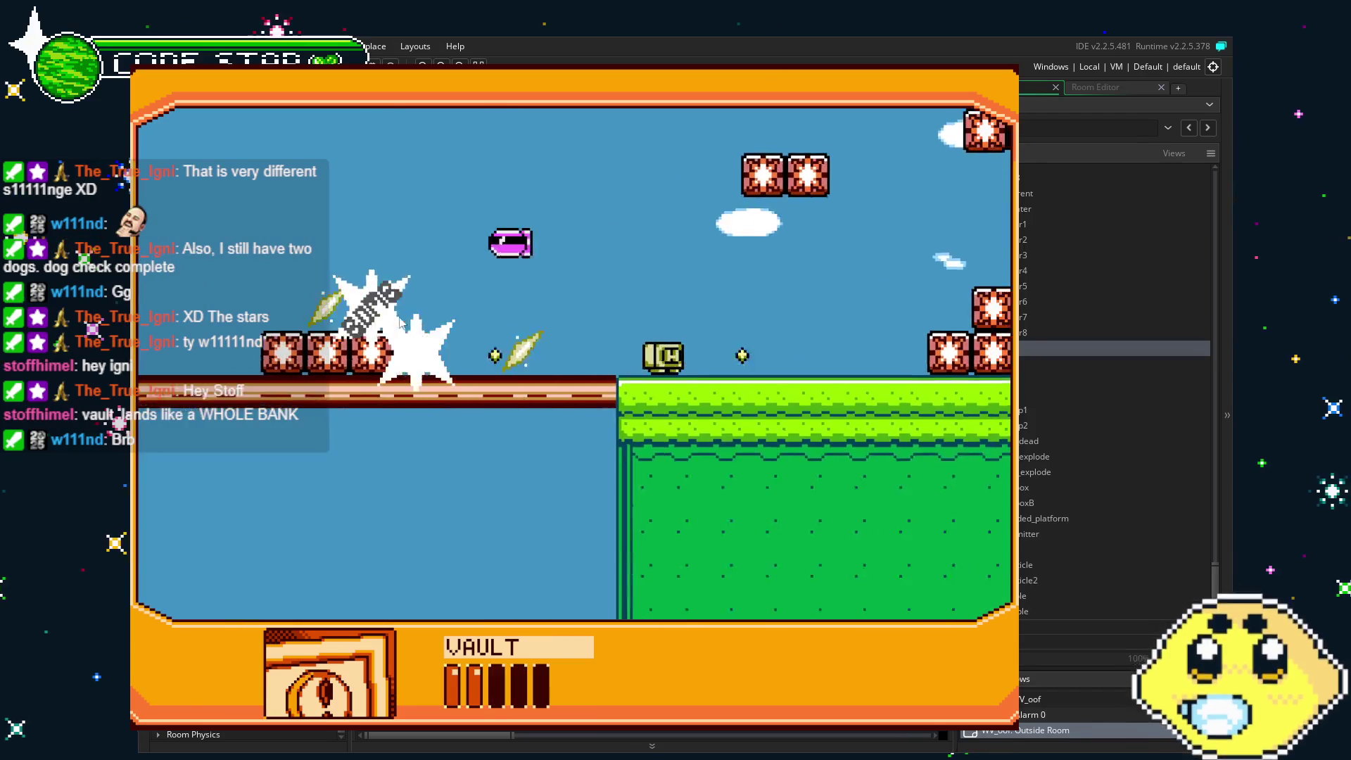
Jump onto the block stack, drop to the log, fall out of the room, and close the game.
key(space)
key(Right)
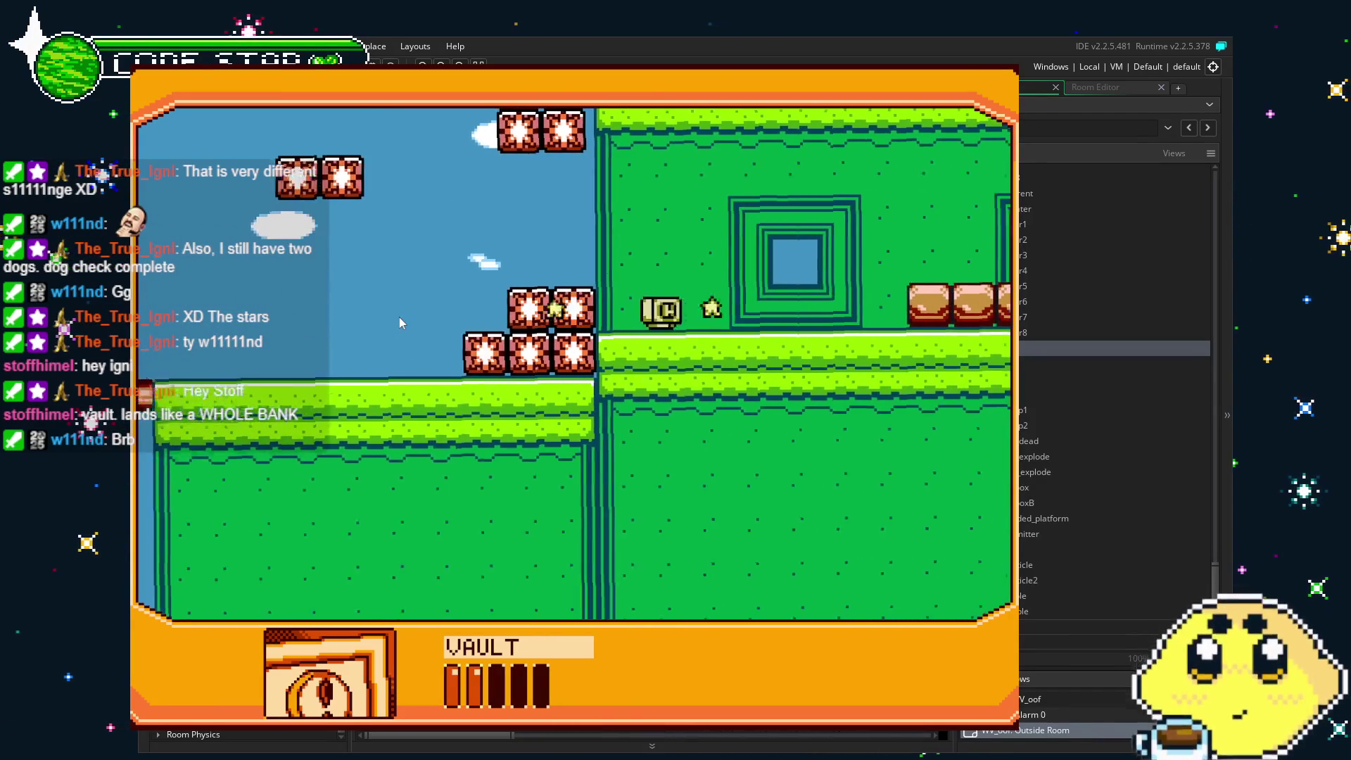
key(space)
key(Right)
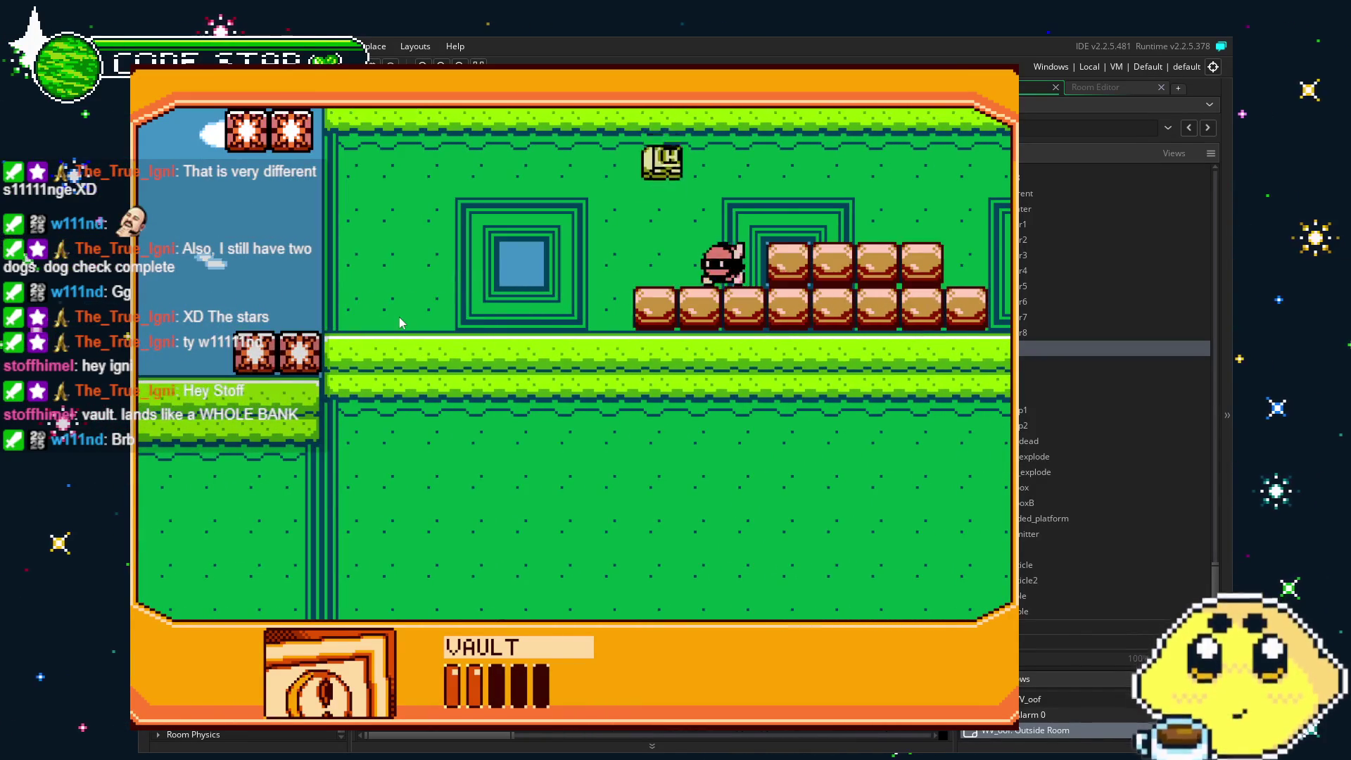
key(Right)
key(Right)
key(Right)
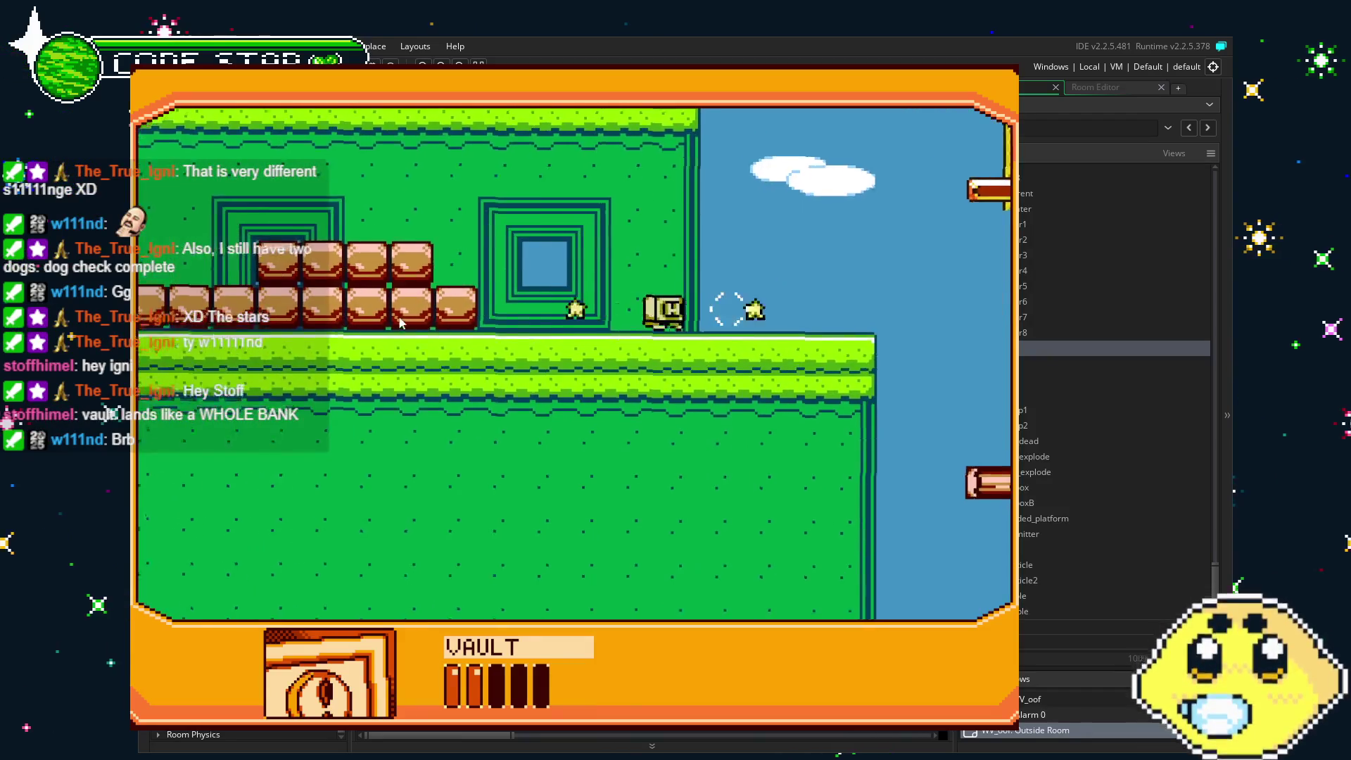
key(space)
key(Right)
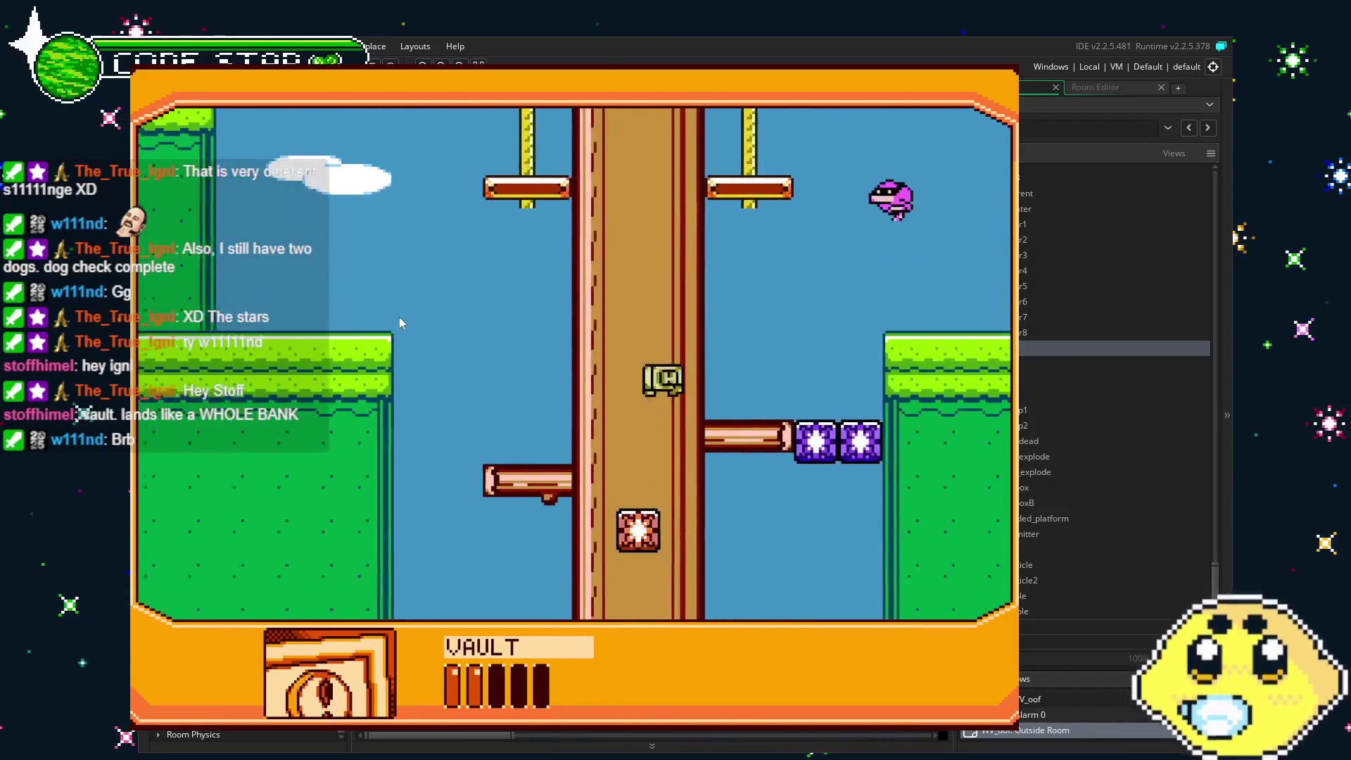
key(Left)
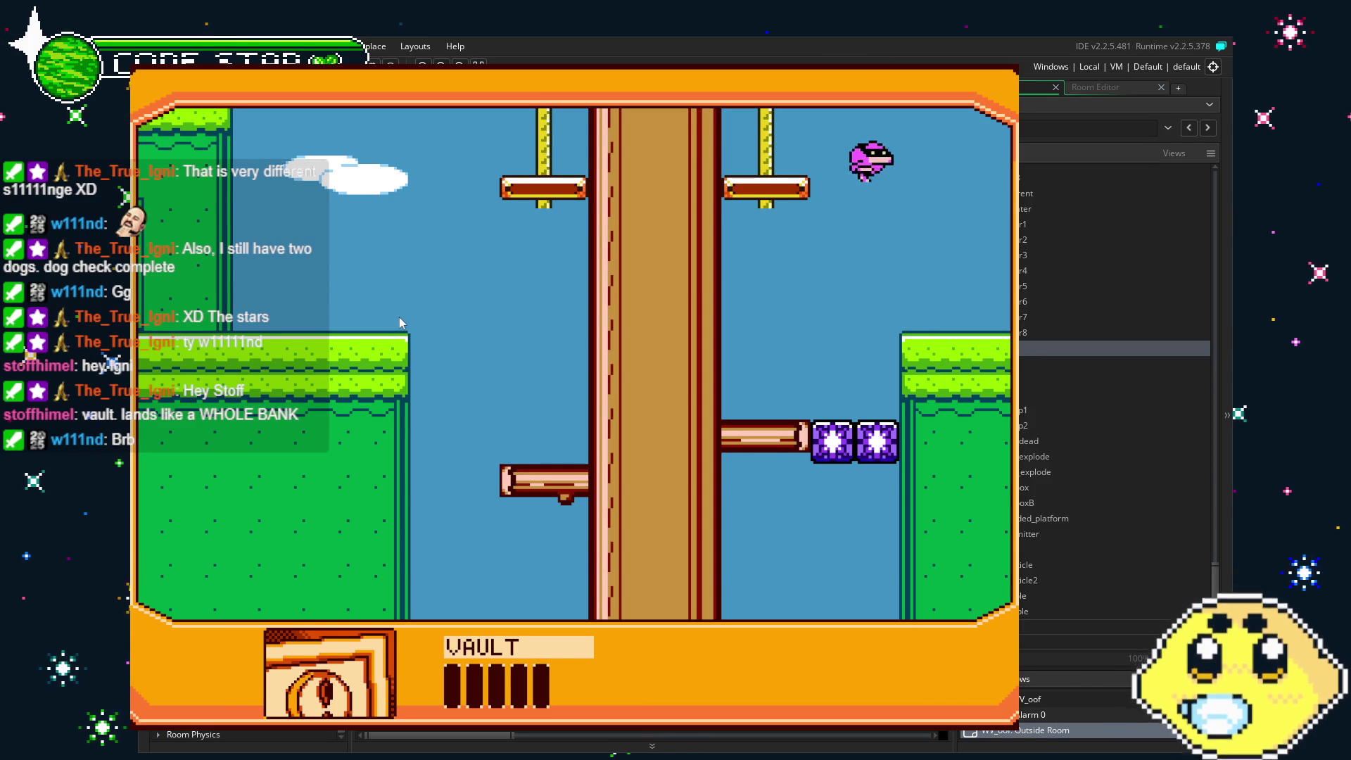
key(Escape)
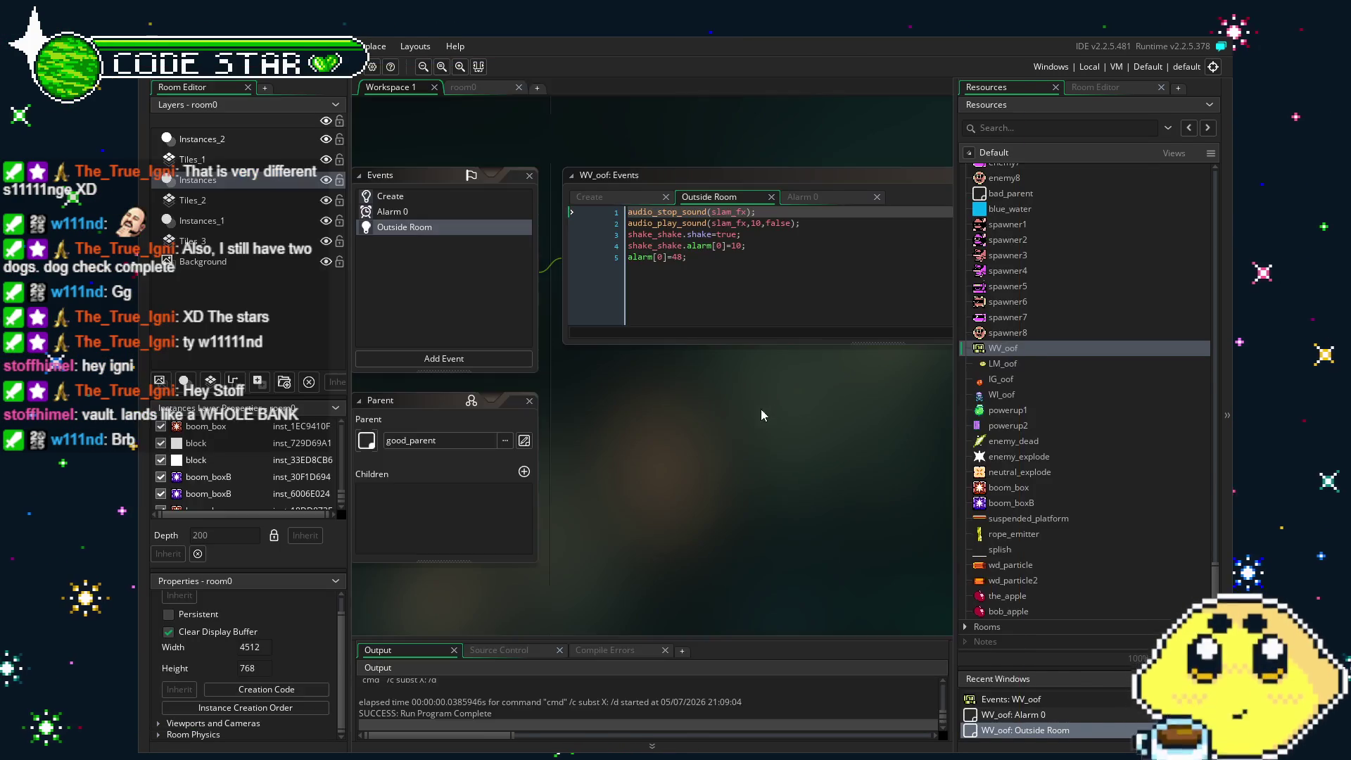
Open the playerWV object and look over the instance_change call on Step line 22.
double_click(1003, 348)
scroll(983, 403, up, 10)
scroll(983, 403, up, 2)
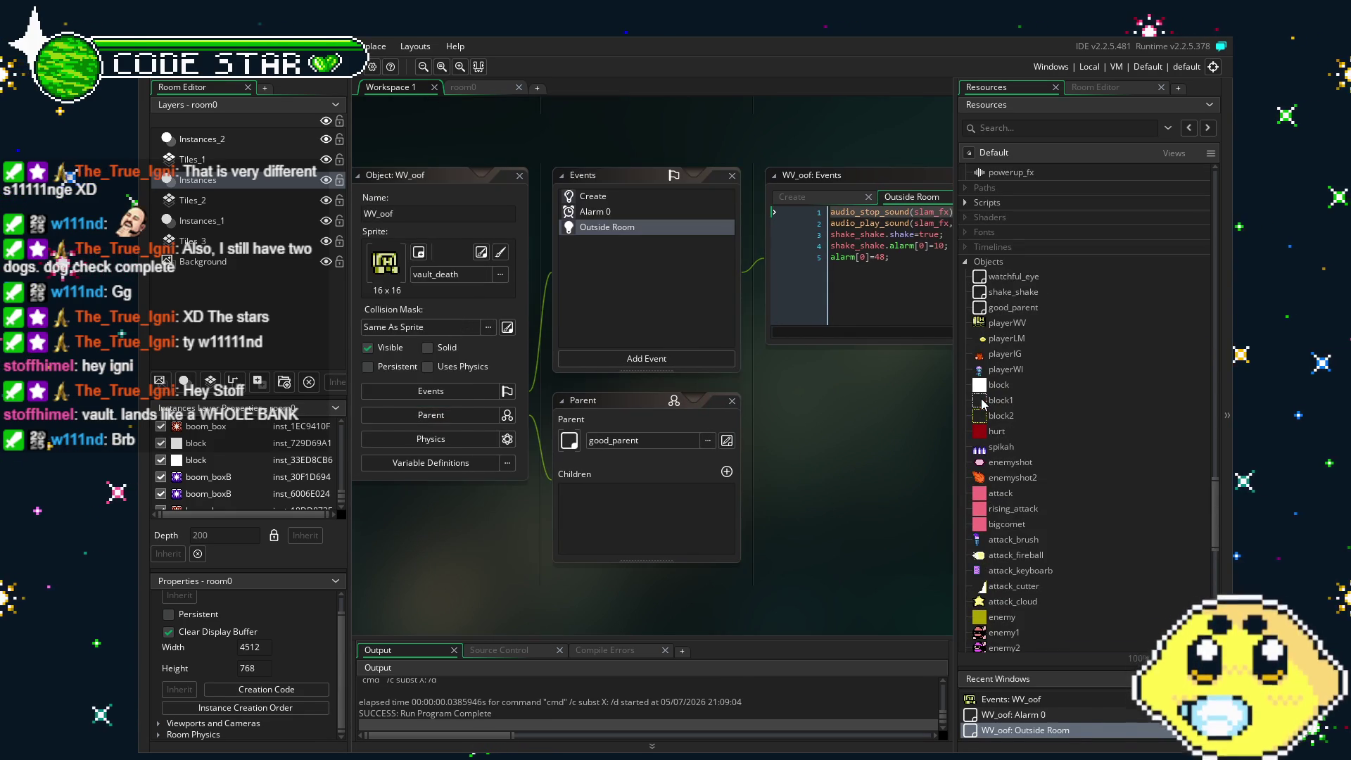
double_click(1012, 323)
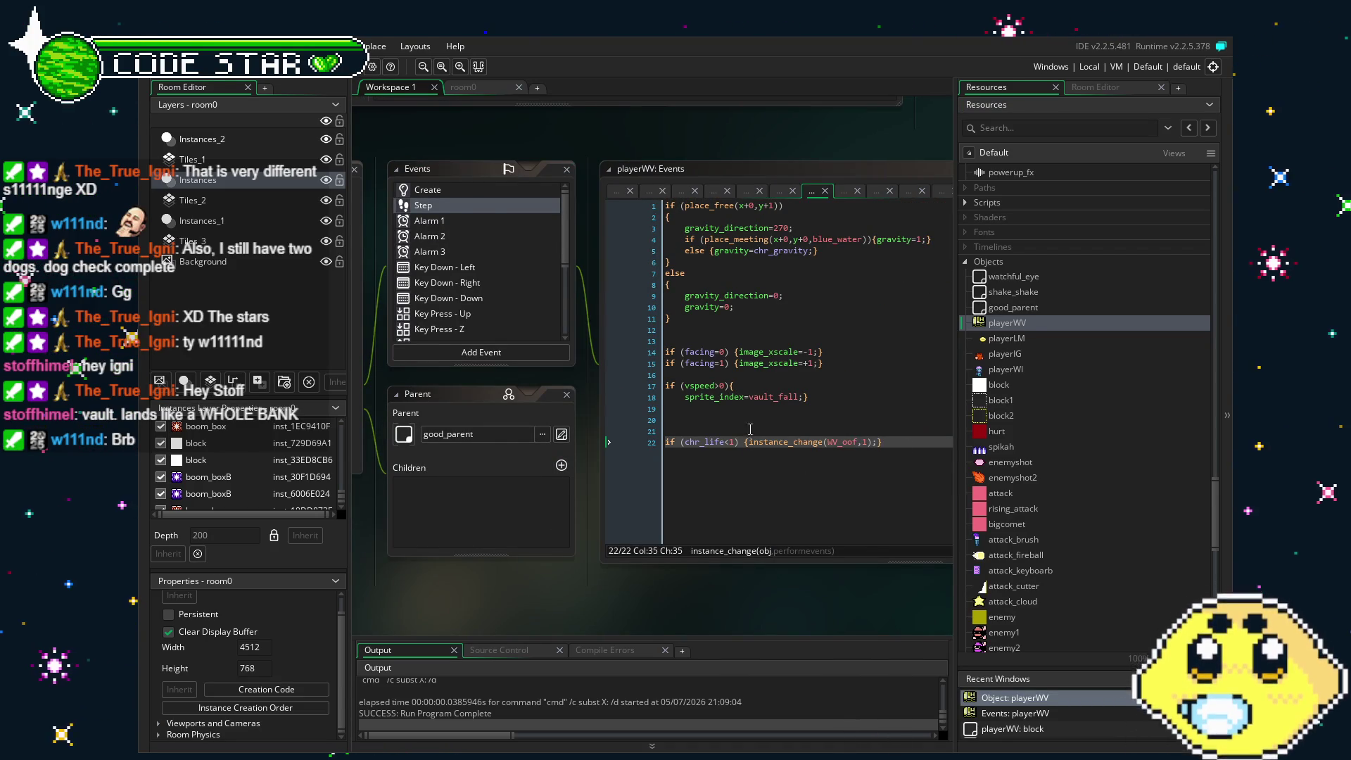
scroll(482, 331, down, 3)
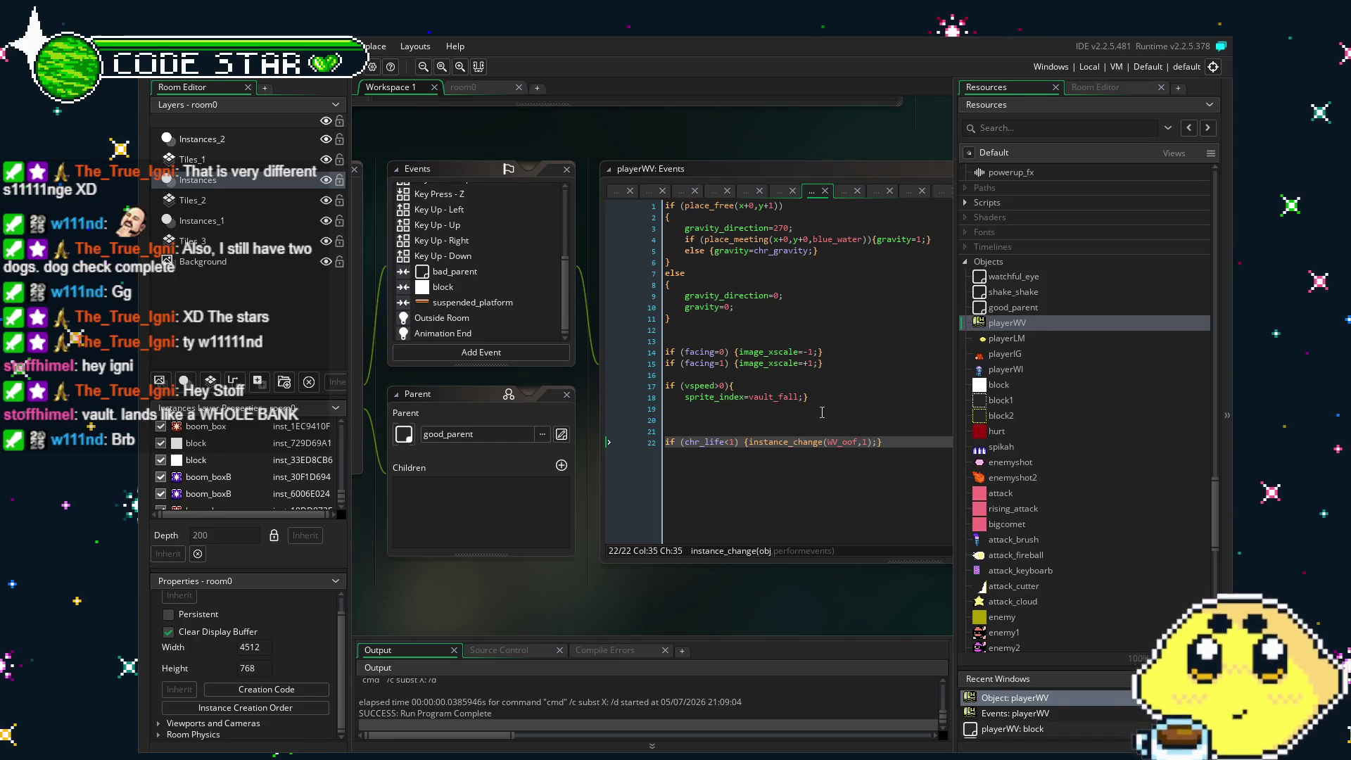
drag(878, 443, 751, 454)
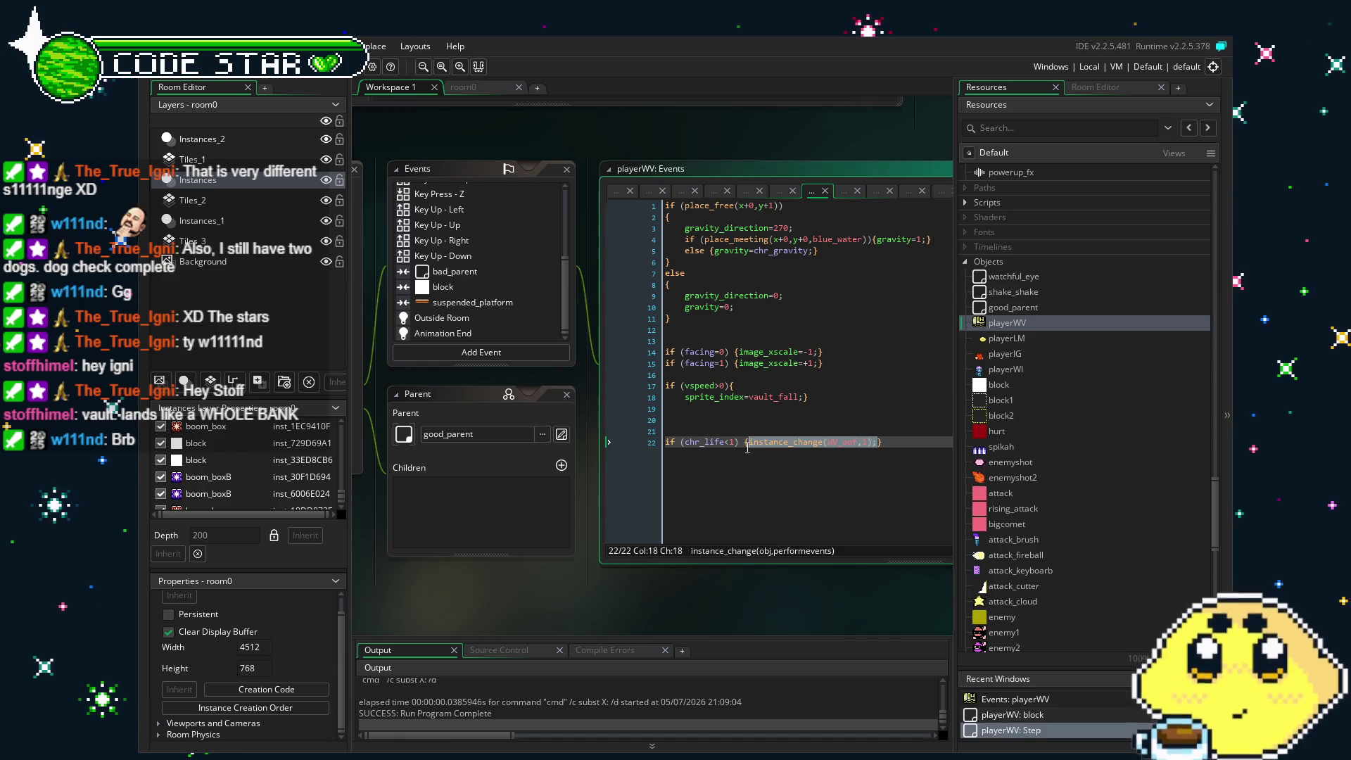
click(753, 443)
Add instance_change(WV_oof,1); to the Outside Room event and run the game.
click(450, 319)
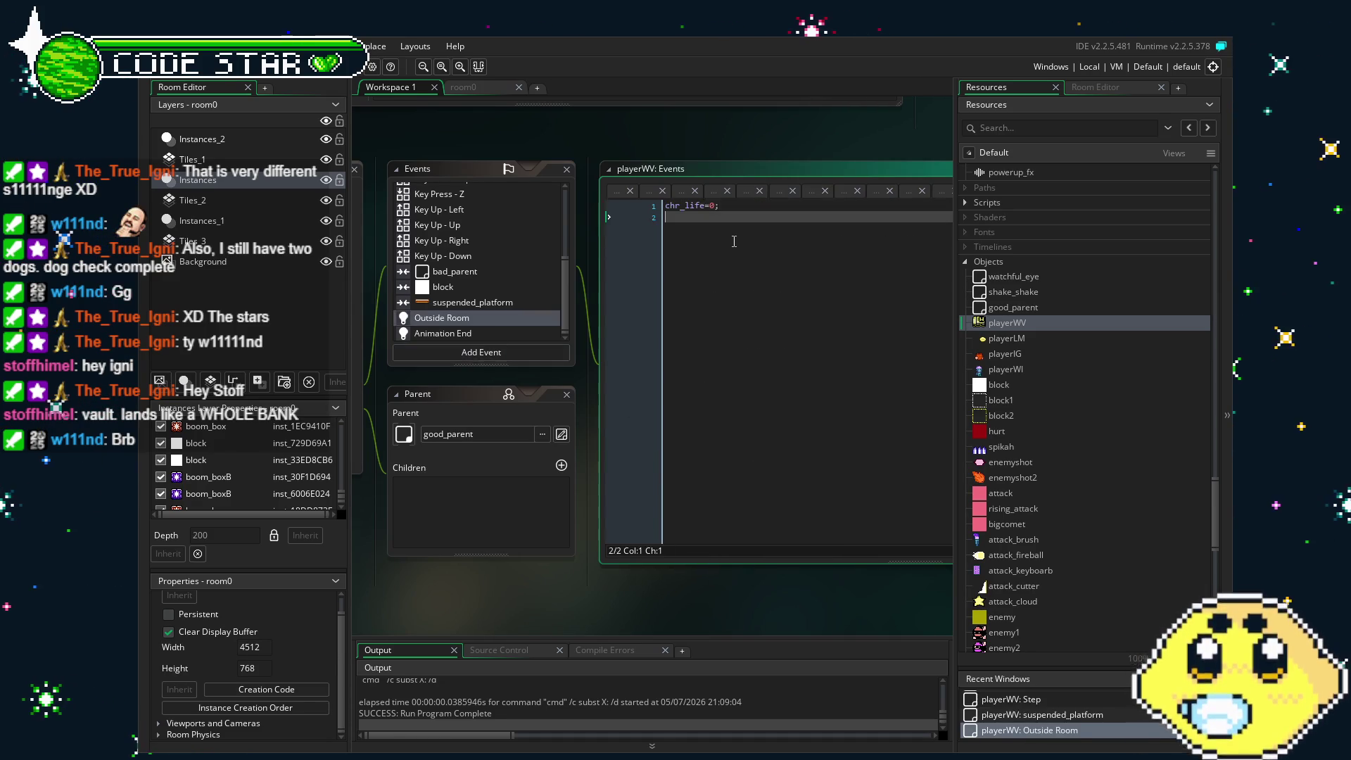
text(instance_change(WV_oof,1);)
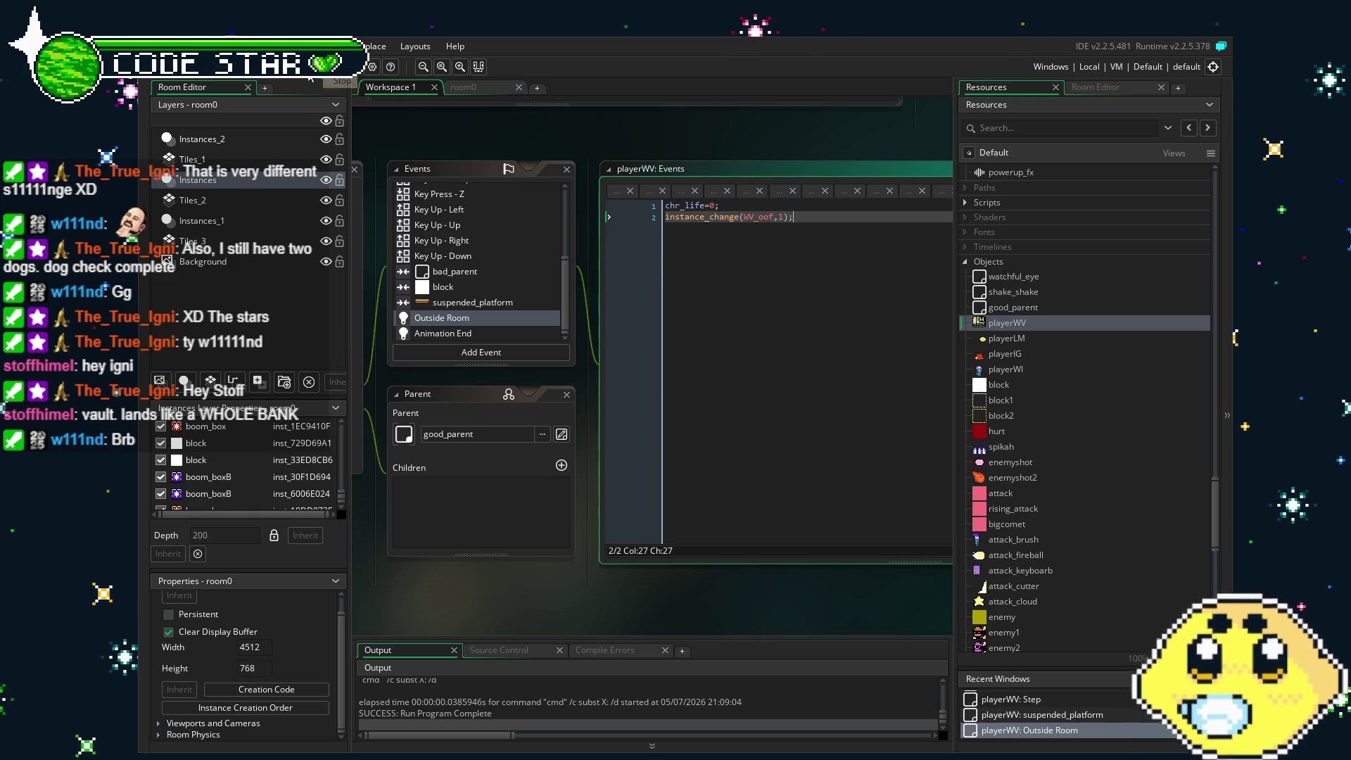
key(F5)
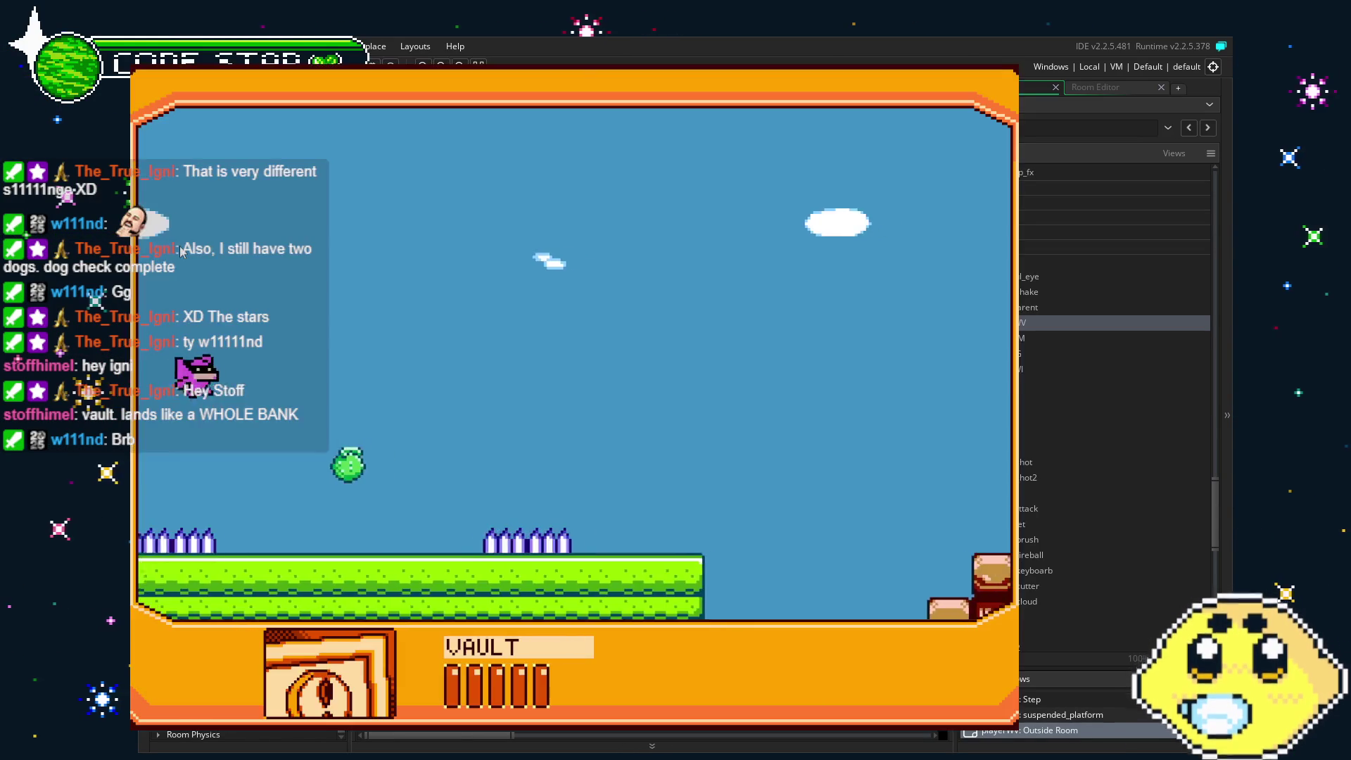
Playtest the level running right past the enemies and tree platforms, then close the game and return to room0.
key(Right)
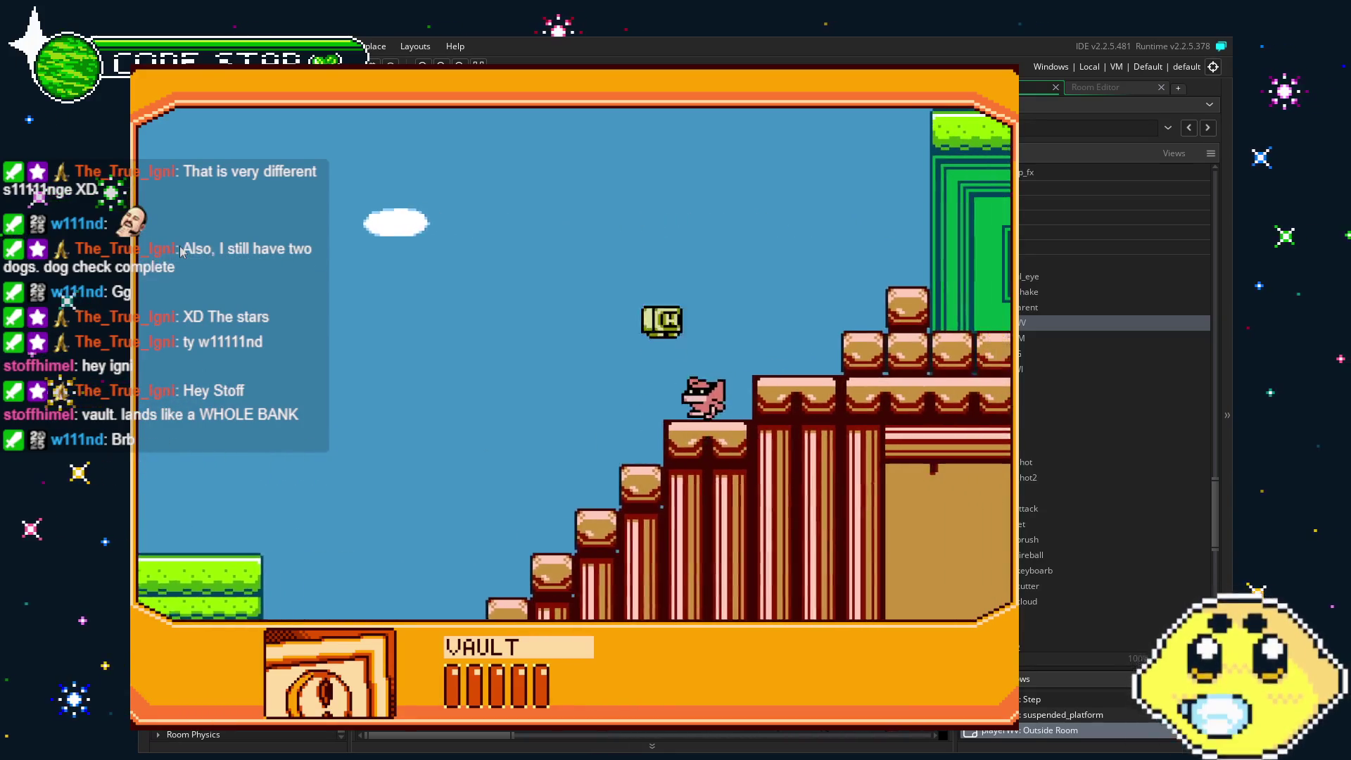
key(Right)
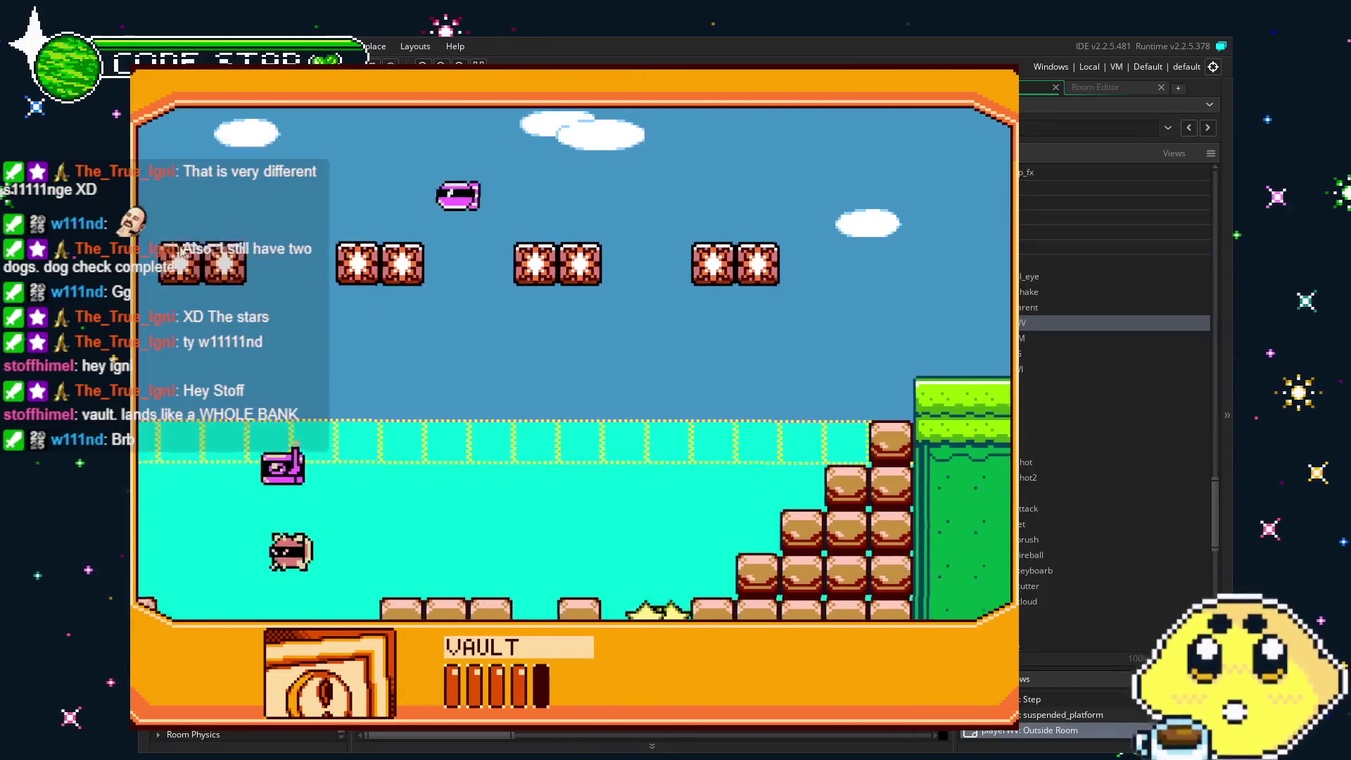
key(Right)
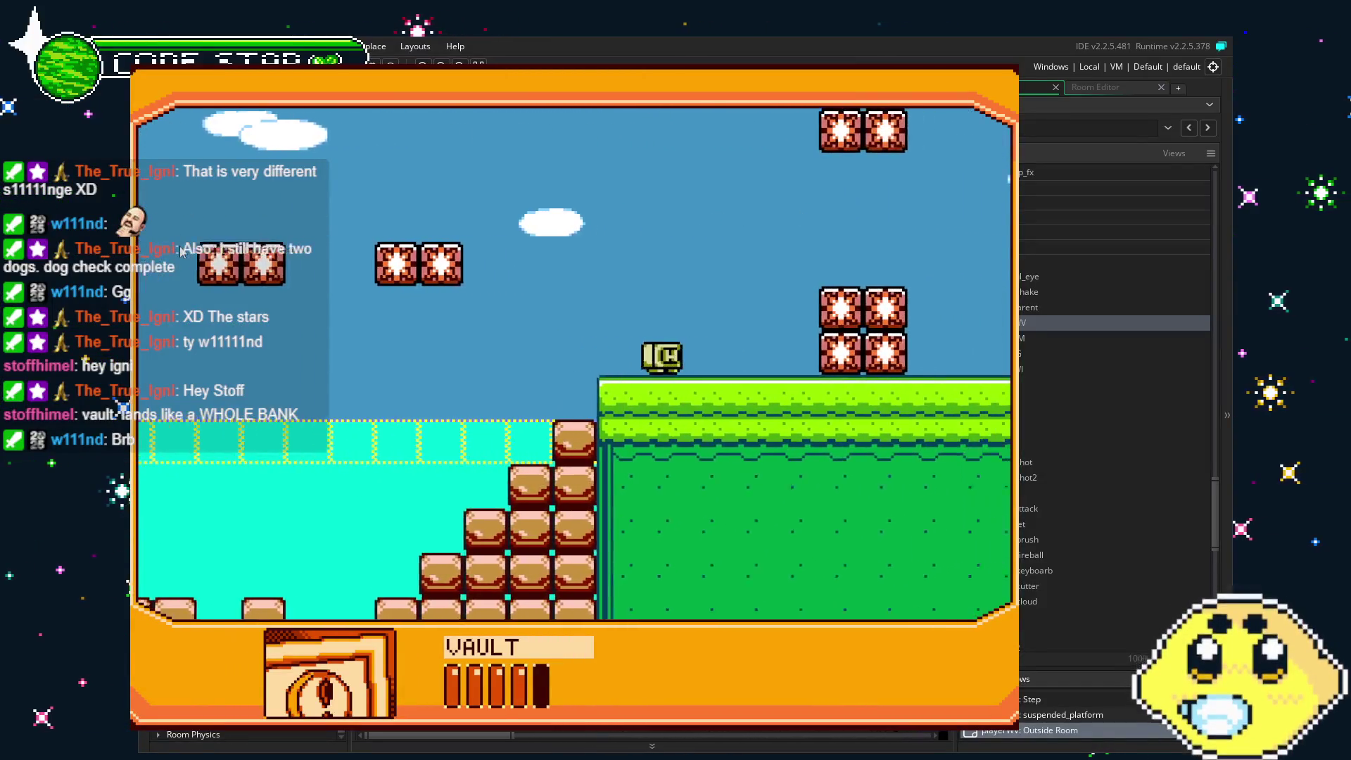
key(Right)
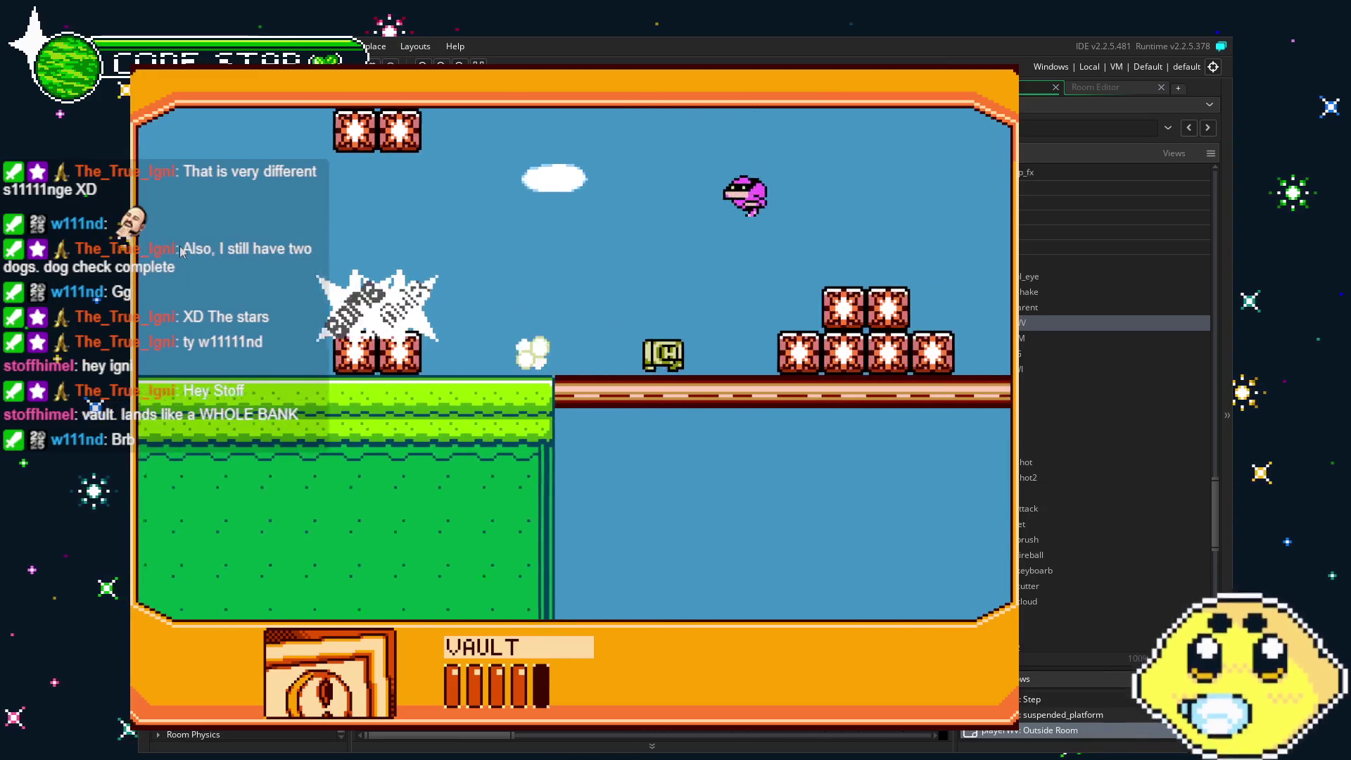
key(Right)
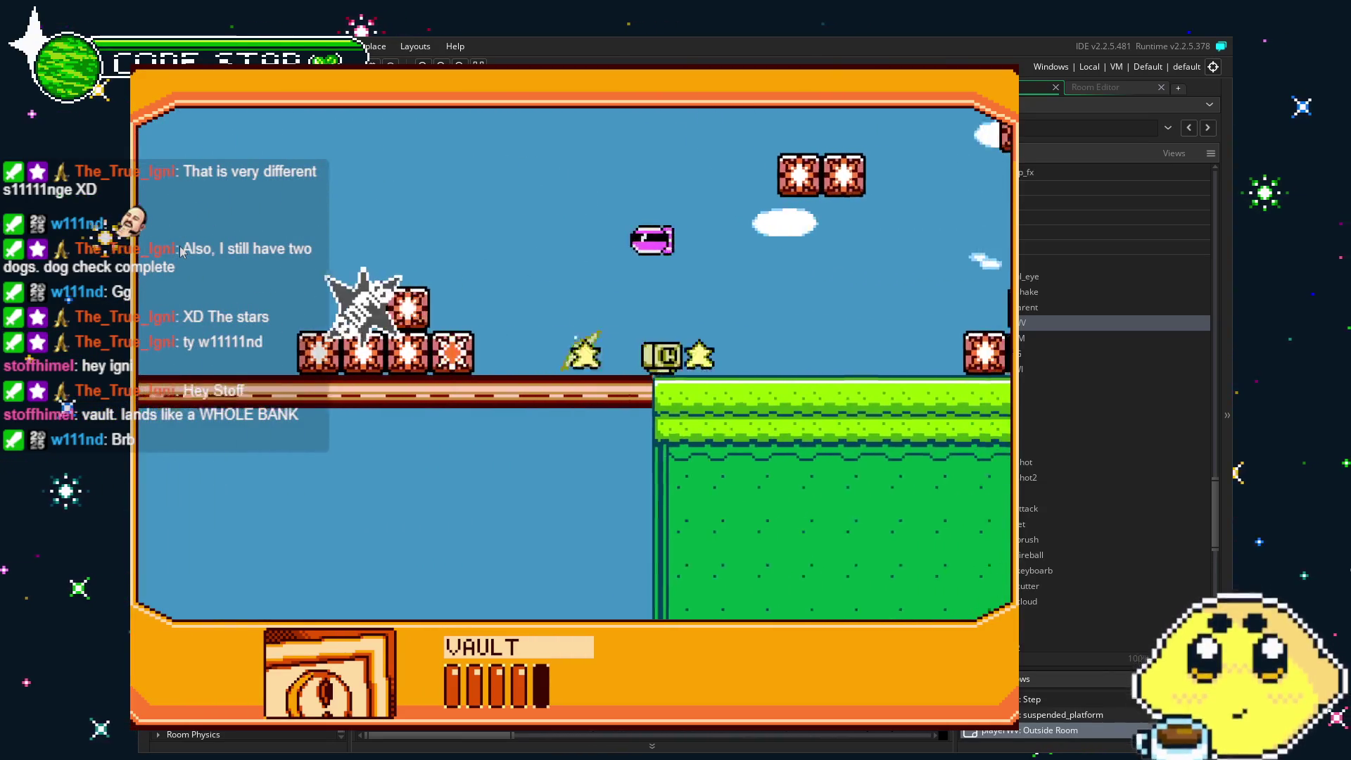
key(Right)
key(Right)
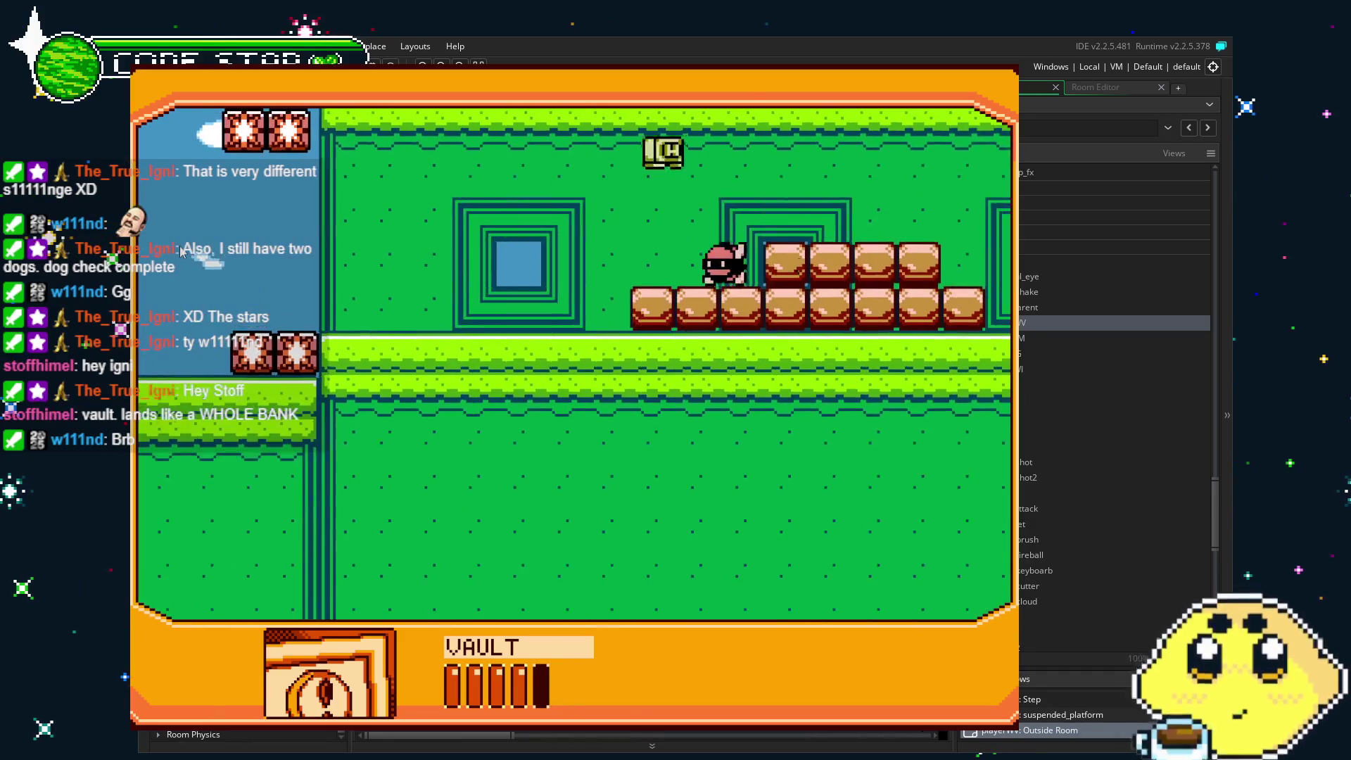
key(Right)
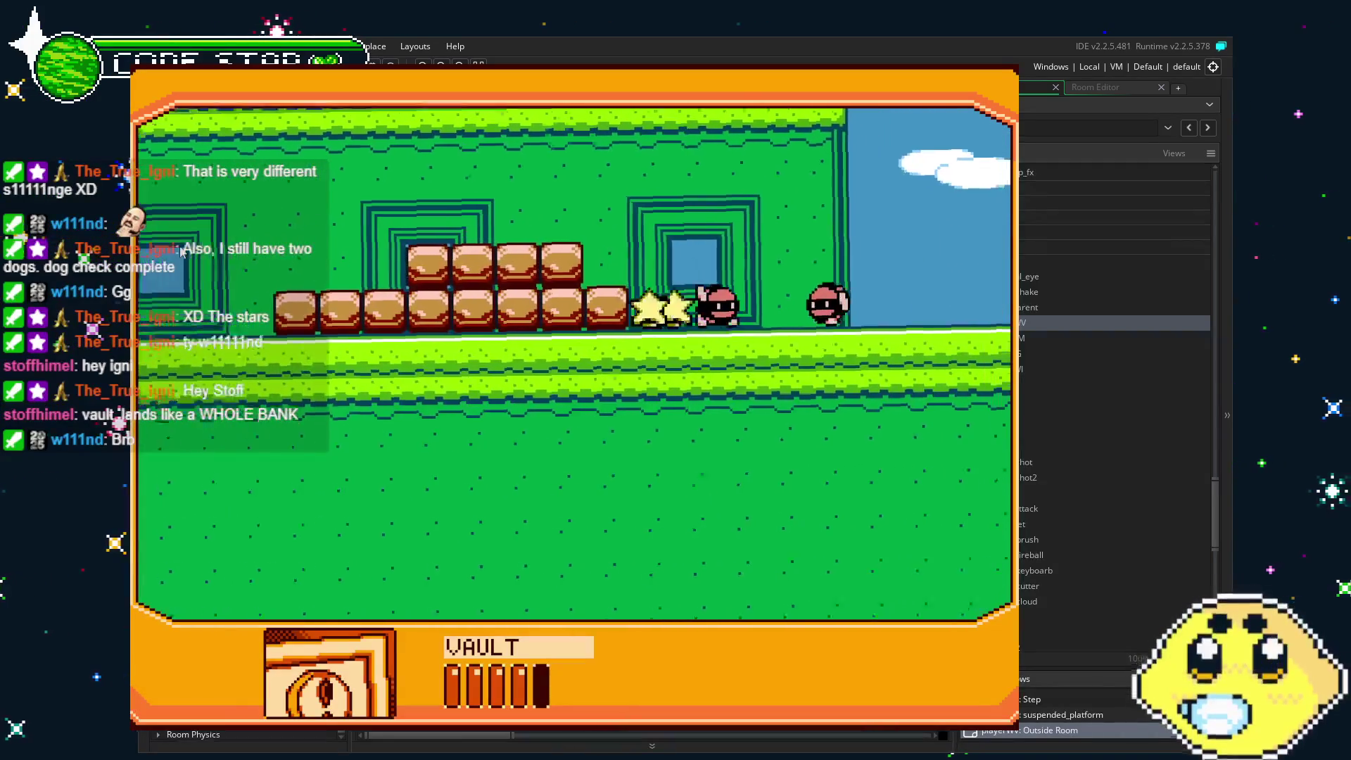
key(Right)
key(Right)
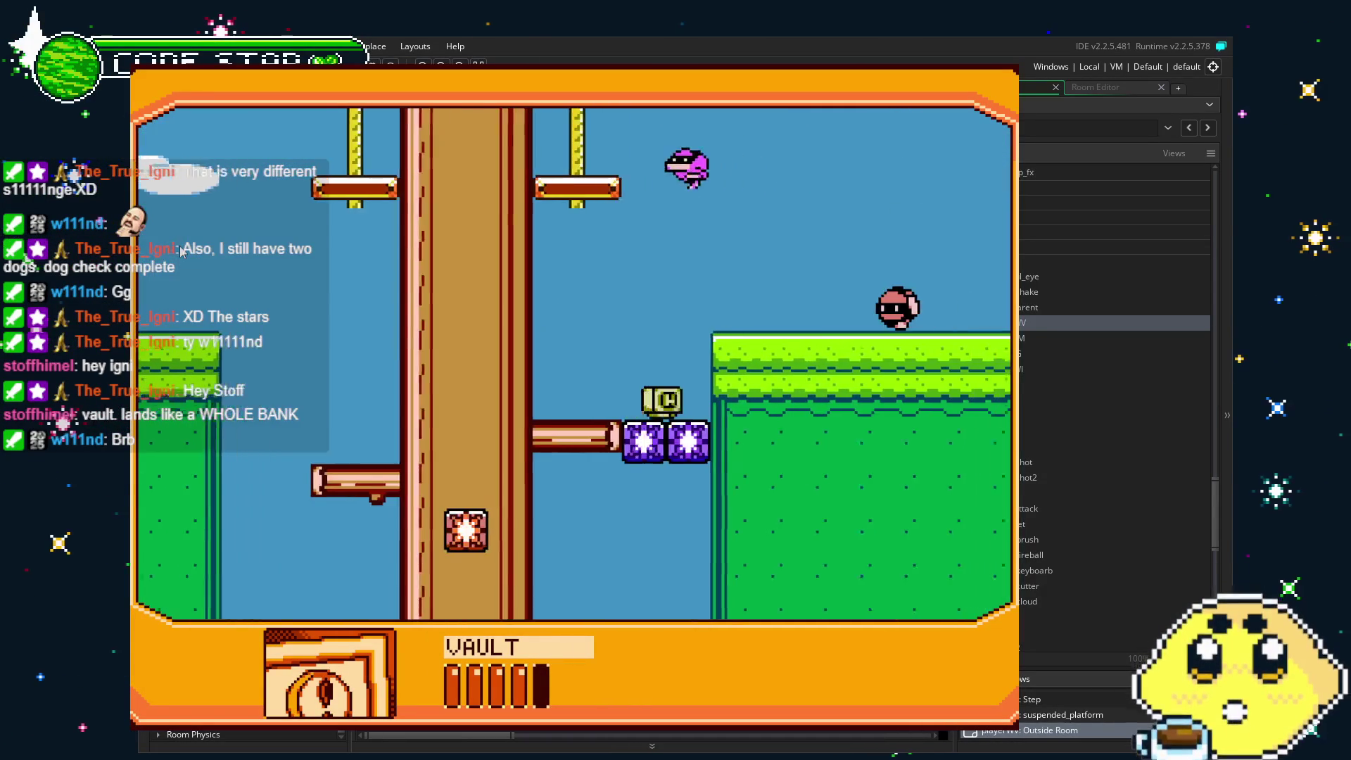
key(Right)
key(Right)
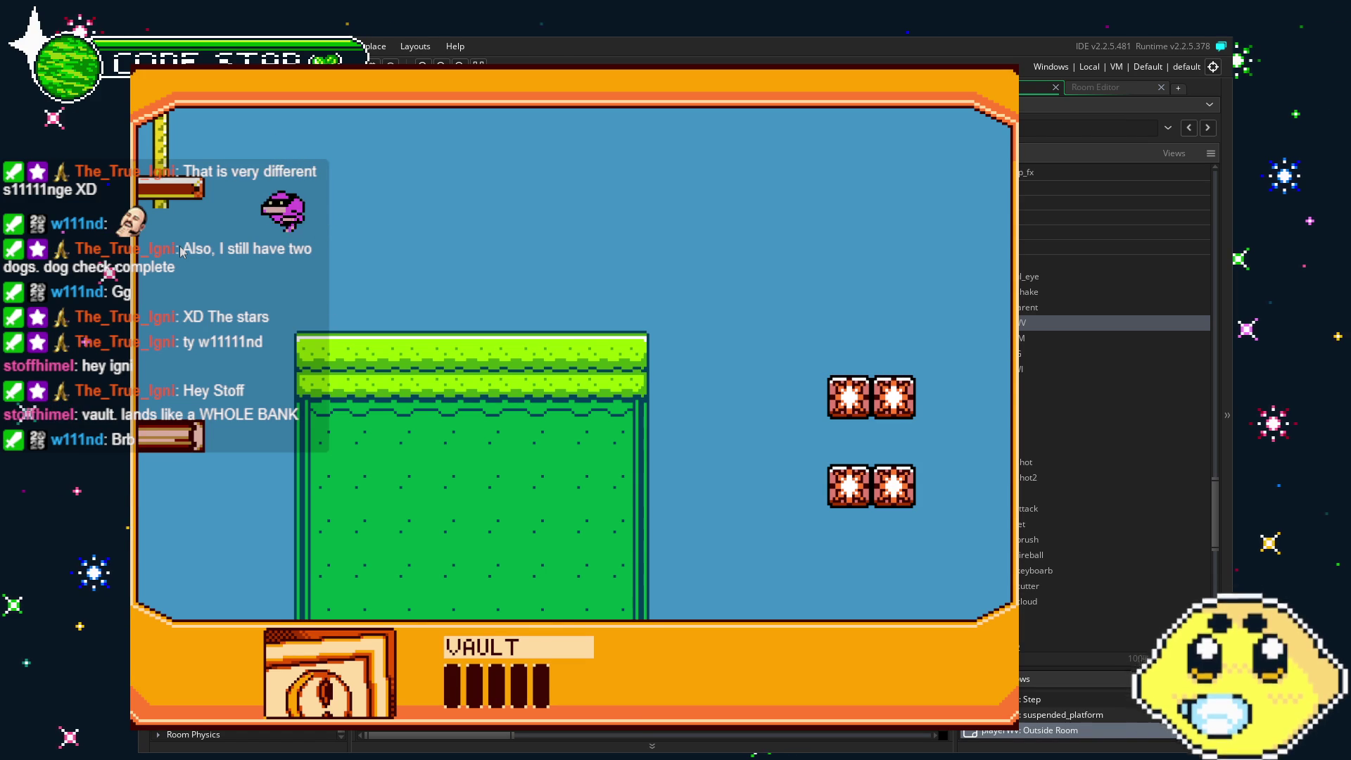
key(Left)
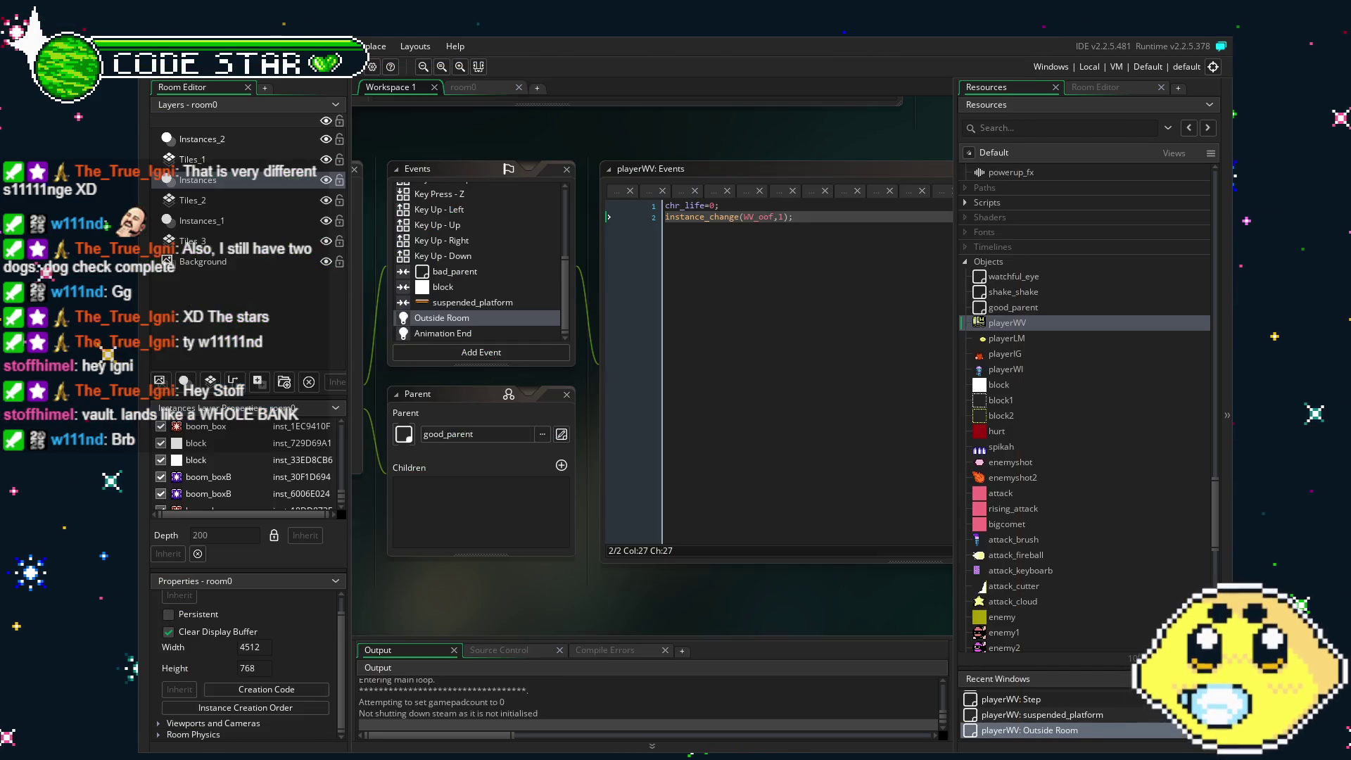
key(Escape)
click(491, 86)
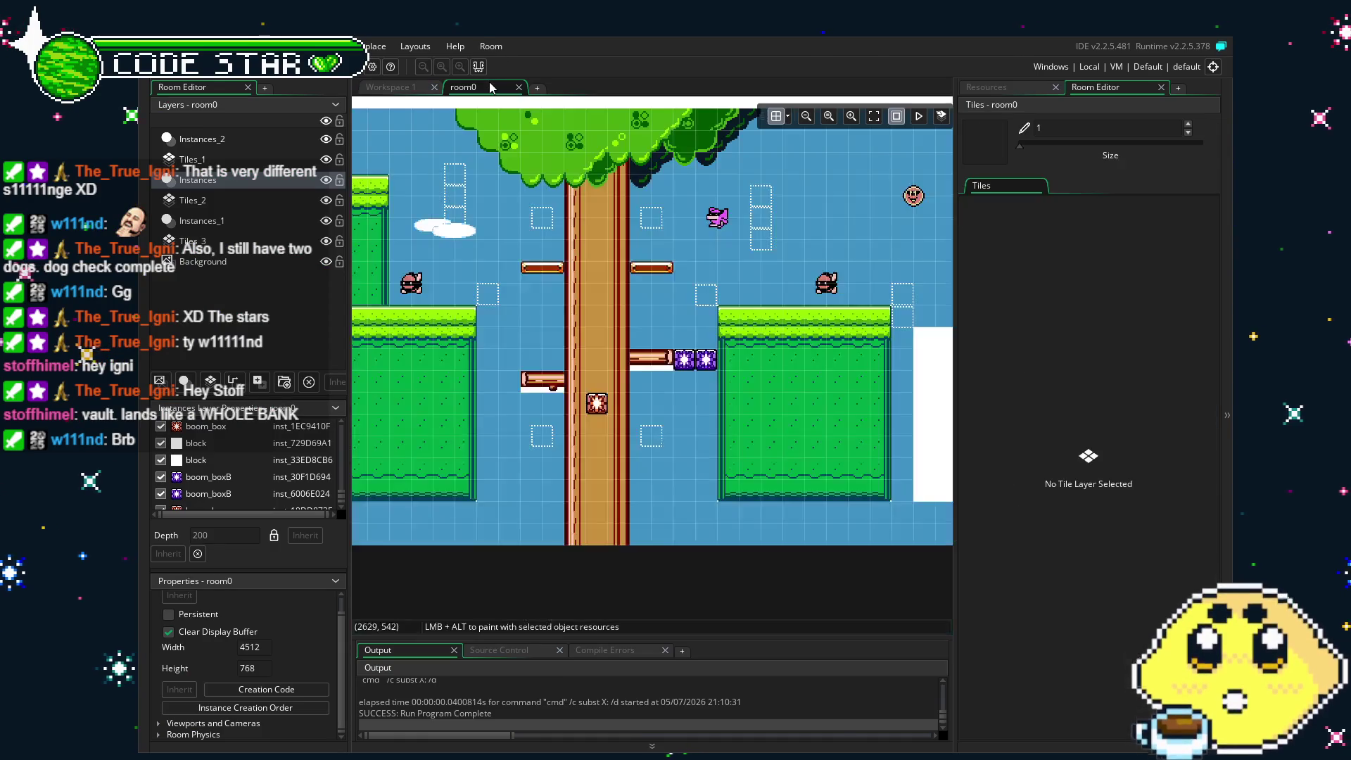
Leave only instance_change(WV_oof,1) in playerWV's Outside Room event and run the game with F5.
scroll(623, 432, right, 2)
scroll(623, 432, left, 3)
click(986, 86)
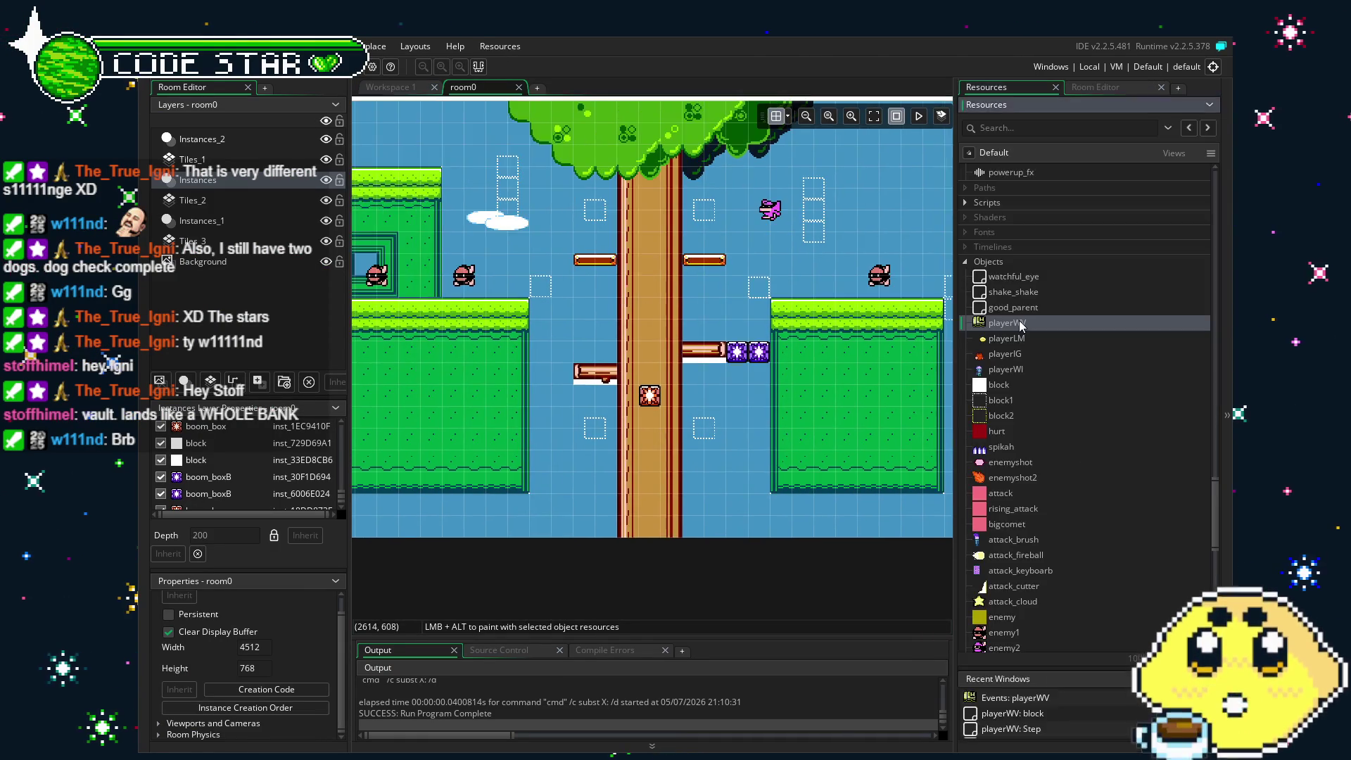
double_click(1007, 323)
key(ctrl+z)
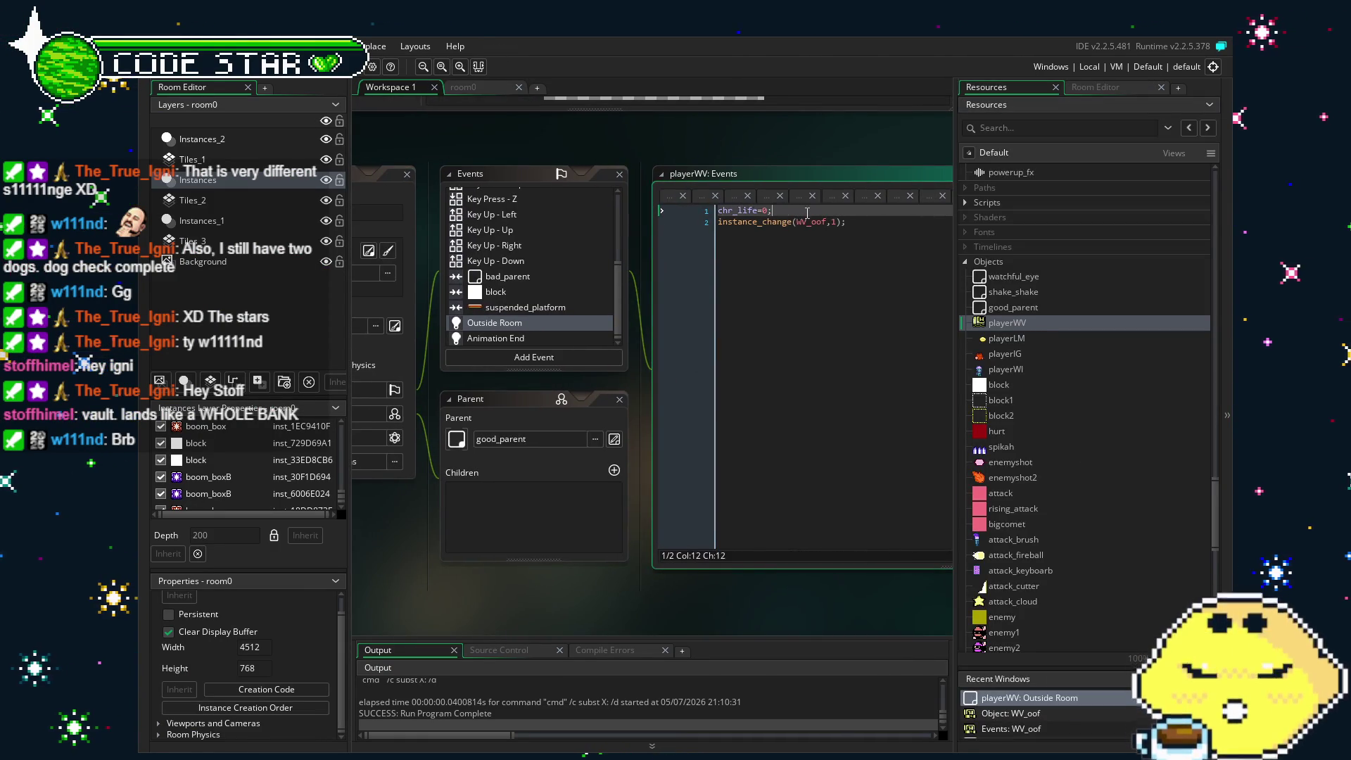
click(687, 224)
key(BackSpace)
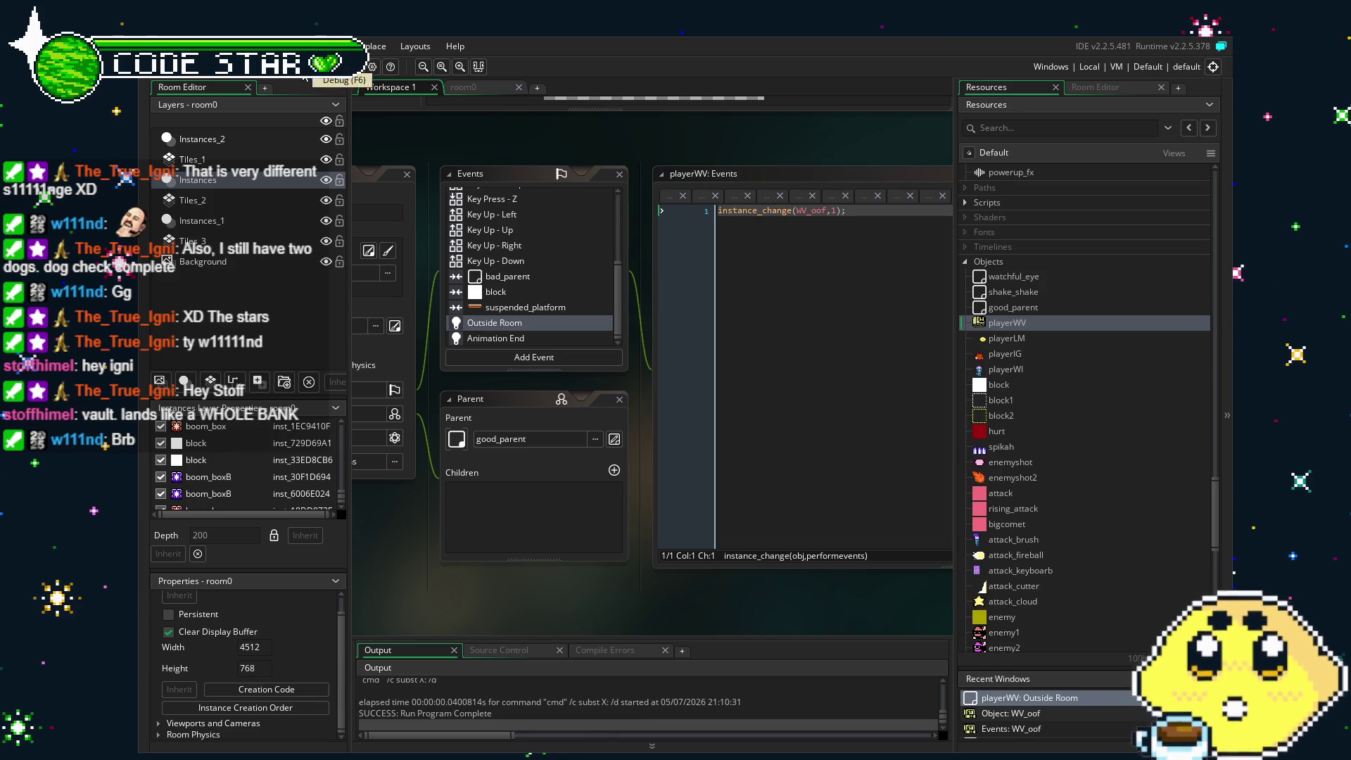
key(F5)
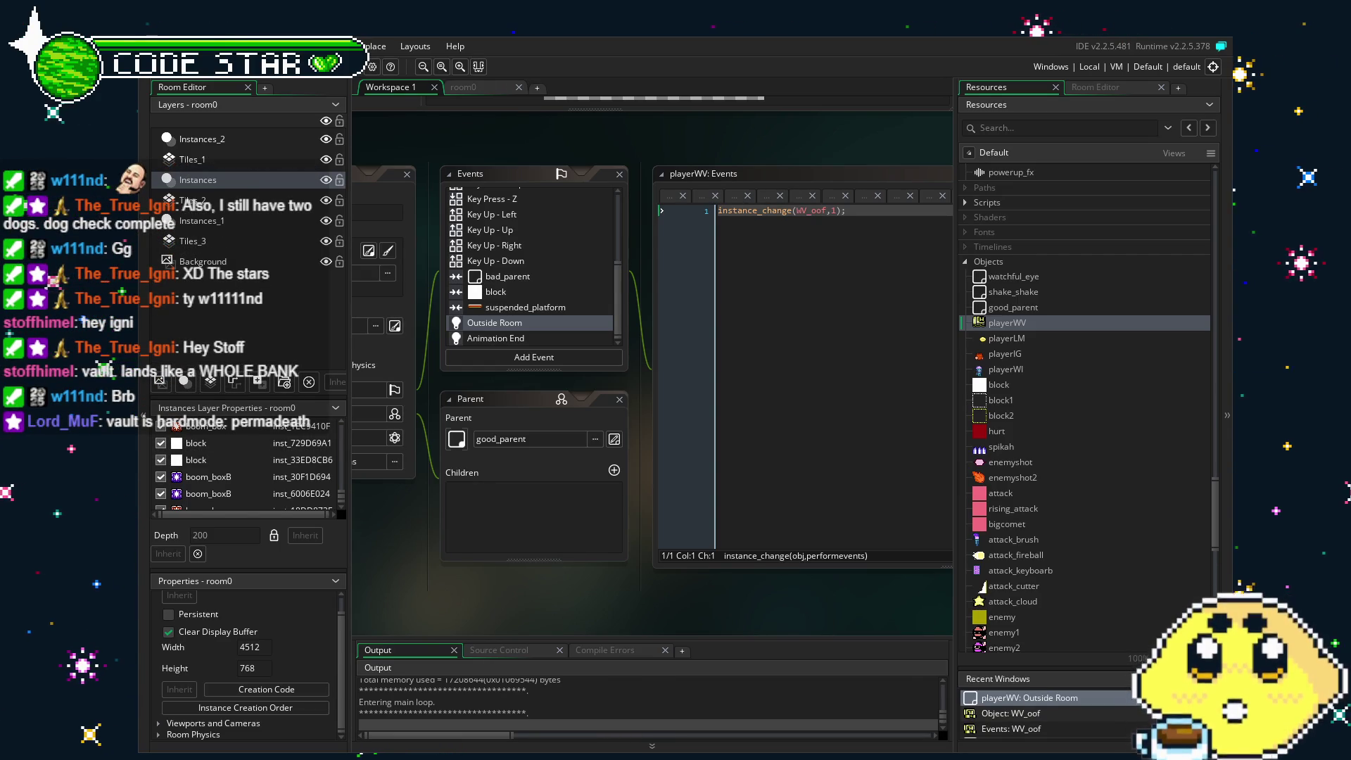
key(Right)
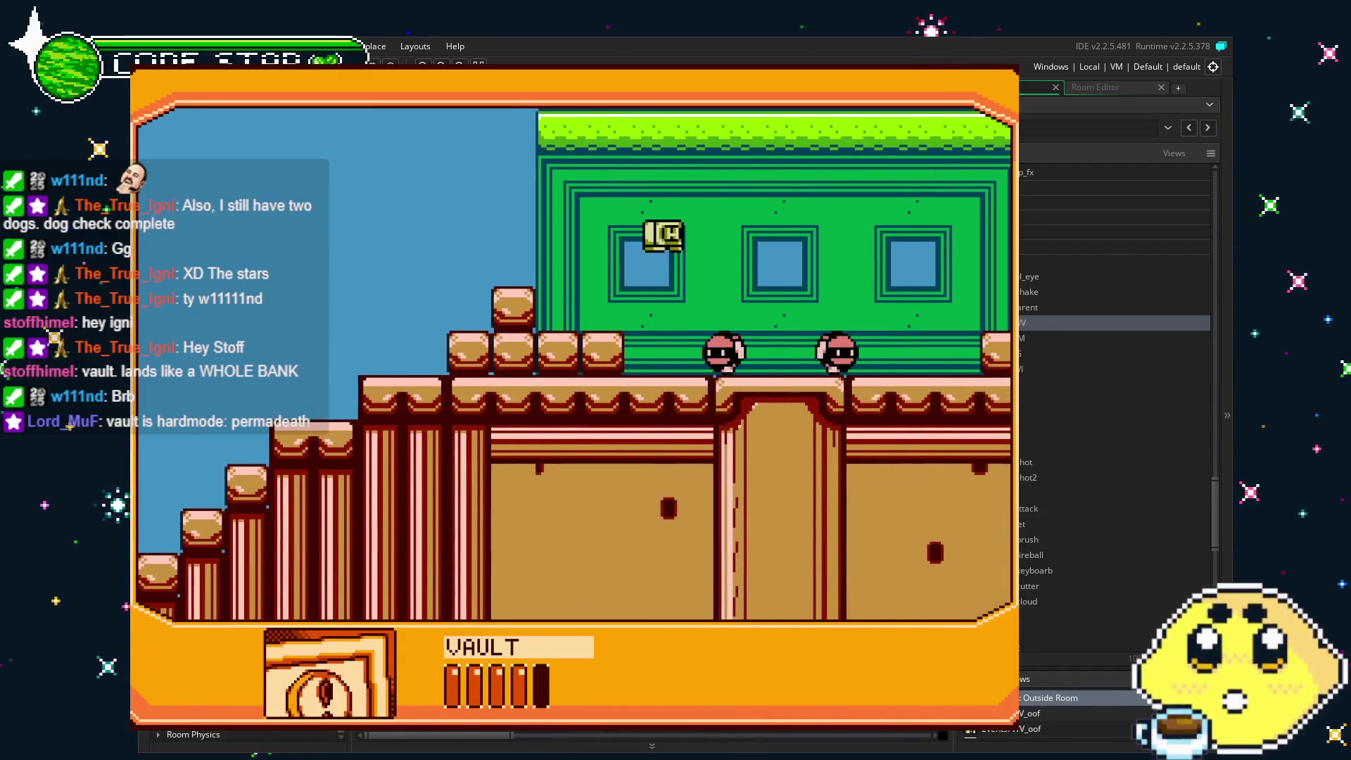
Run and jump the vault character across the grass ledge and bridge to the brown blocks.
key(Right)
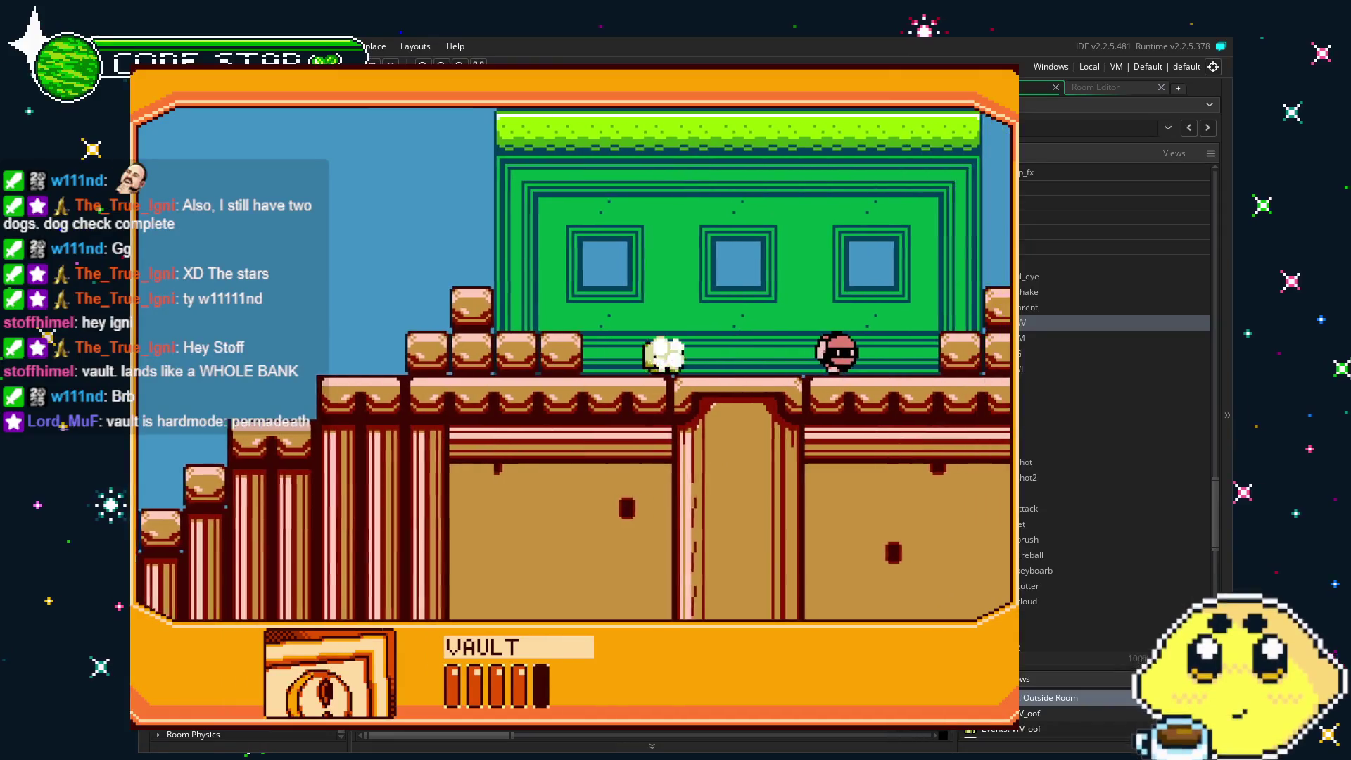
key(space)
key(Right)
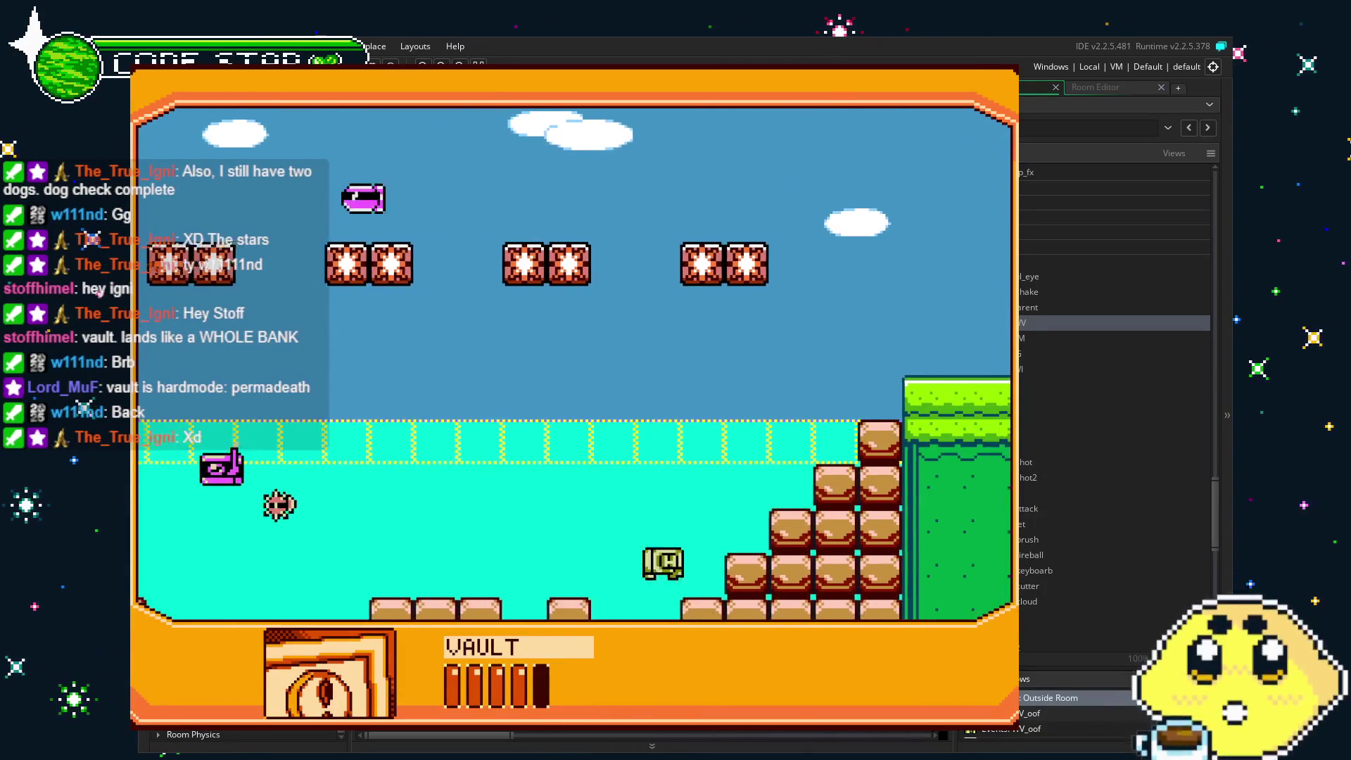
key(space)
key(Right)
key(Right)
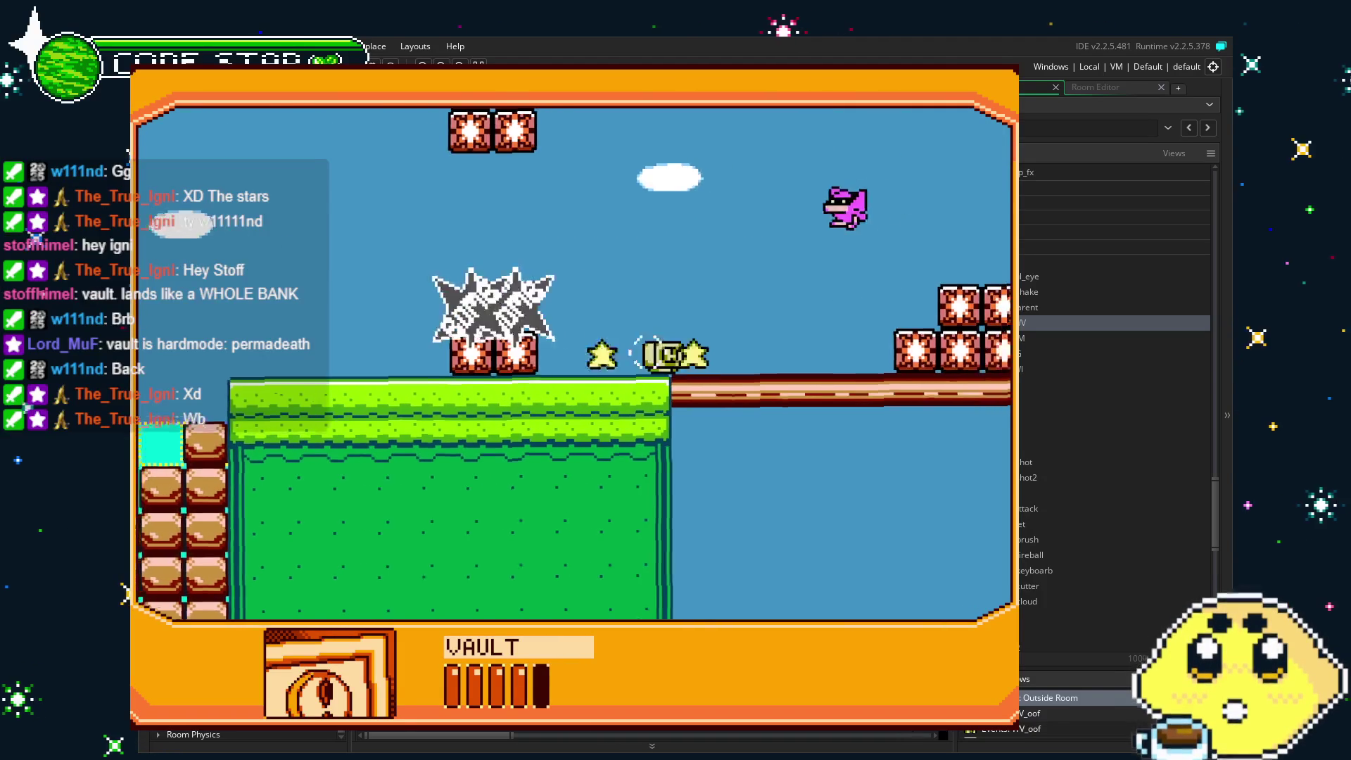
key(space)
key(Left)
key(Right)
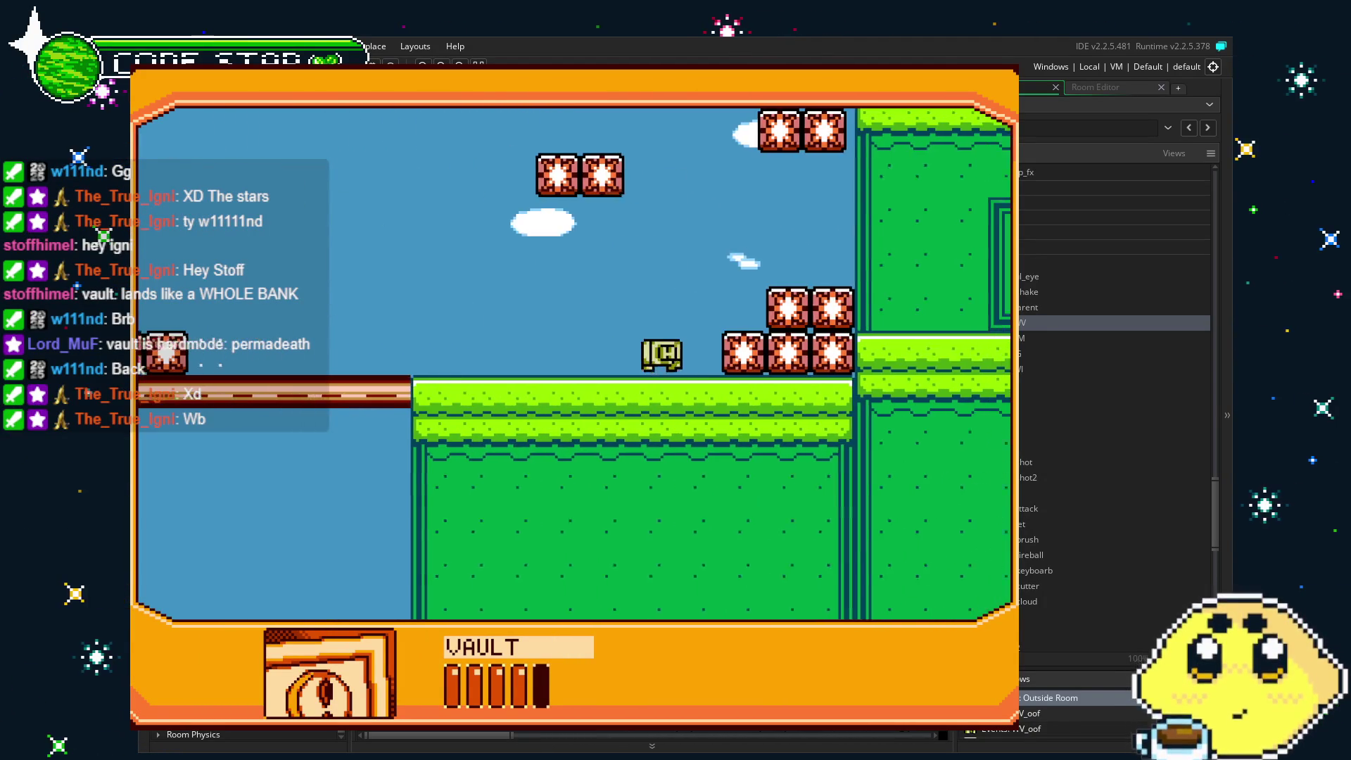
key(space)
key(Right)
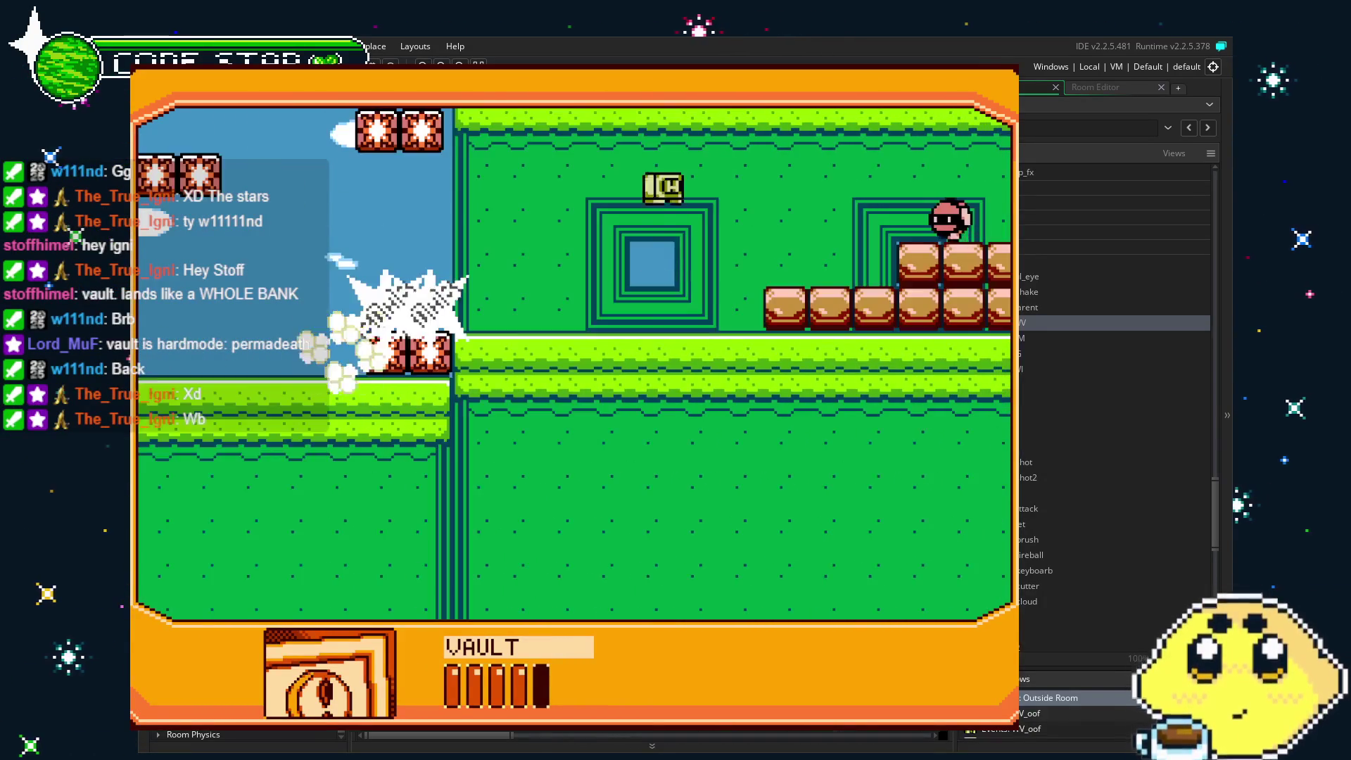
Toggle to W111ND and back, then jump the vault character out of the room and close the game.
key(Tab)
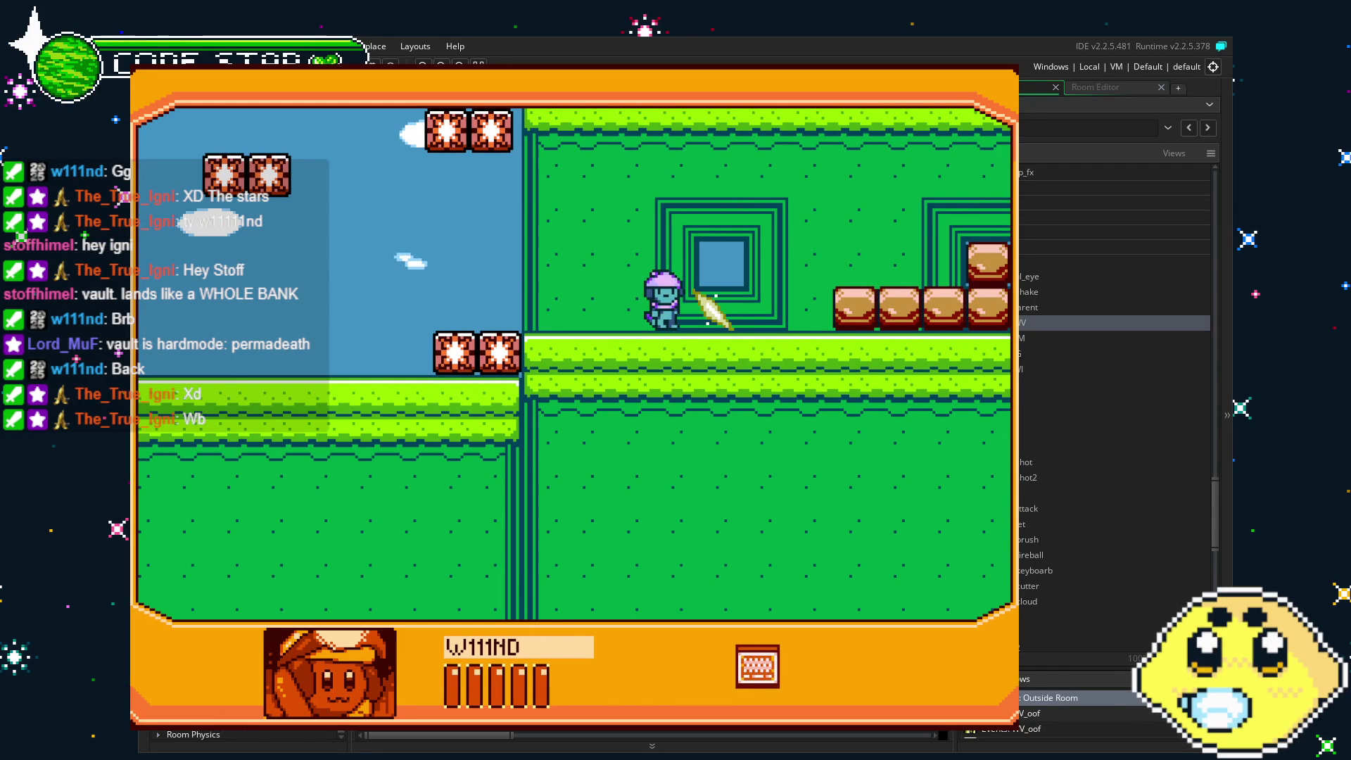
key(Tab)
key(Right)
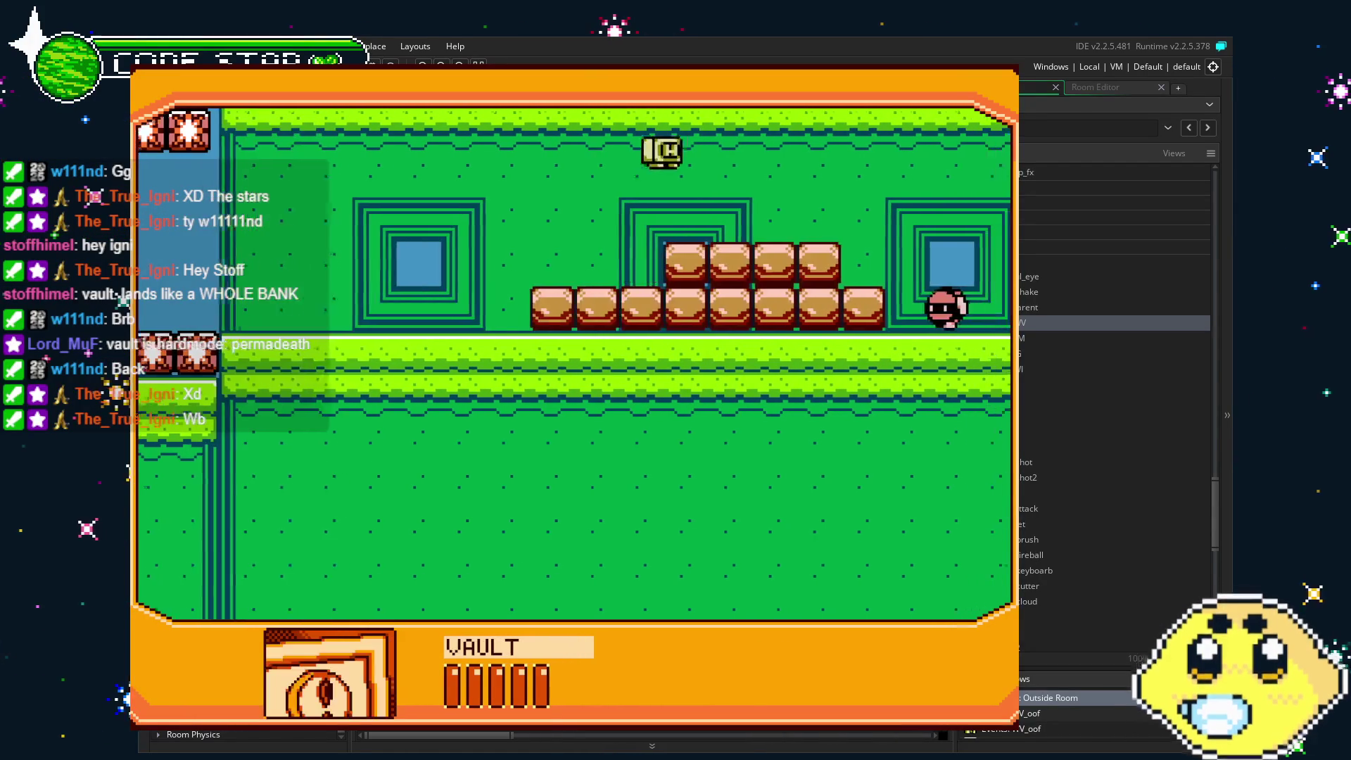
key(Right)
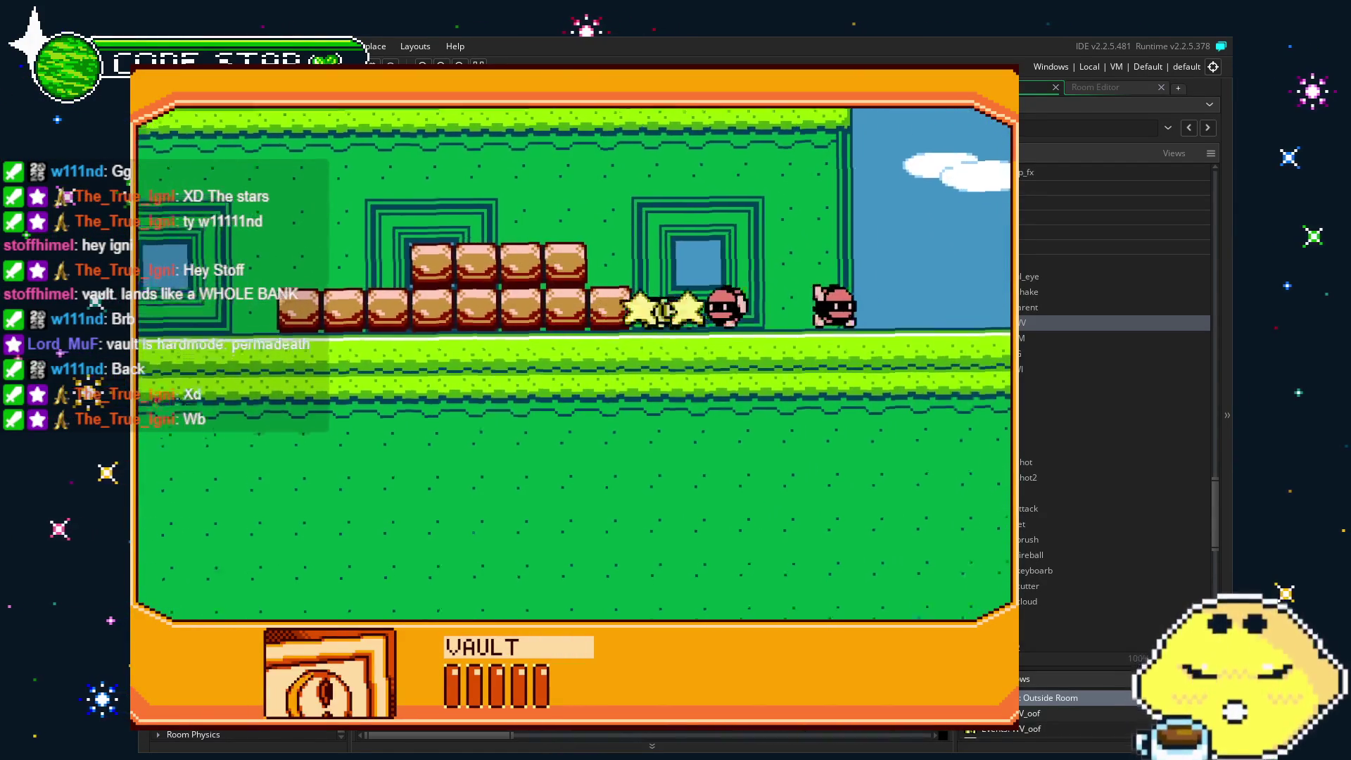
key(space)
key(Left)
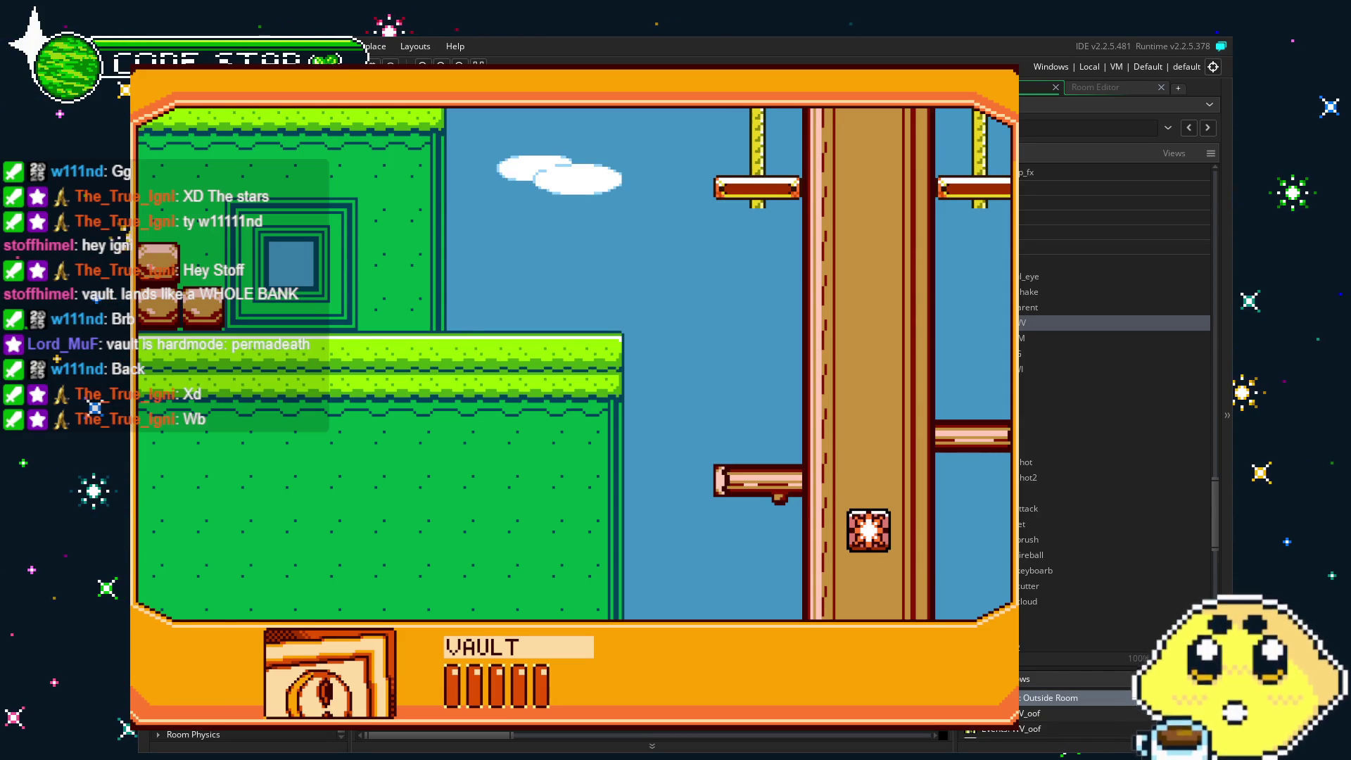
key(alt+F4)
Insert chr_life=0; above instance_change(WV_oof,1), save the project, and reopen room0.
click(854, 362)
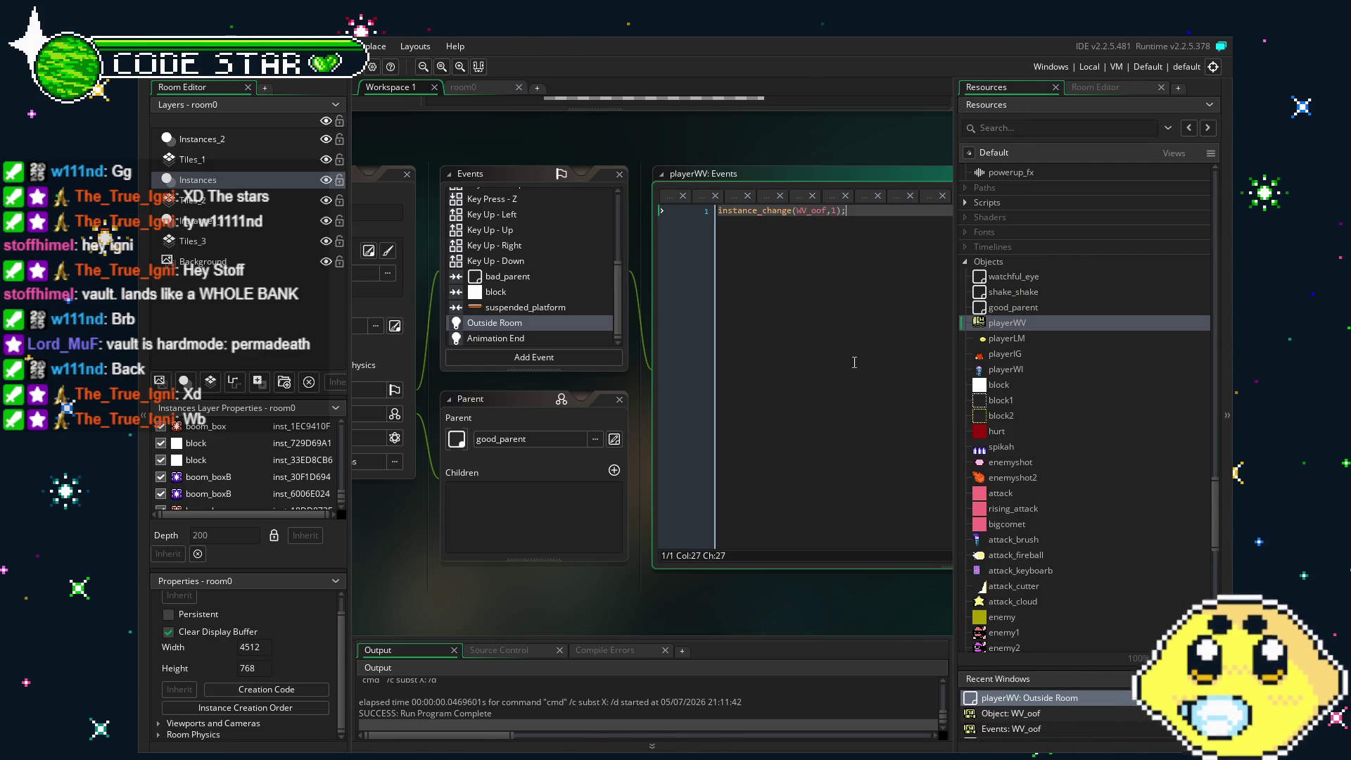
key(Return)
key(Up)
text(chr_life=0;)
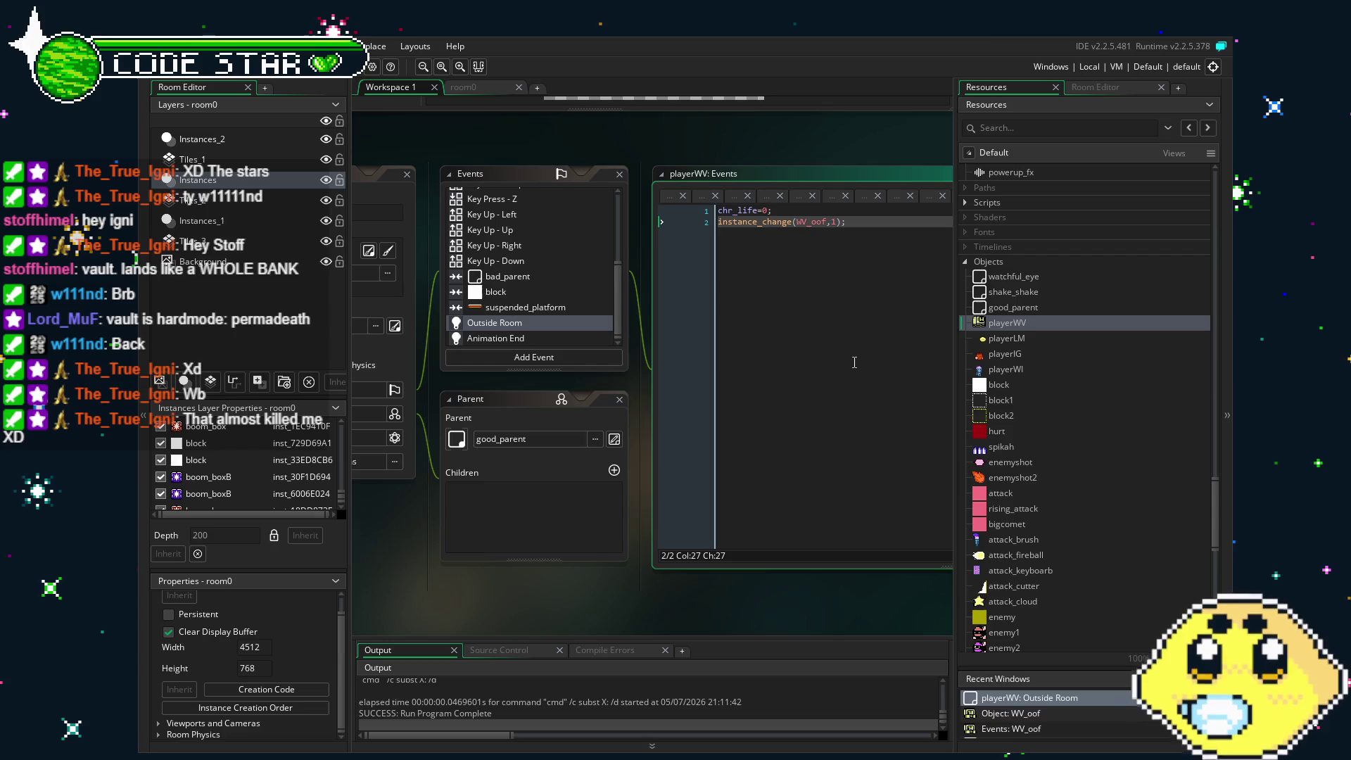
key(ctrl+s)
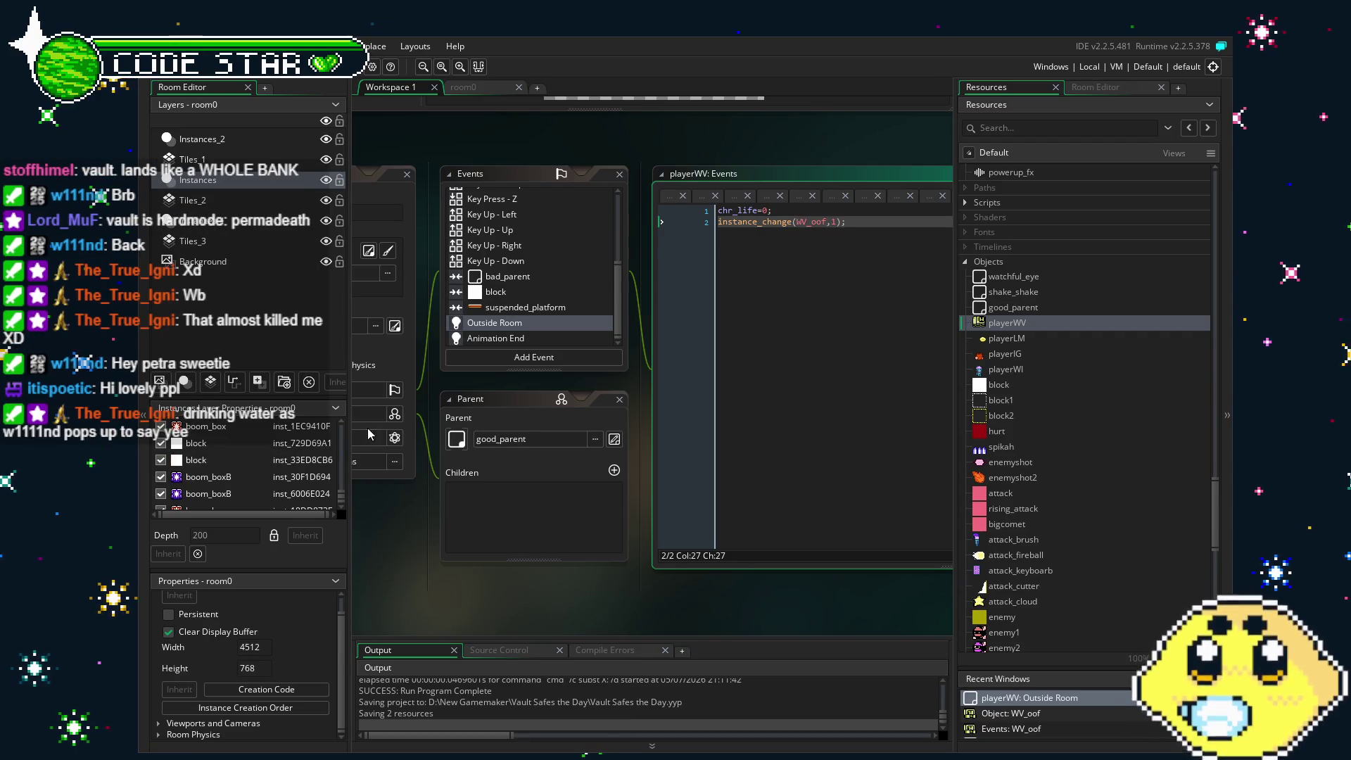
click(241, 67)
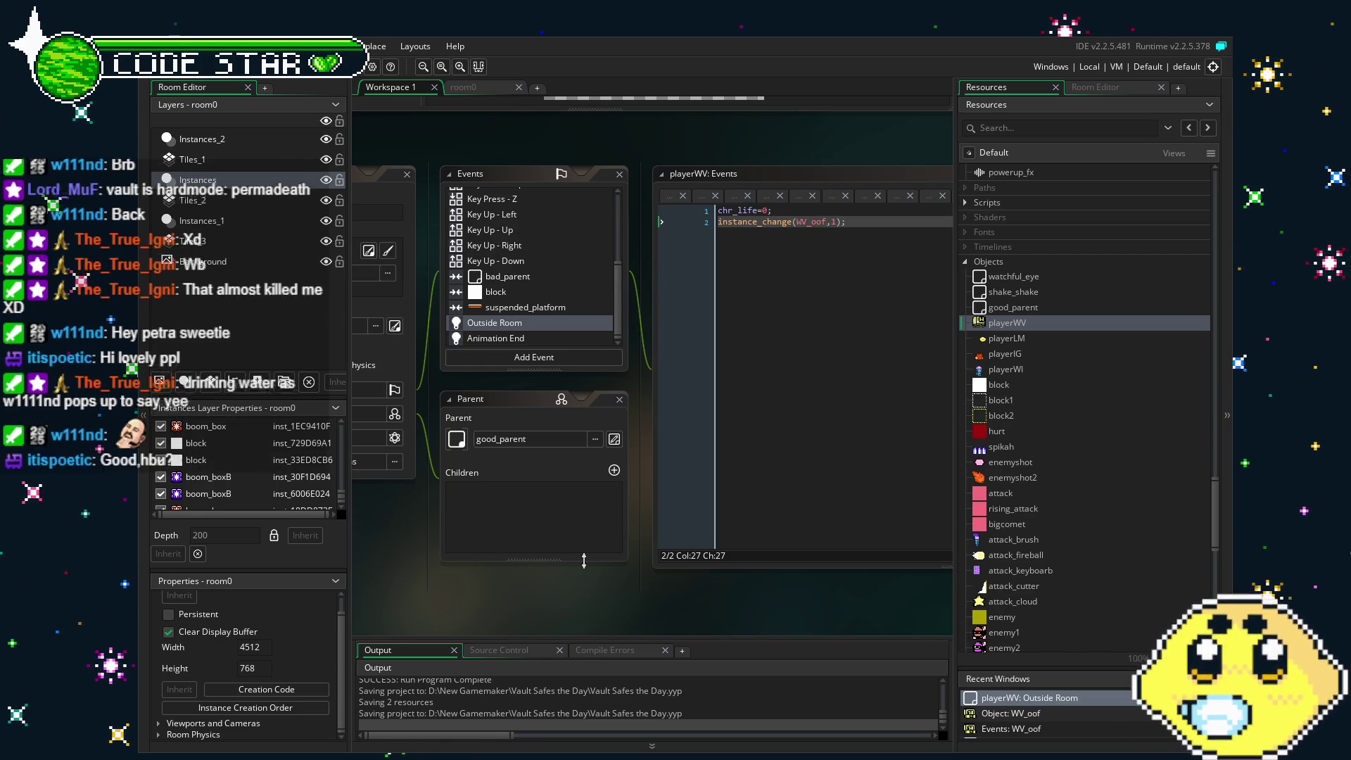
click(495, 88)
scroll(464, 282, left, 6)
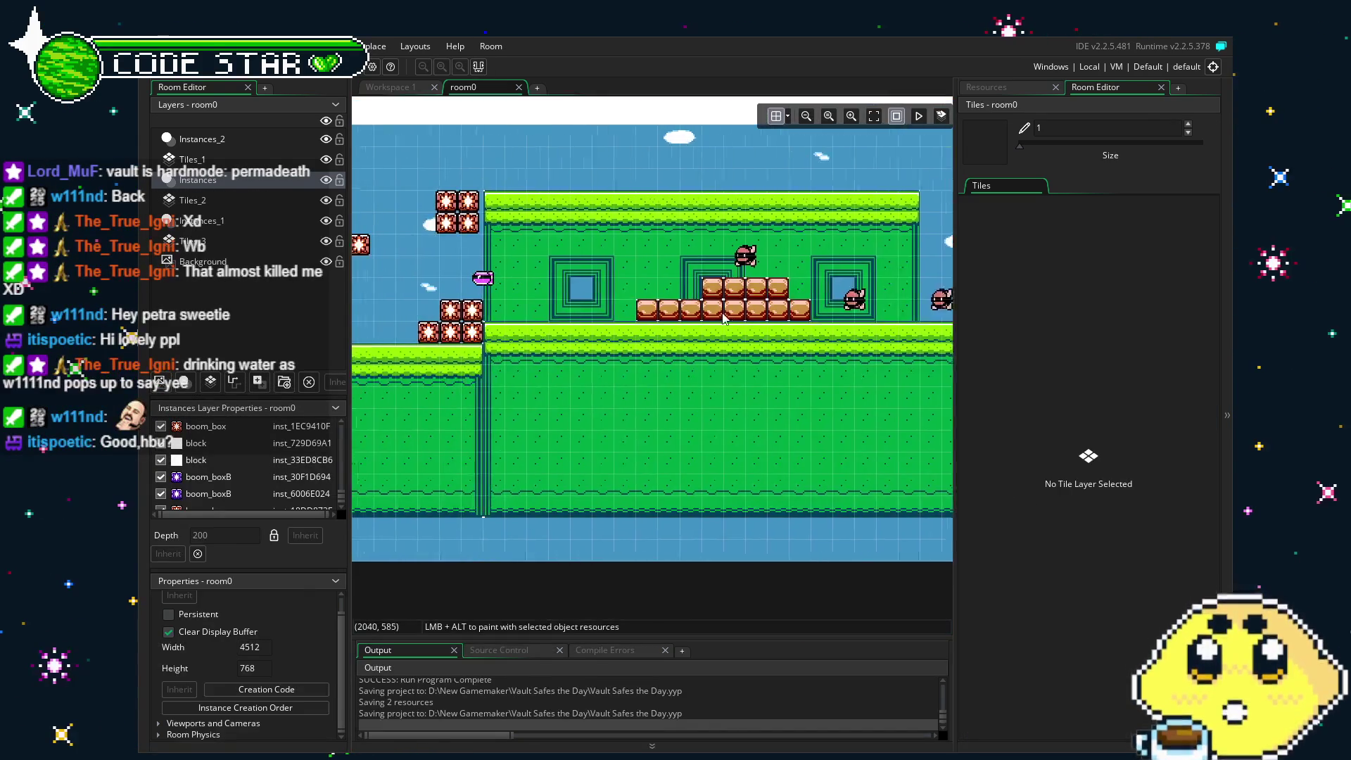
scroll(465, 322, left, 4)
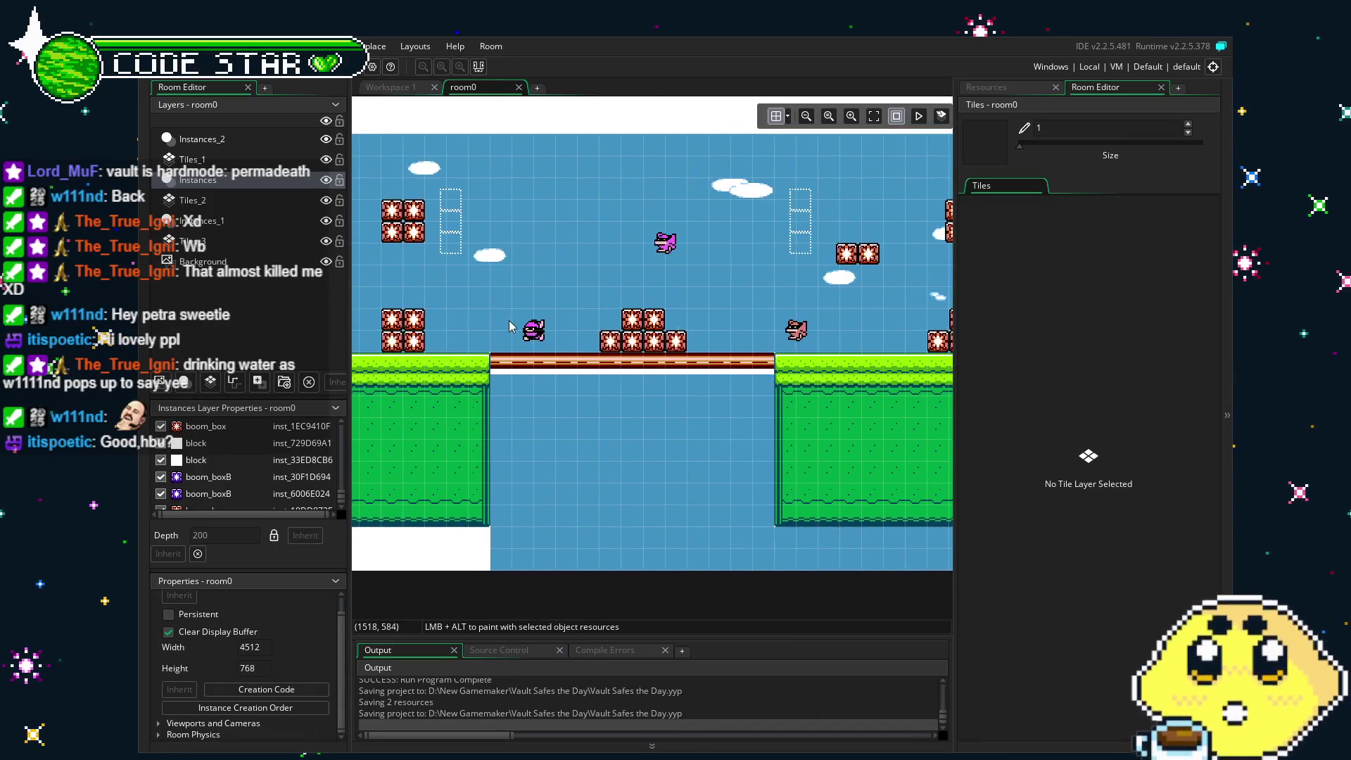
scroll(682, 321, left, 3)
scroll(610, 309, left, 5)
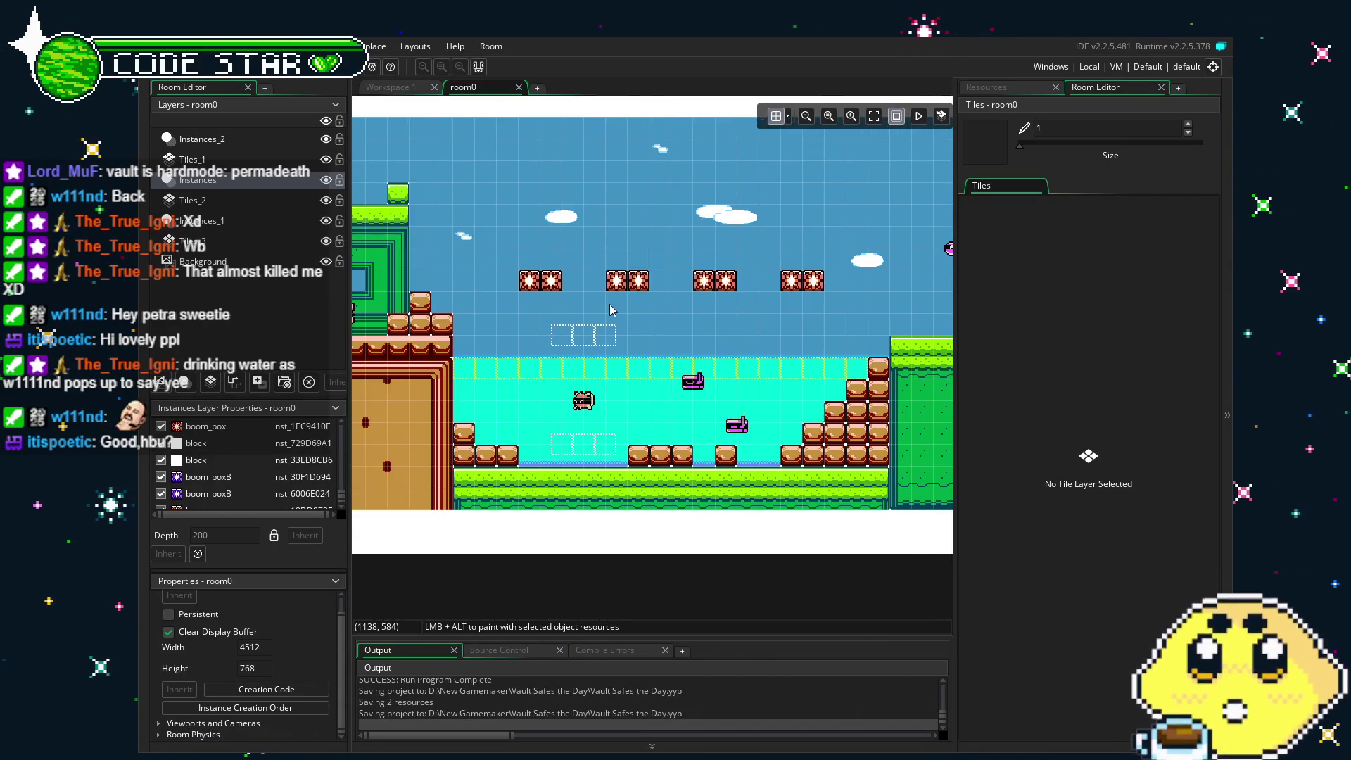
scroll(610, 304, right, 15)
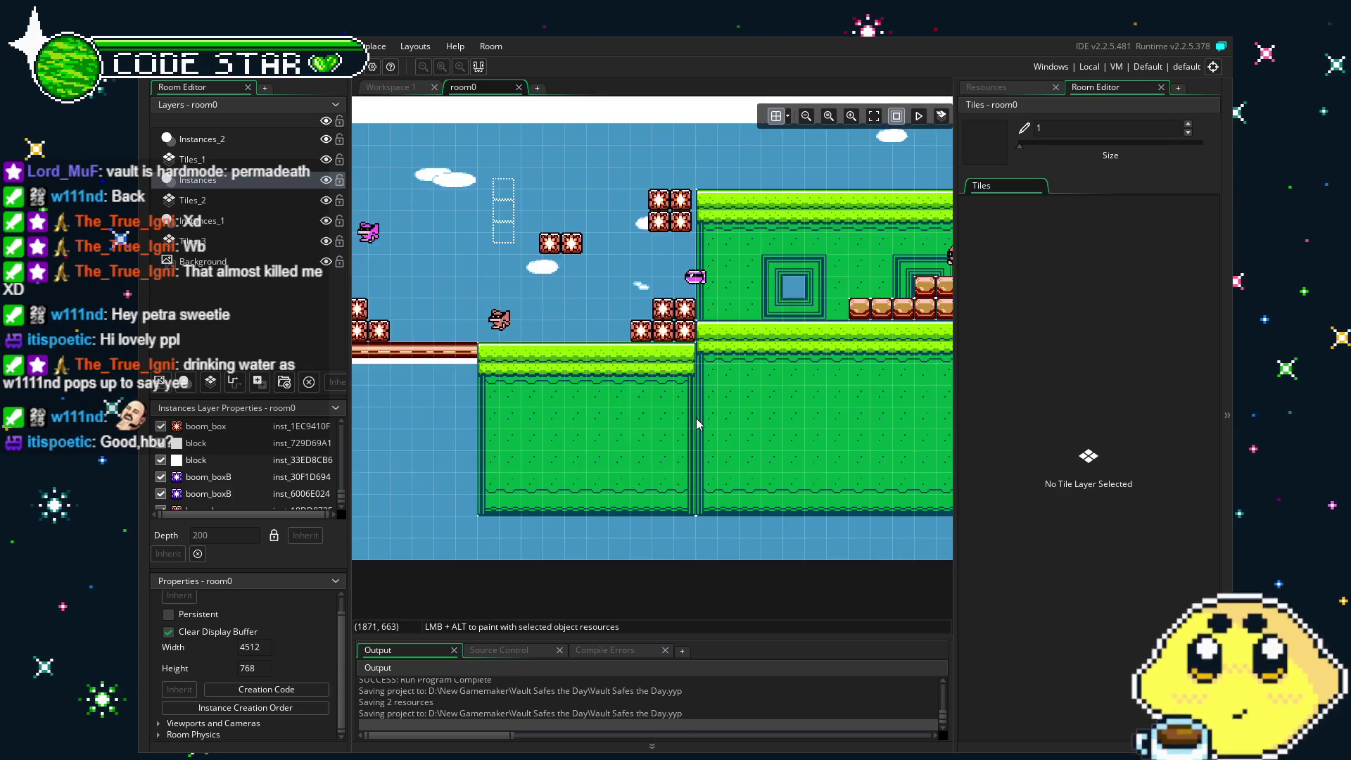
scroll(527, 442, right, 2)
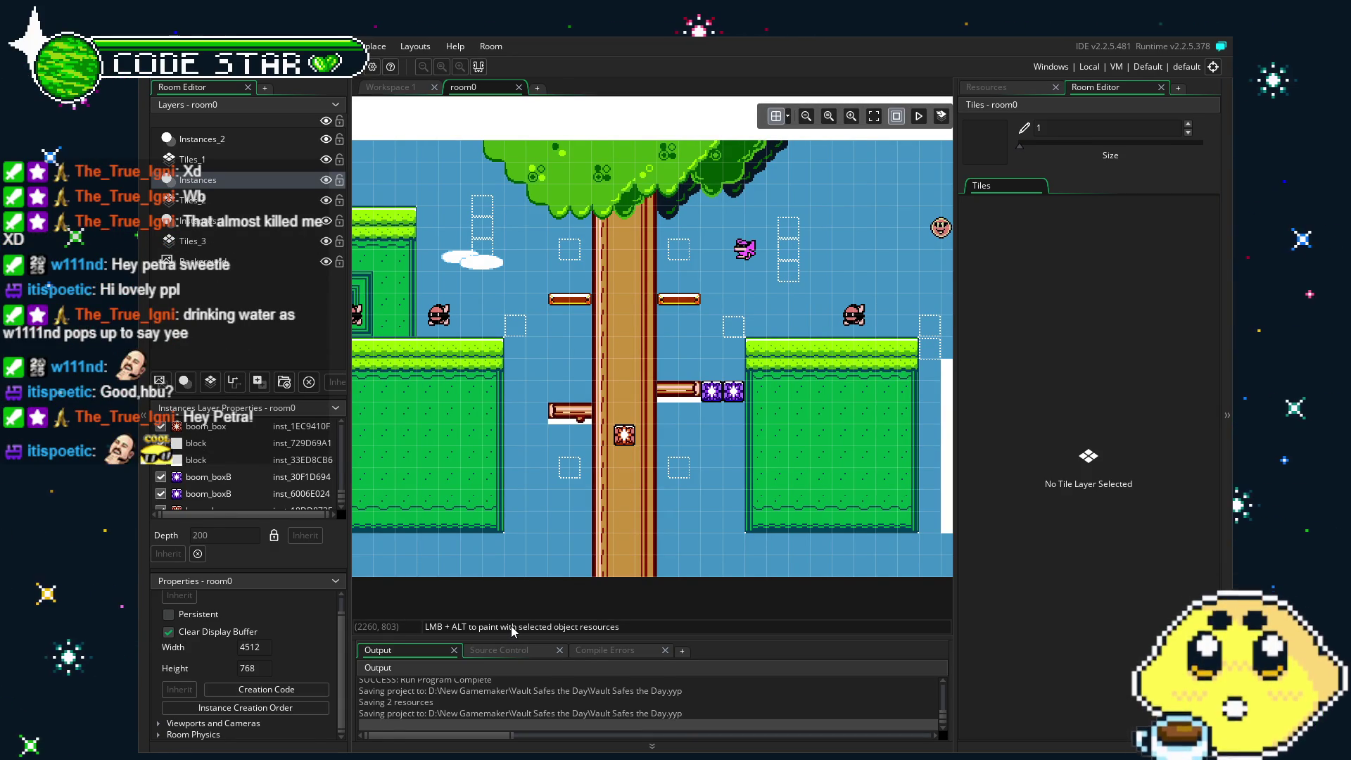
scroll(628, 507, right, 5)
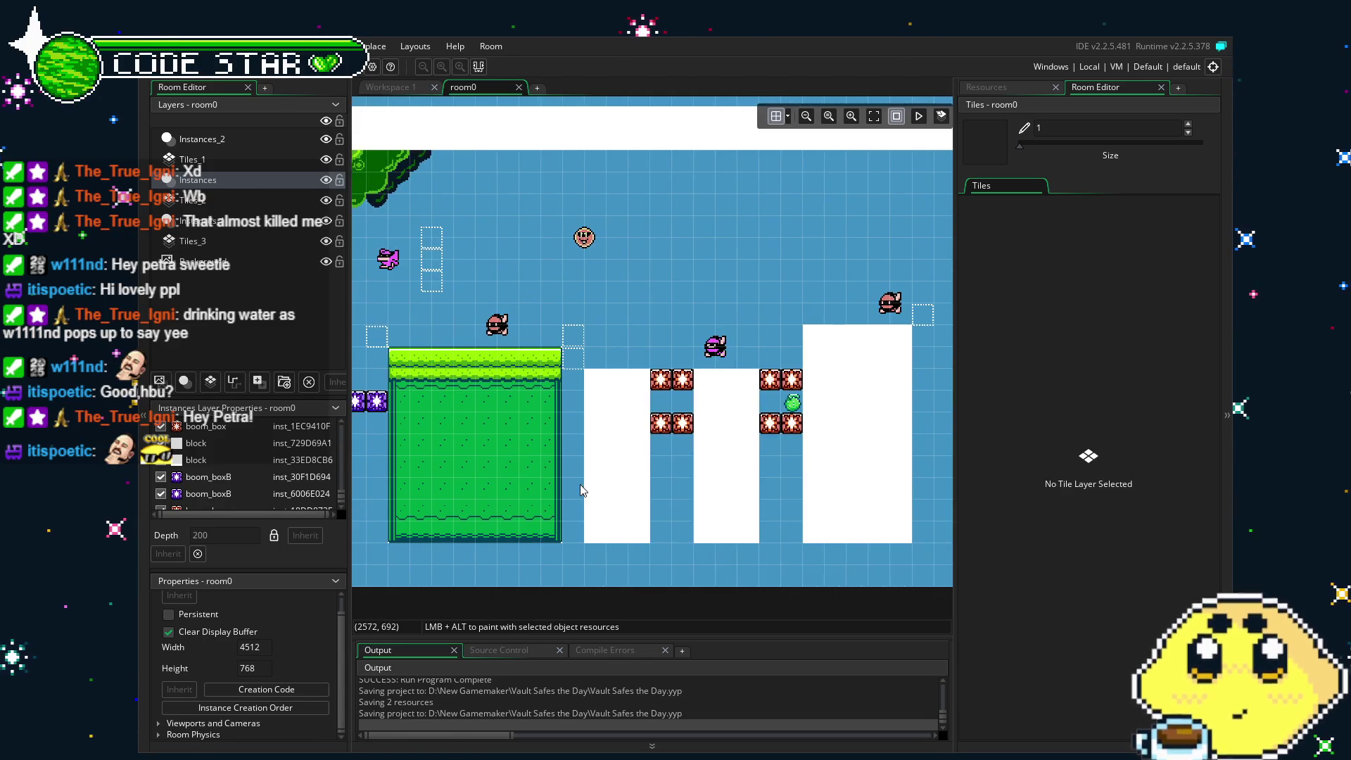
scroll(618, 495, left, 1)
scroll(763, 537, left, 15)
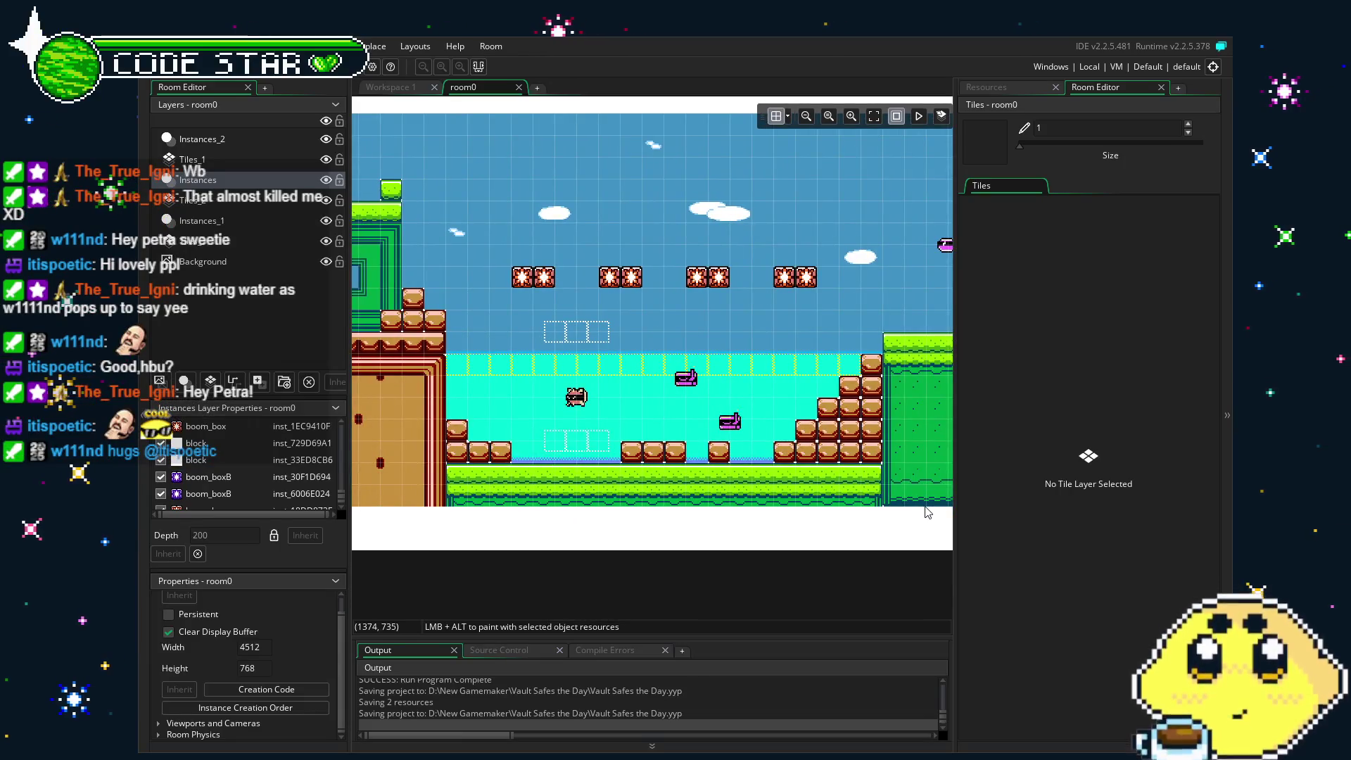
scroll(927, 512, left, 6)
scroll(696, 482, right, 5)
scroll(697, 483, right, 15)
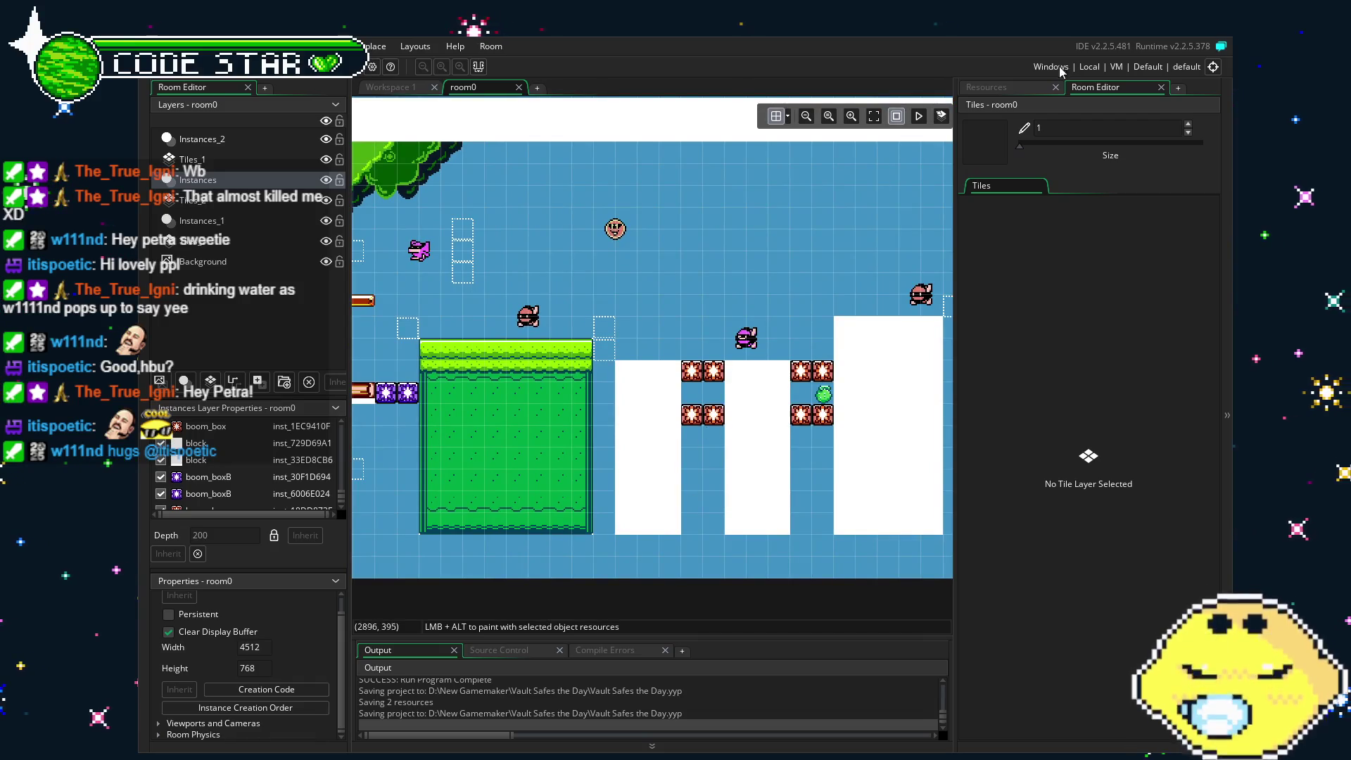
click(1015, 86)
On the Tiles_1 layer, paint pillar tops and bodies over the first two white columns.
click(1096, 86)
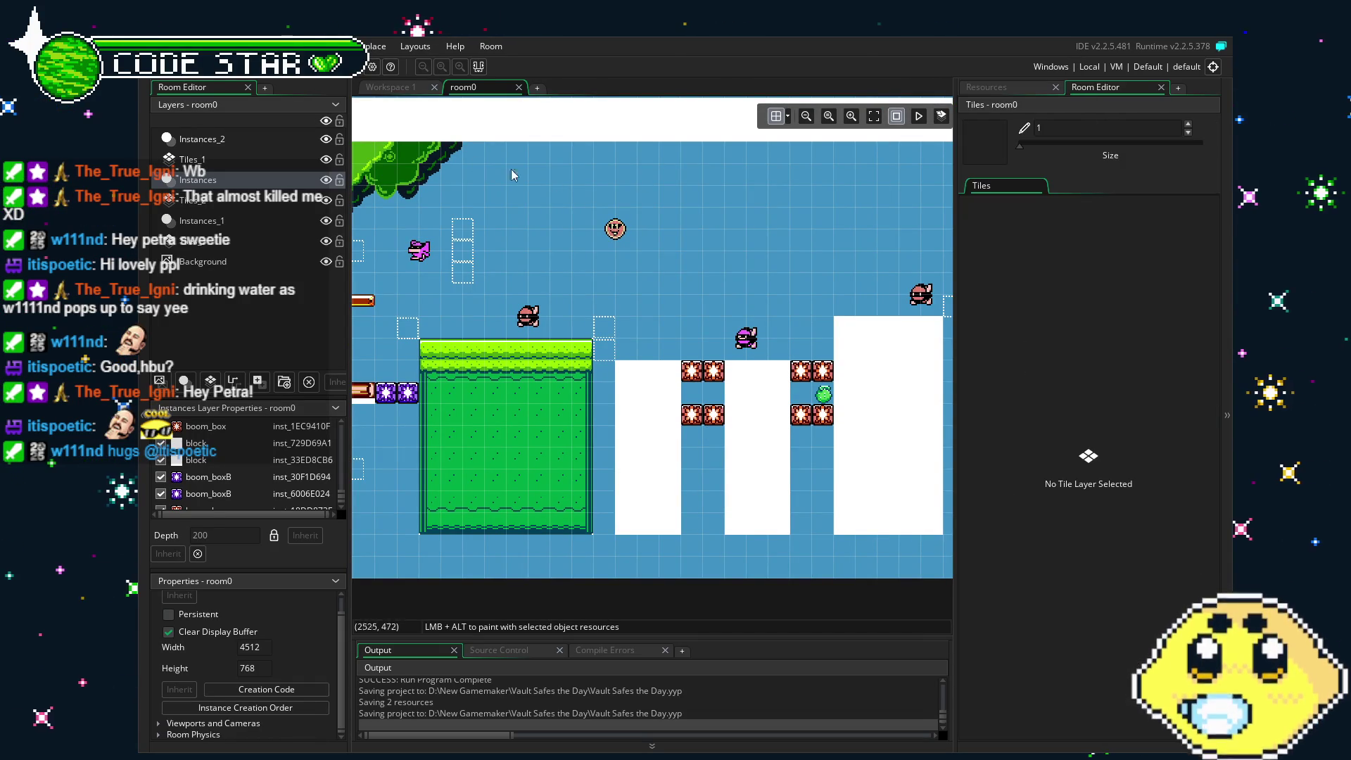
click(192, 159)
mouse_move(1064, 354)
mouse_down()
mouse_move(1041, 362)
mouse_move(1073, 380)
mouse_up()
click(648, 382)
click(758, 381)
scroll(774, 465, right, 3)
scroll(552, 533, left, 3)
scroll(673, 538, left, 3)
drag(637, 436, 635, 535)
click(636, 546)
drag(749, 433, 750, 545)
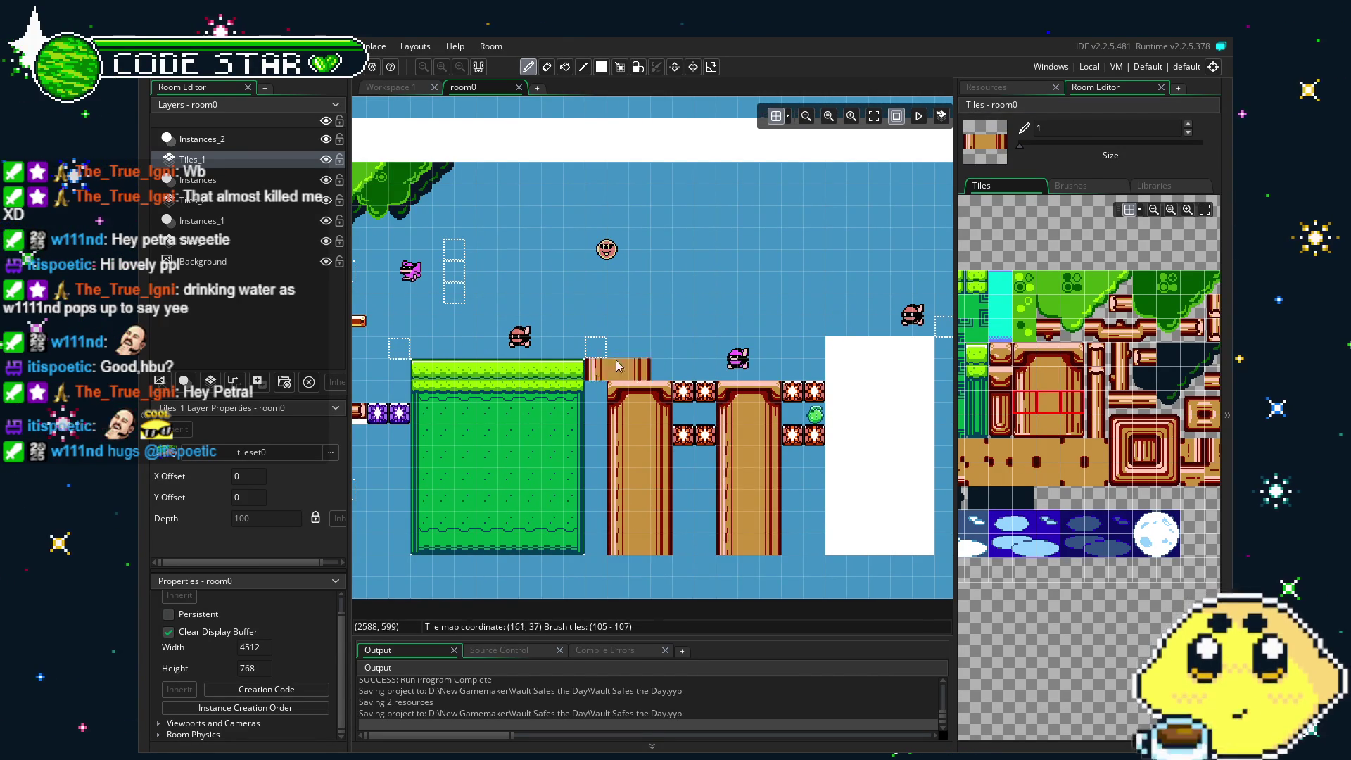
Paint a pillar top and full-height pillar body over the large white block.
scroll(820, 306, right, 3)
scroll(821, 306, right, 3)
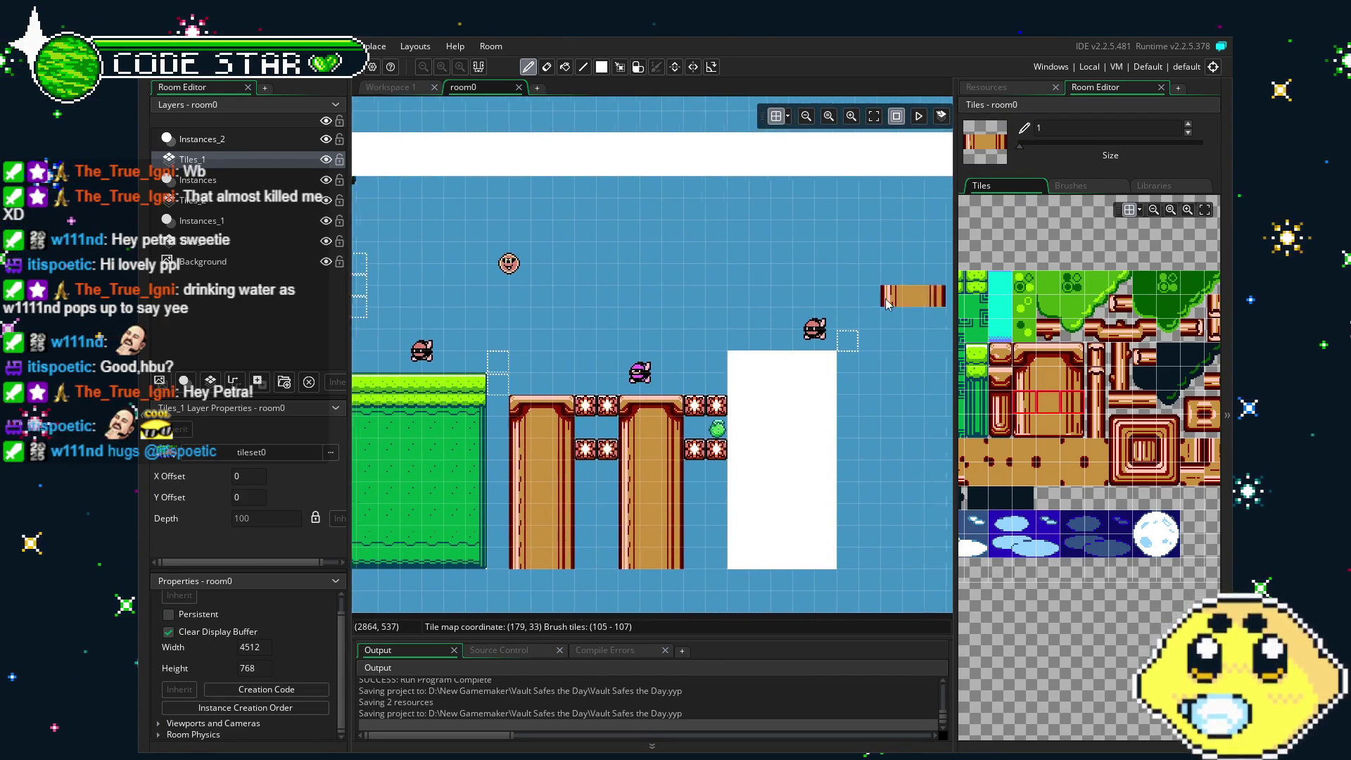
drag(1019, 349, 1049, 380)
click(688, 384)
drag(1025, 378, 1048, 401)
click(683, 438)
drag(1026, 403, 1049, 402)
drag(689, 441, 694, 560)
Add the right-hand pillar-top pieces and paint wall tiles over the remaining white strips.
drag(1051, 353, 1074, 373)
click(732, 360)
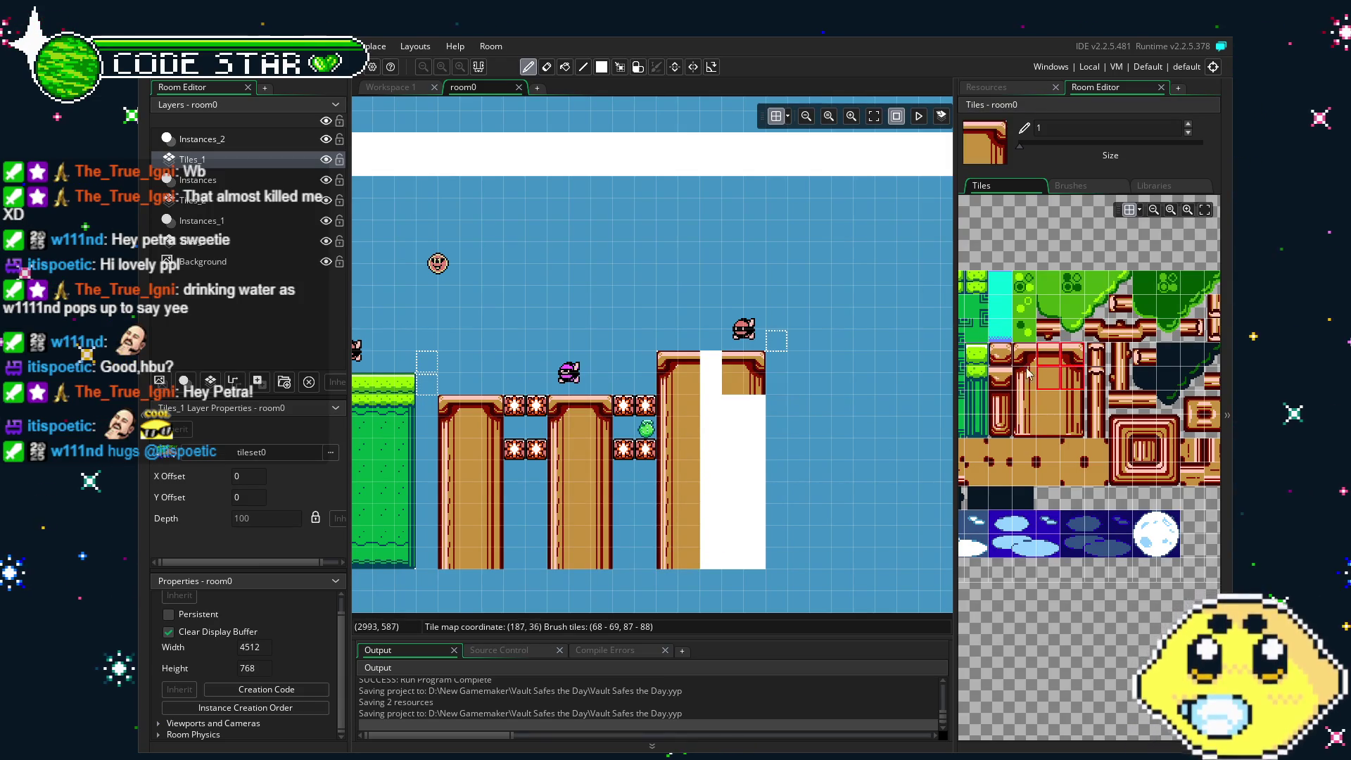
click(1056, 357)
click(711, 373)
drag(1049, 403, 1071, 402)
drag(753, 405, 755, 560)
click(1048, 402)
drag(710, 398, 706, 561)
scroll(544, 413, left, 3)
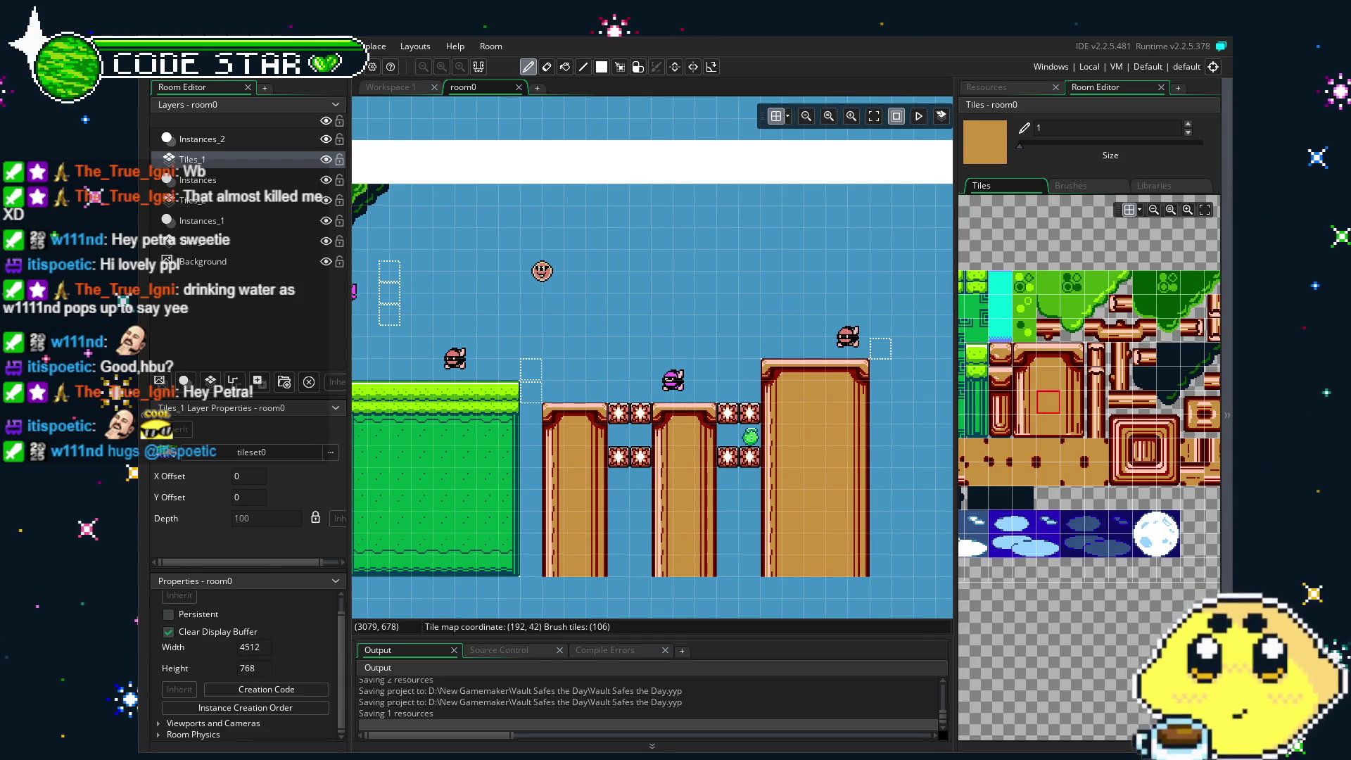
Scroll across room0 to inspect the new brown pillar platforms.
scroll(514, 464, left, 10)
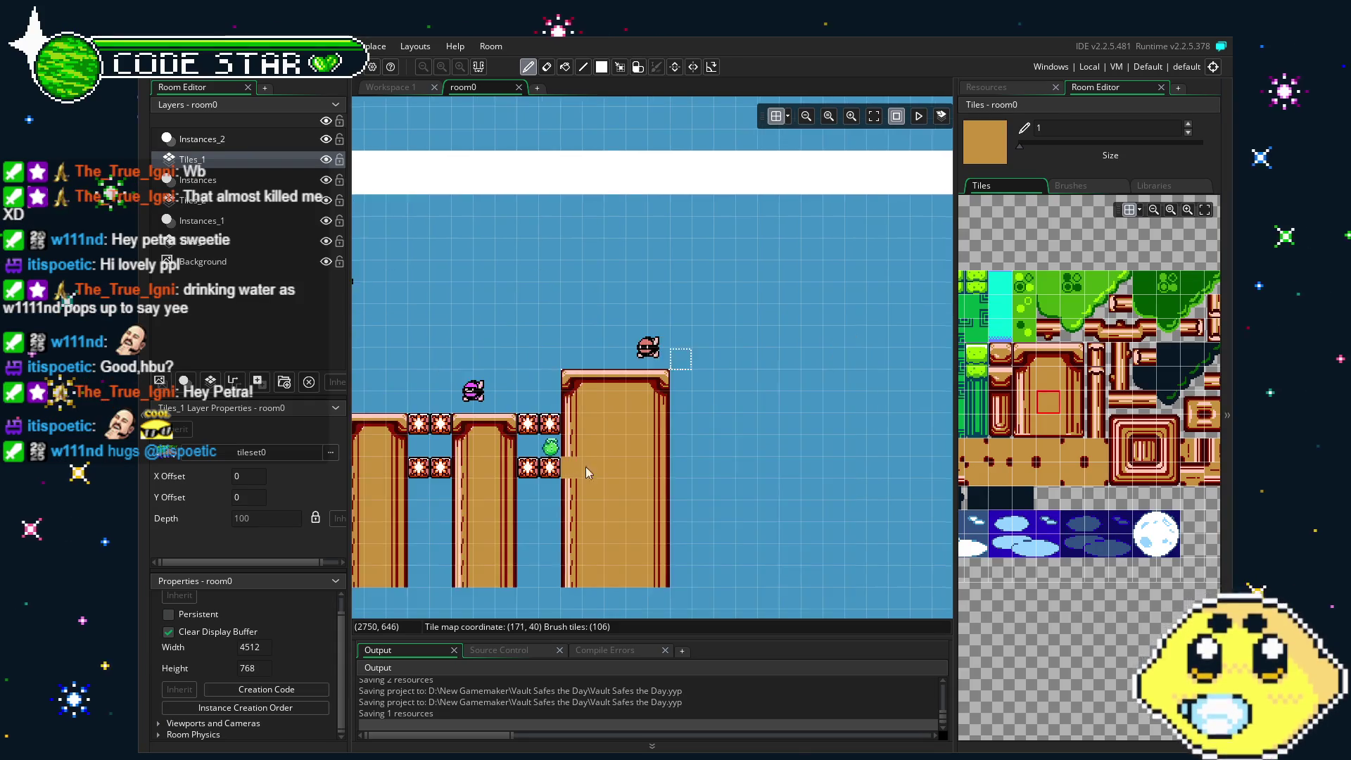
scroll(514, 464, left, 4)
scroll(440, 459, right, 5)
scroll(441, 459, left, 2)
scroll(557, 477, left, 7)
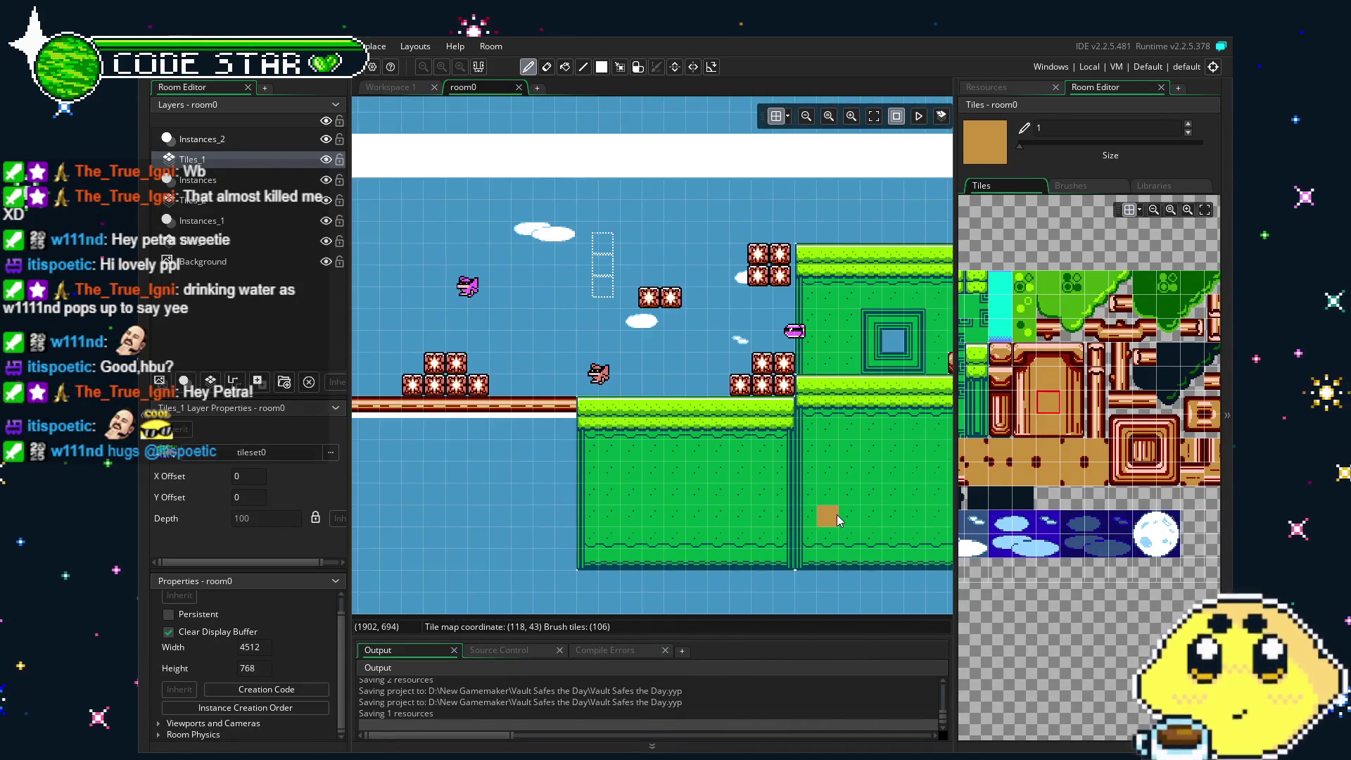
scroll(477, 505, right, 8)
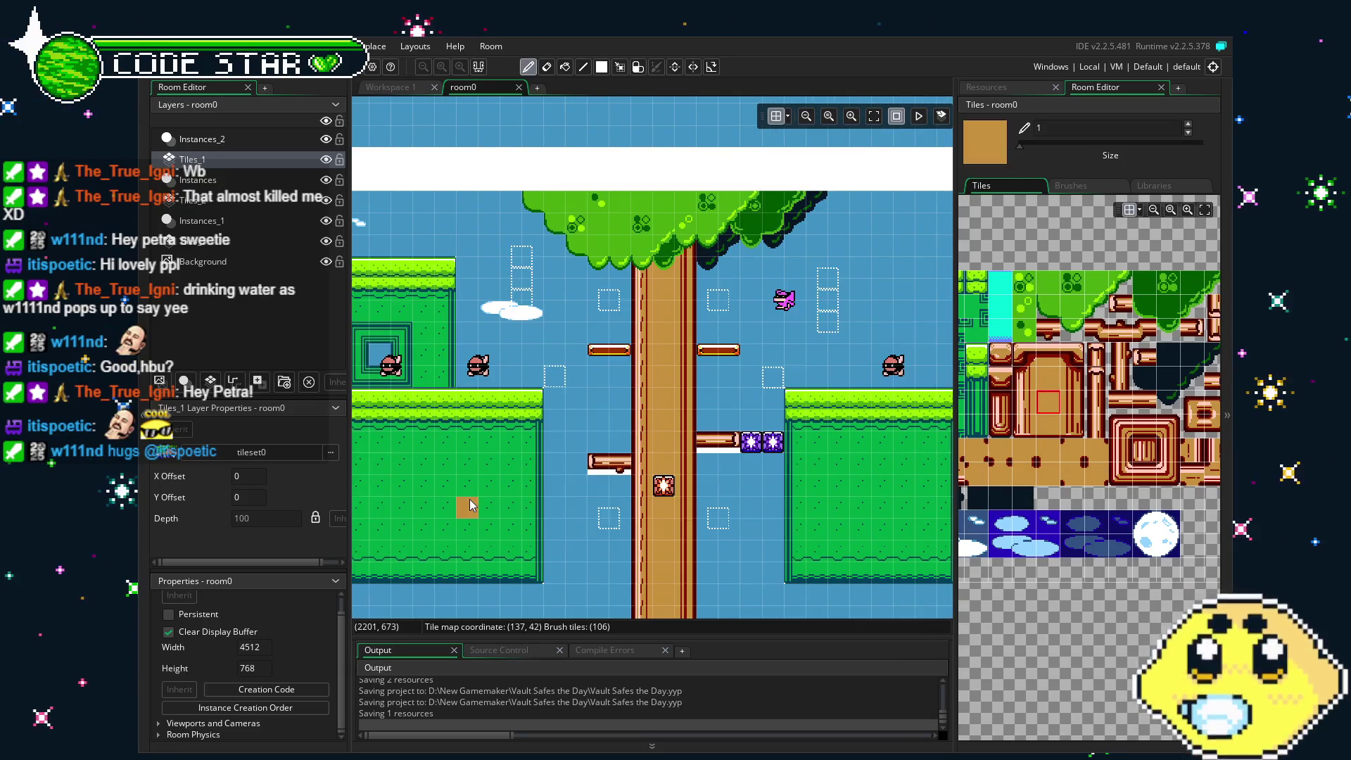
scroll(477, 505, left, 4)
scroll(787, 492, left, 6)
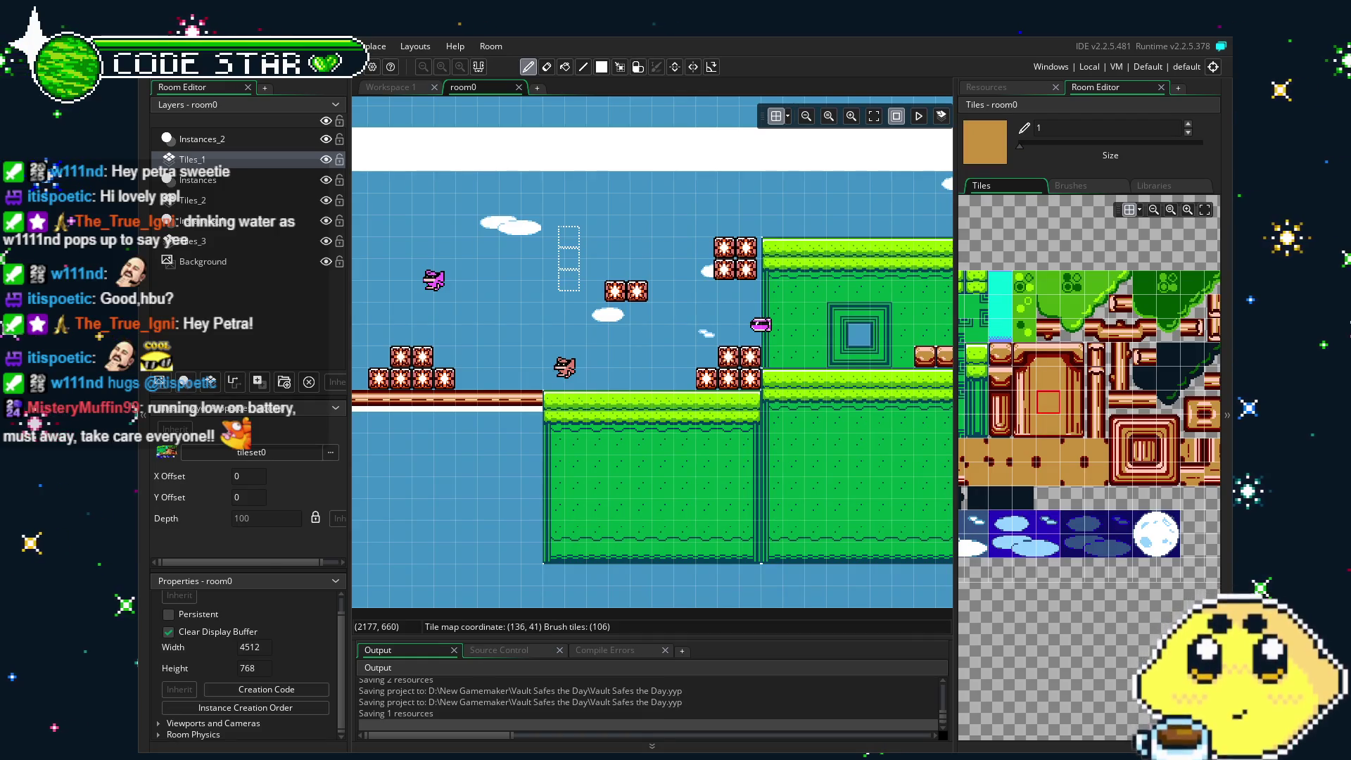
Paint a two-piece brown branch with an end cap beside the tallest pillar.
click(664, 558)
scroll(627, 546, right, 3)
scroll(627, 547, right, 15)
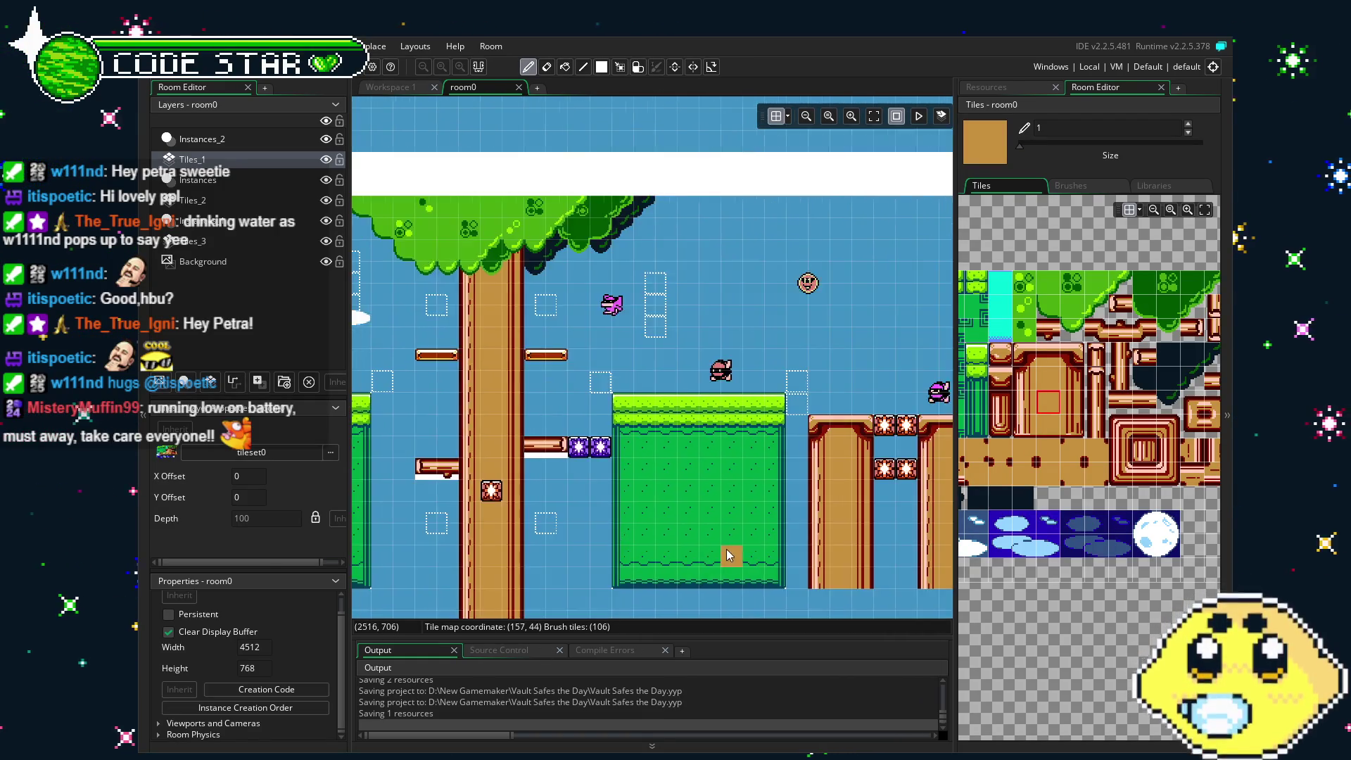
scroll(386, 568, left, 2)
drag(1119, 331, 1140, 342)
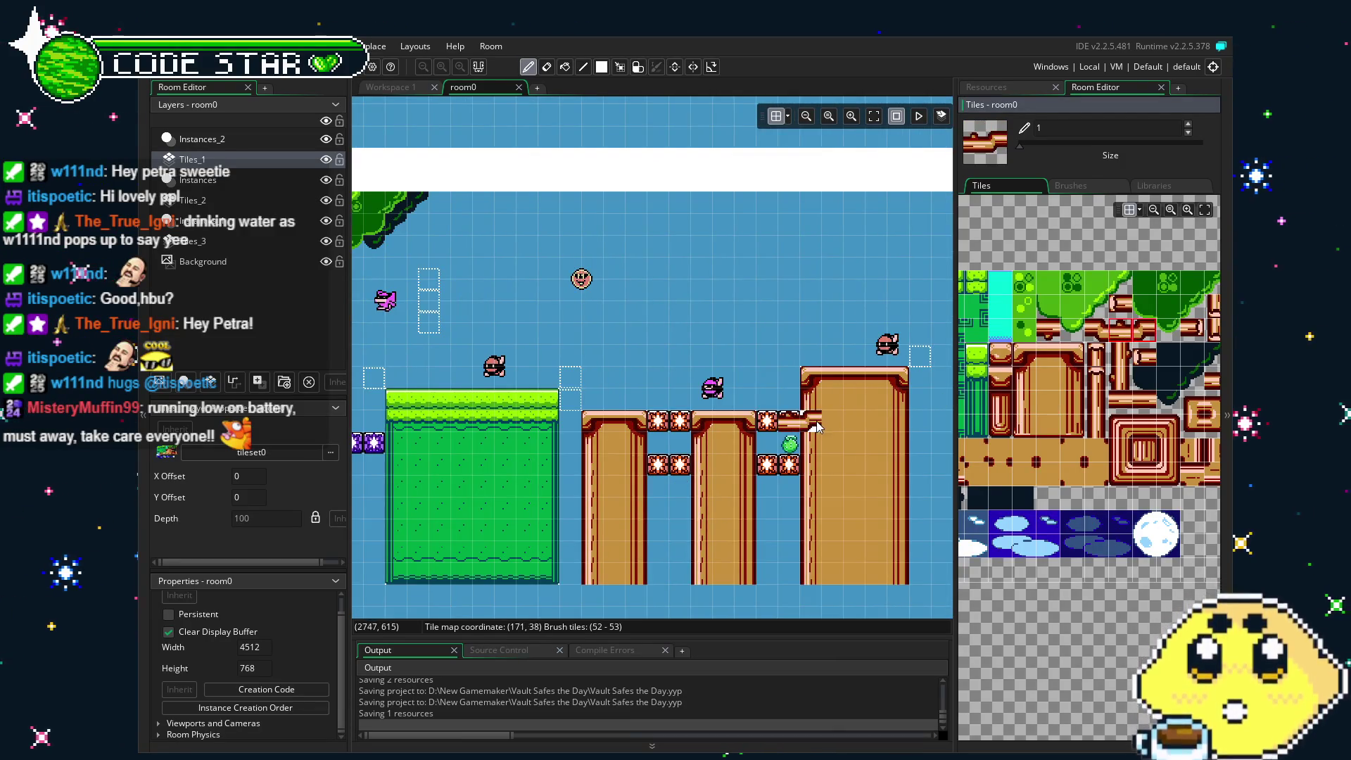
scroll(936, 422, right, 3)
click(800, 450)
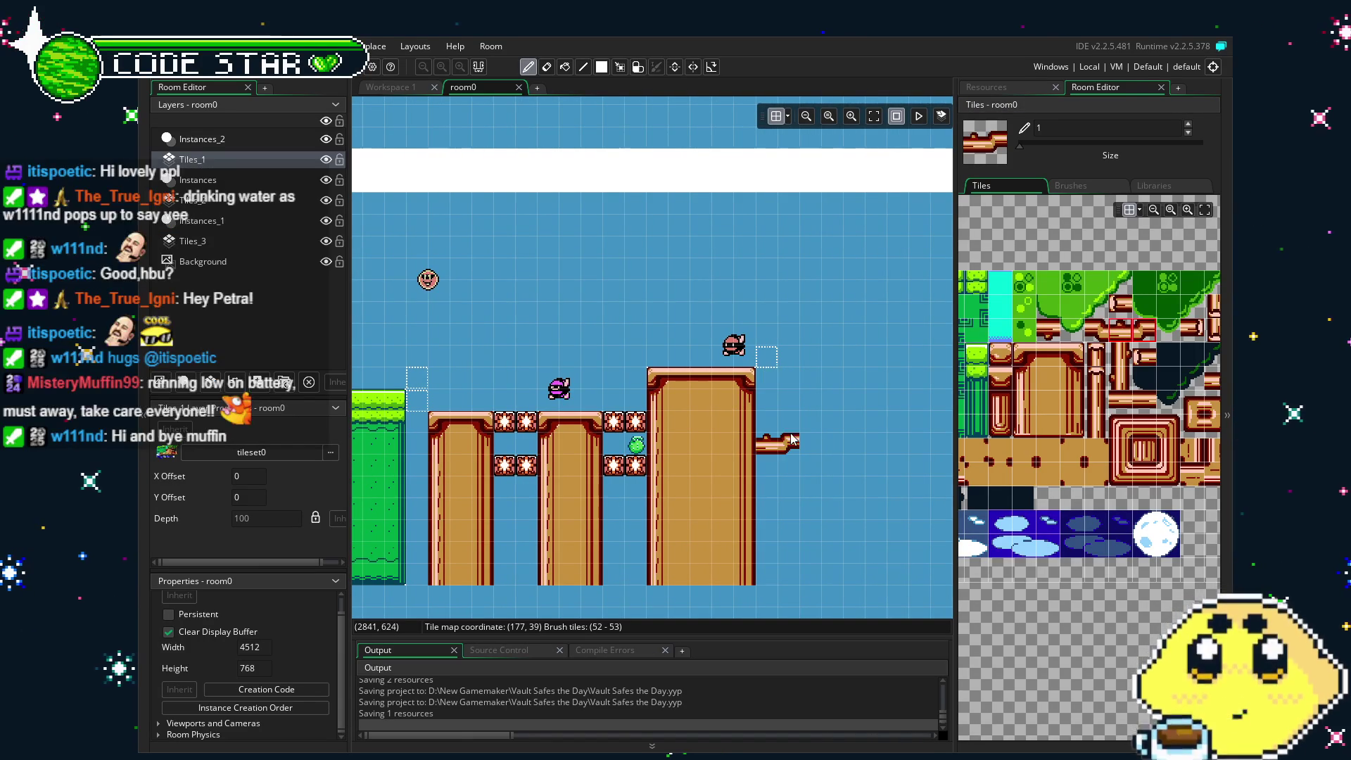
click(1187, 333)
click(803, 441)
Center the tree between the grass blocks and pick a different branch tile.
mouse_move(755, 575)
mouse_down()
mouse_move(690, 558)
mouse_move(921, 513)
mouse_move(787, 532)
mouse_up()
drag(563, 532, 896, 505)
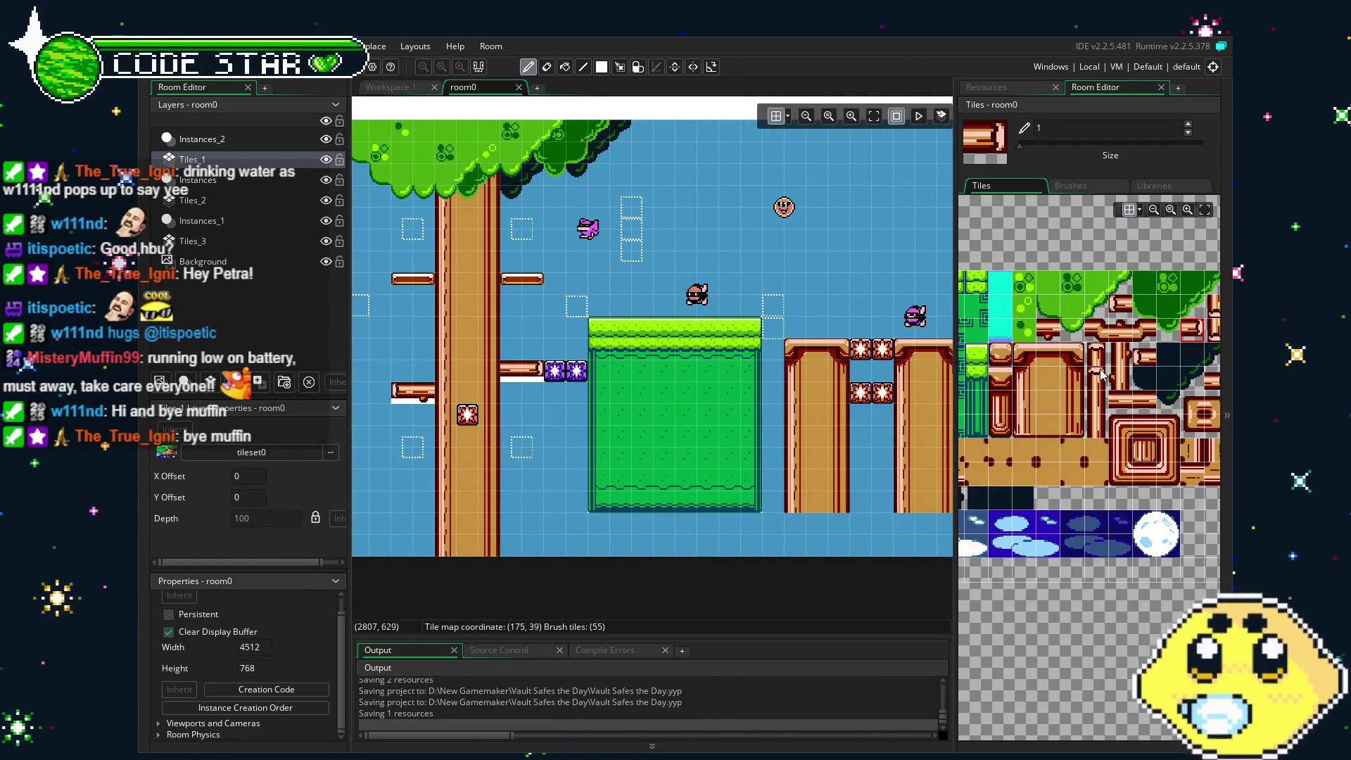
drag(729, 501, 941, 495)
click(1095, 328)
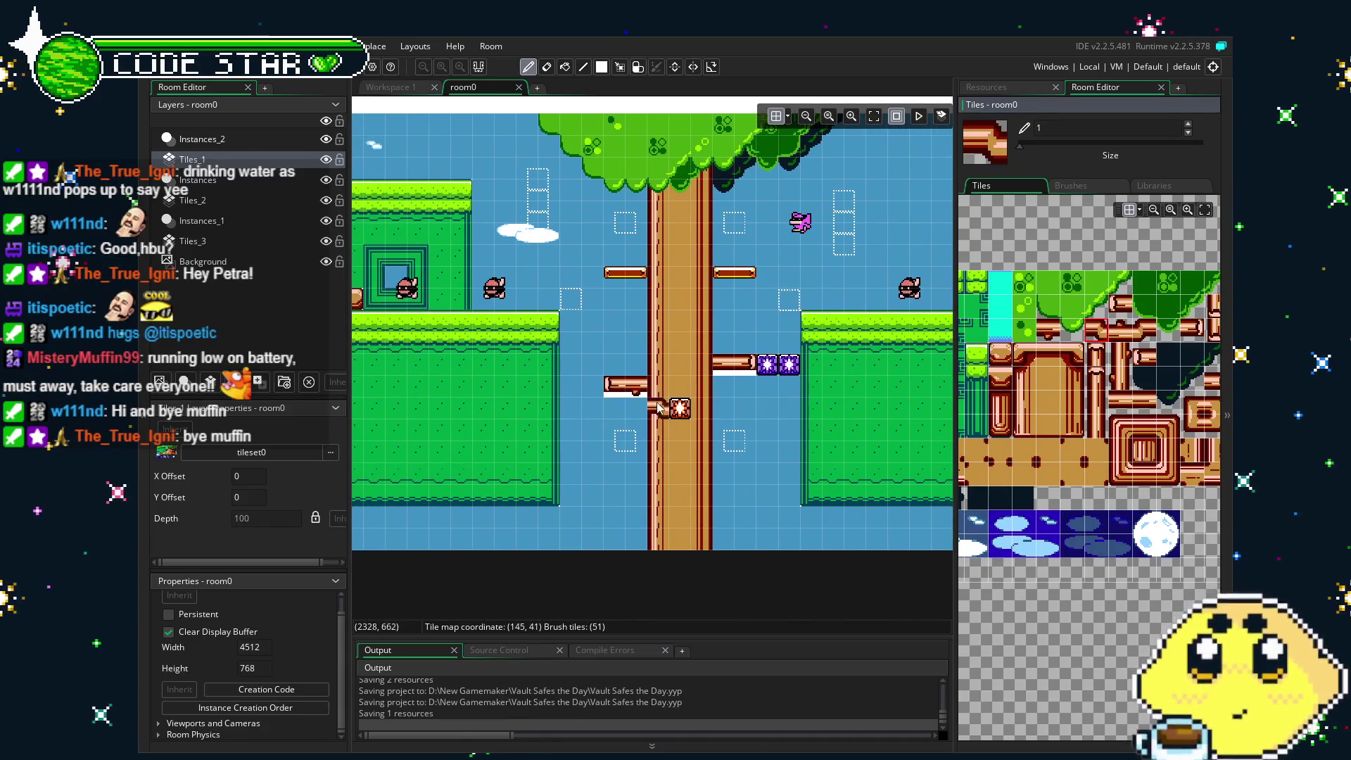
click(1144, 330)
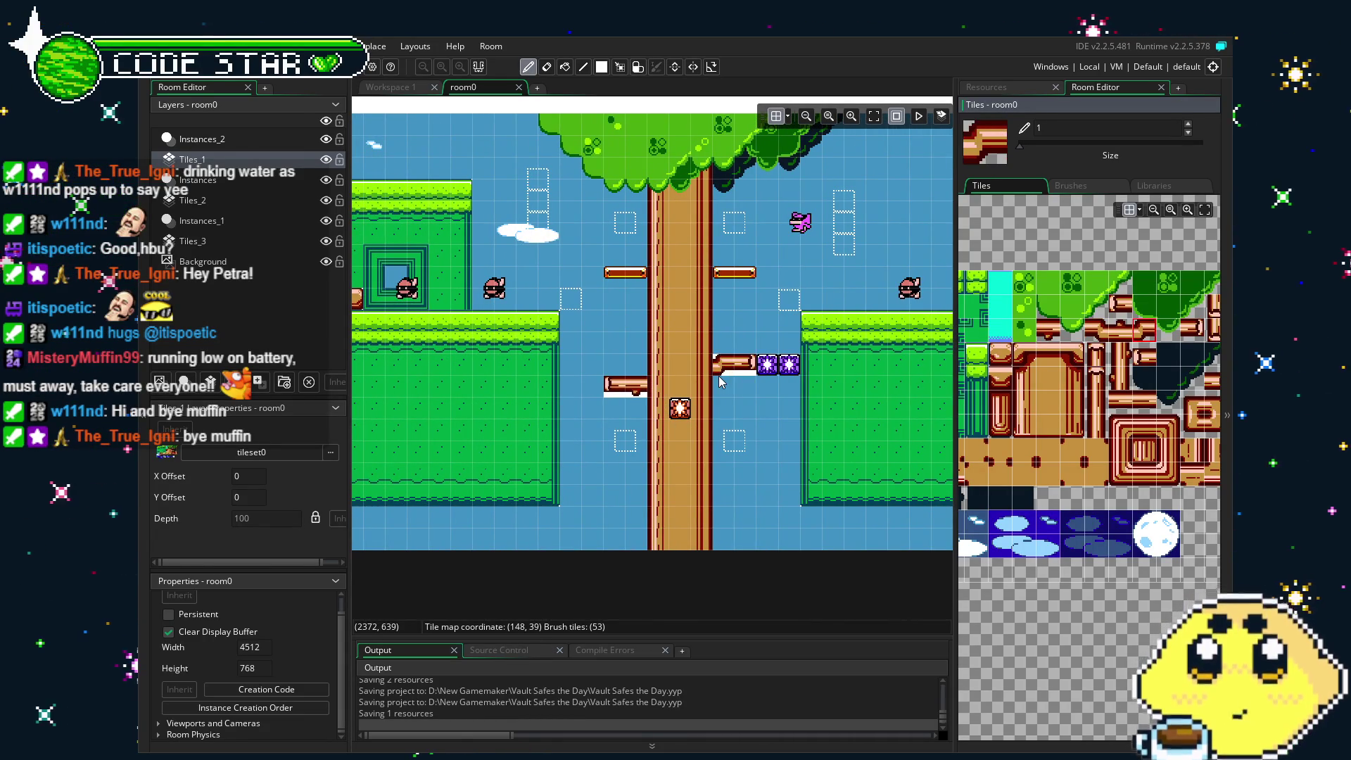
scroll(866, 506, right, 10)
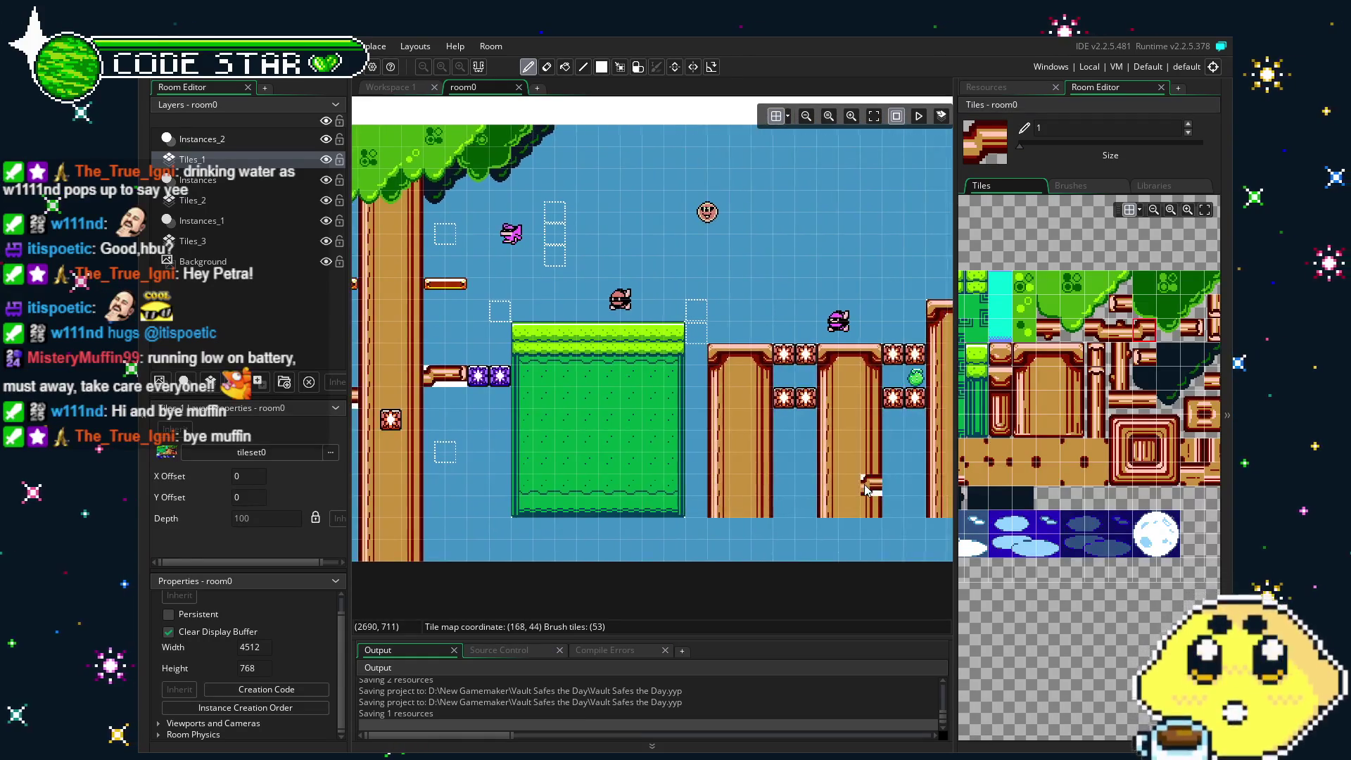
scroll(689, 421, left, 10)
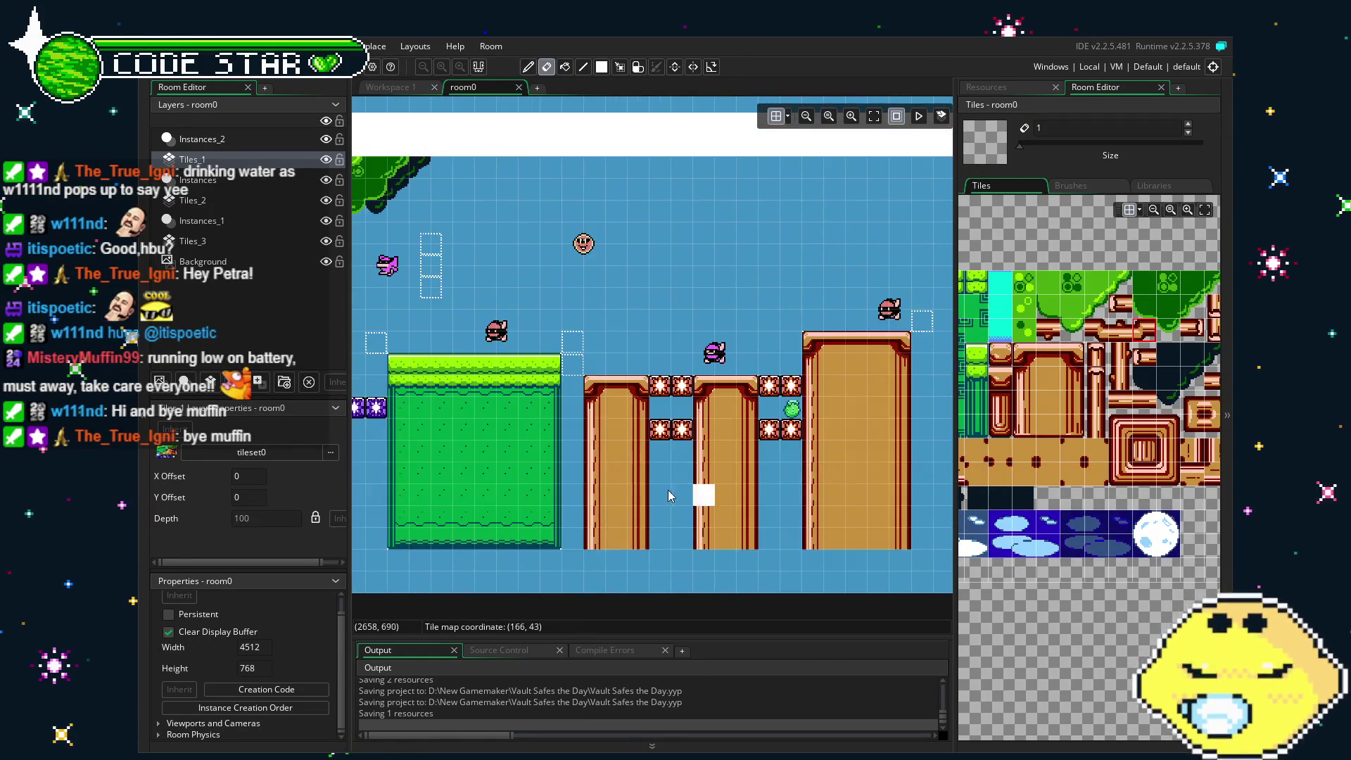
Select the two log tiles 52-53 as the brush, then switch to the eraser.
key(e)
click(1118, 332)
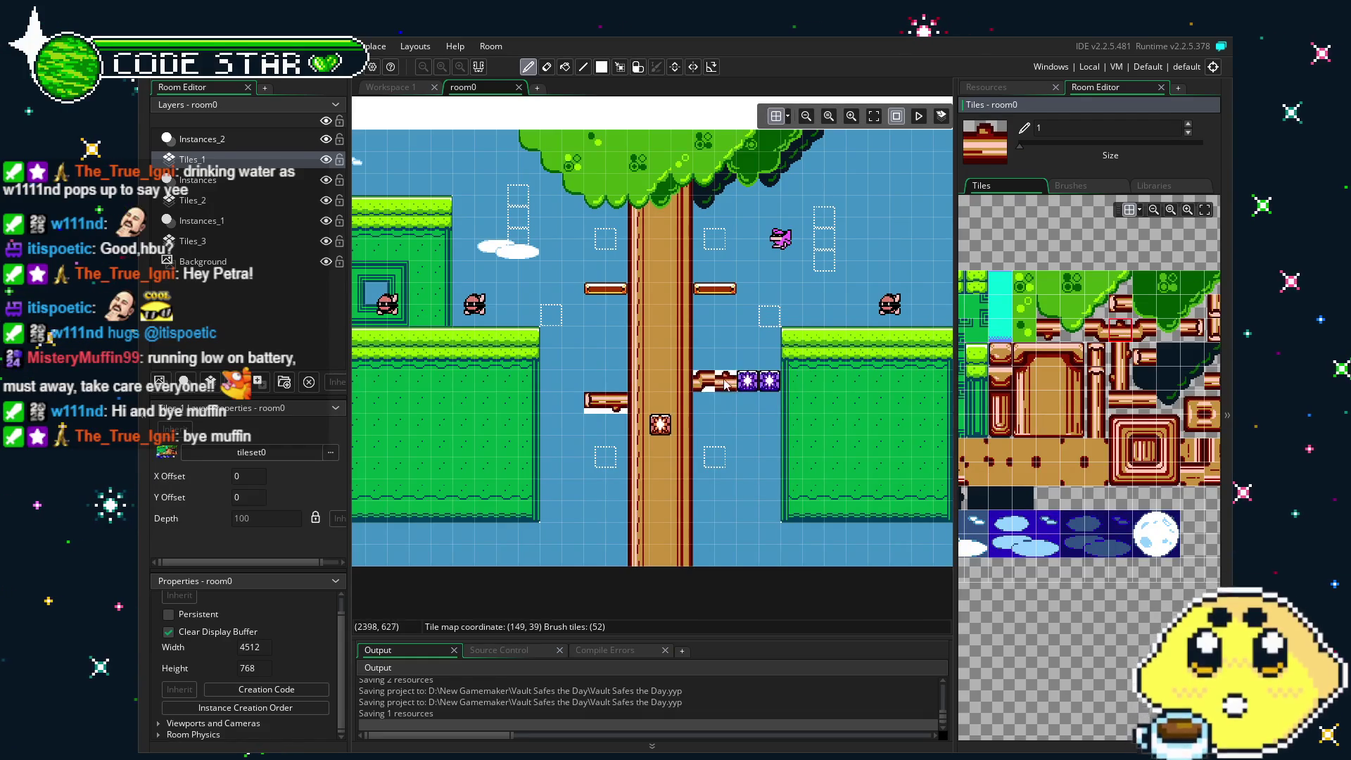
drag(1120, 331, 1144, 331)
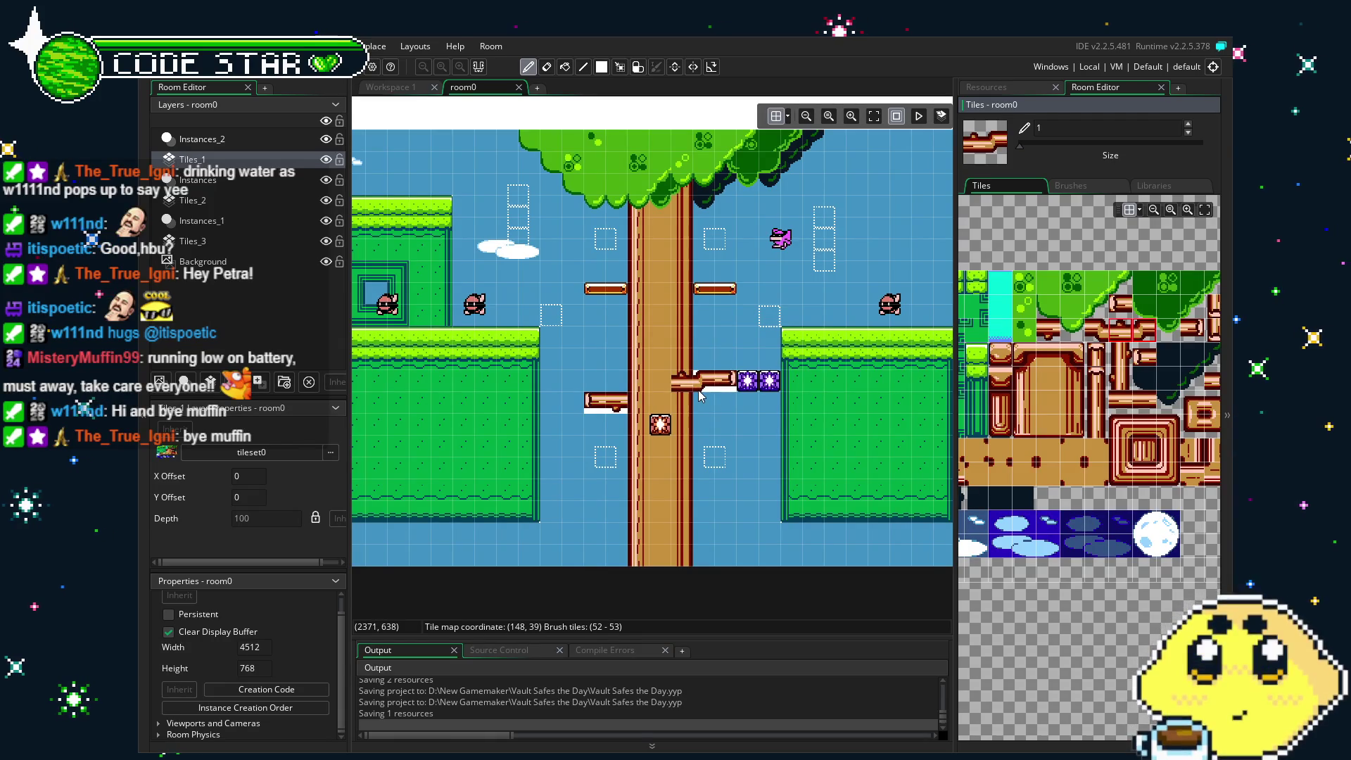
scroll(721, 368, right, 3)
key(e)
Pan room0 to bring the tree branches and pillar platforms into view.
scroll(1019, 471, down, 2)
scroll(1073, 470, up, 1)
scroll(1073, 470, up, 1)
scroll(795, 450, left, 3)
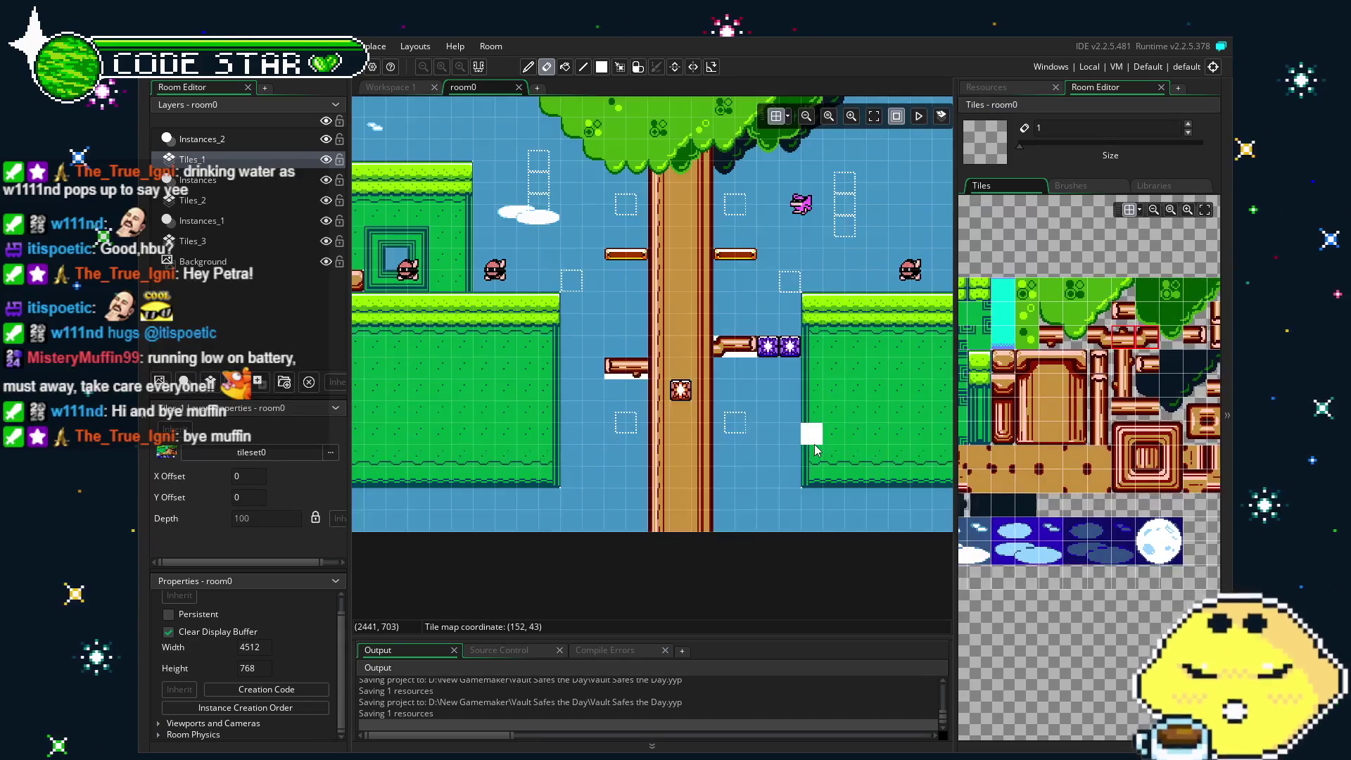
drag(796, 450, 407, 481)
scroll(450, 472, down, 2)
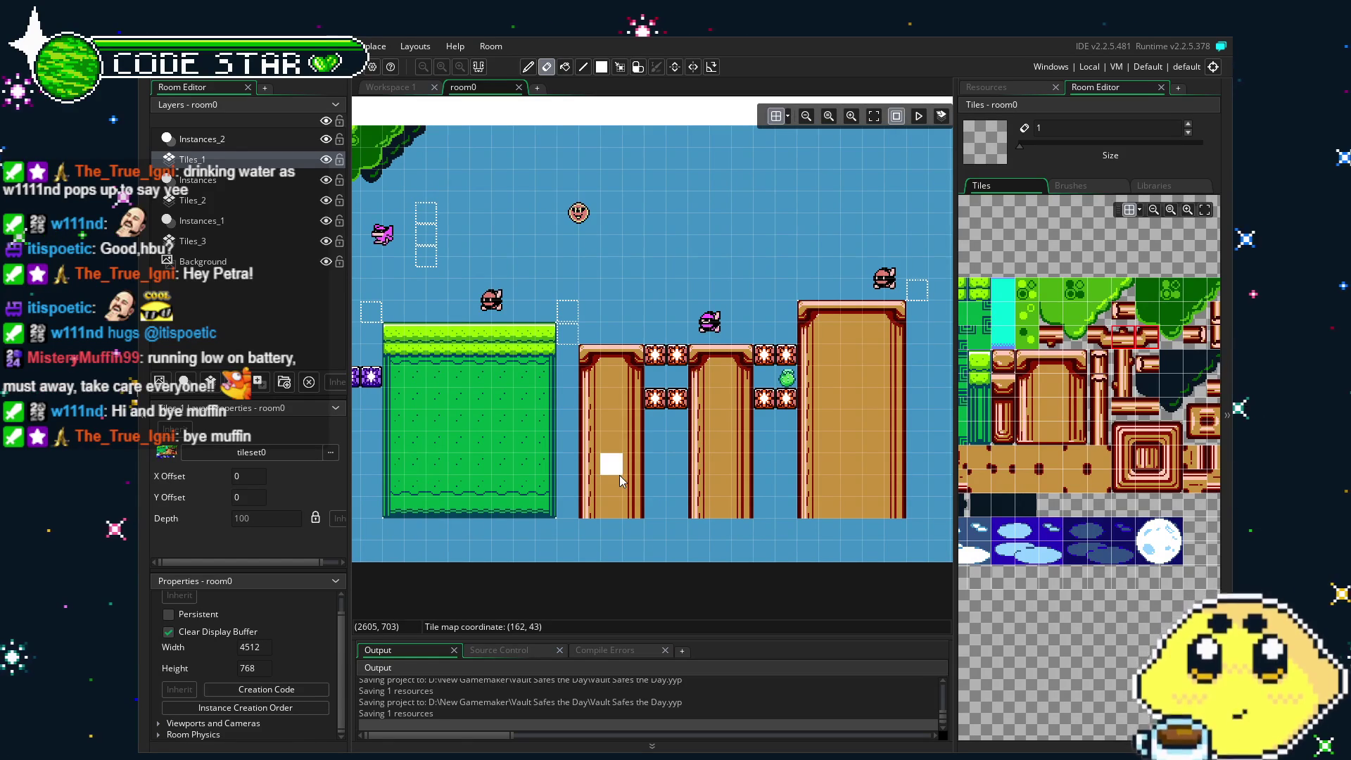
scroll(686, 419, left, 3)
mouse_move(700, 424)
mouse_down()
mouse_move(657, 460)
mouse_move(655, 519)
mouse_up()
Scroll along room0 to review the grass section and pillar platforms.
scroll(655, 521, left, 3)
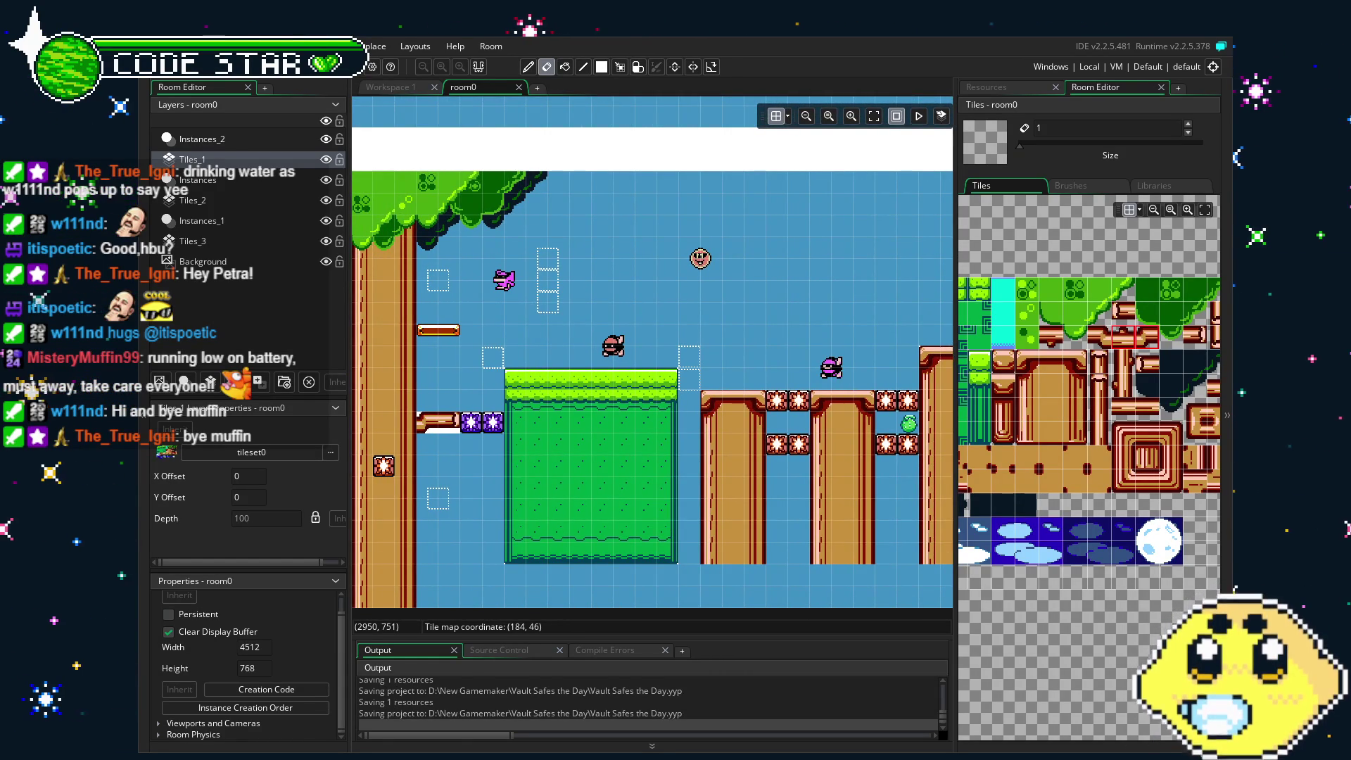
scroll(596, 537, down, 2)
scroll(595, 538, left, 10)
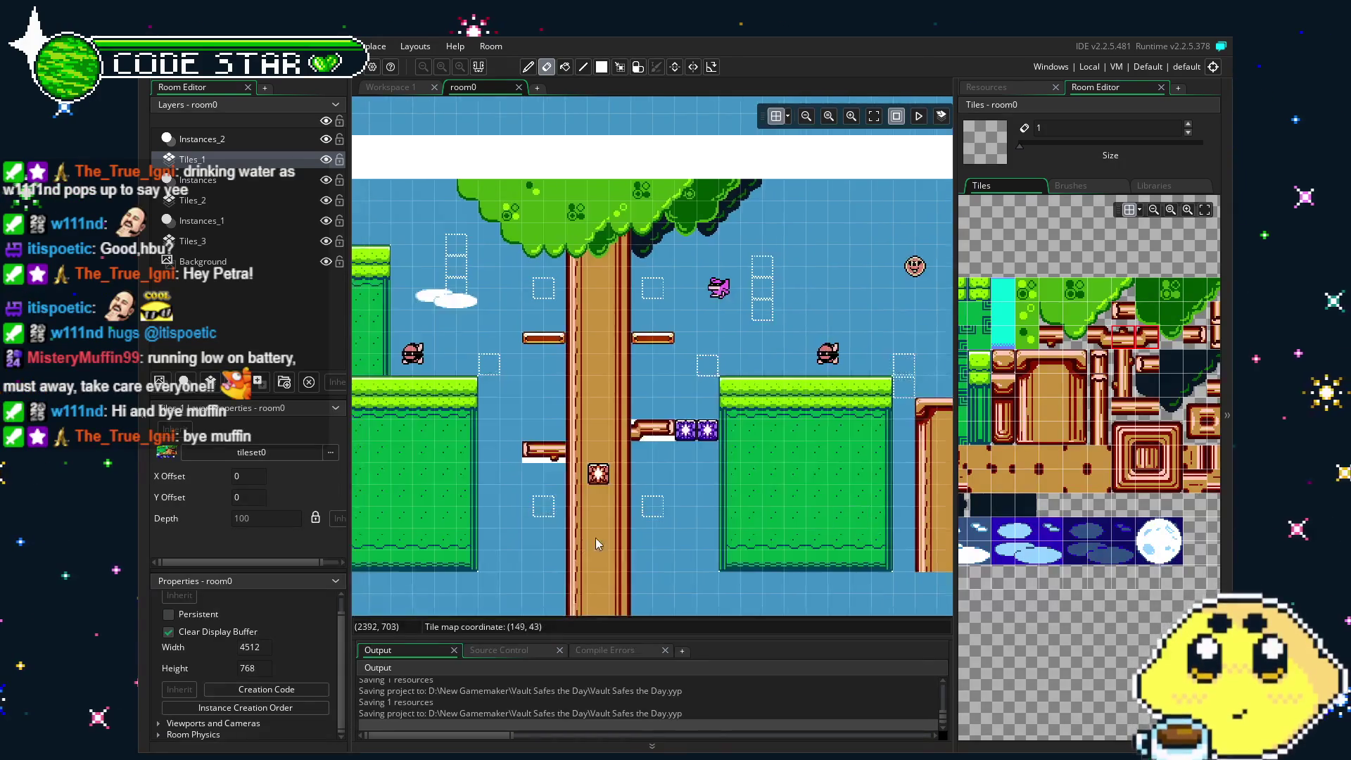
scroll(614, 549, left, 10)
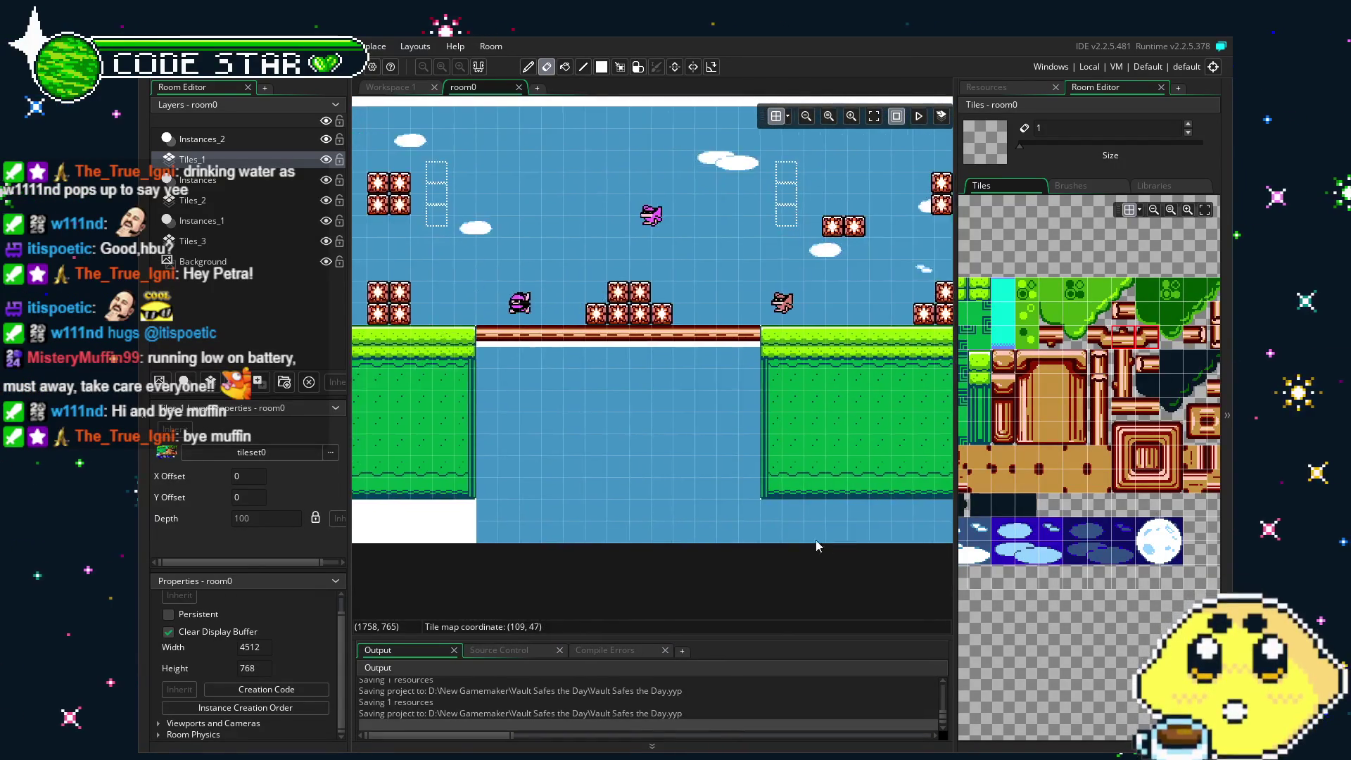
scroll(838, 560, left, 5)
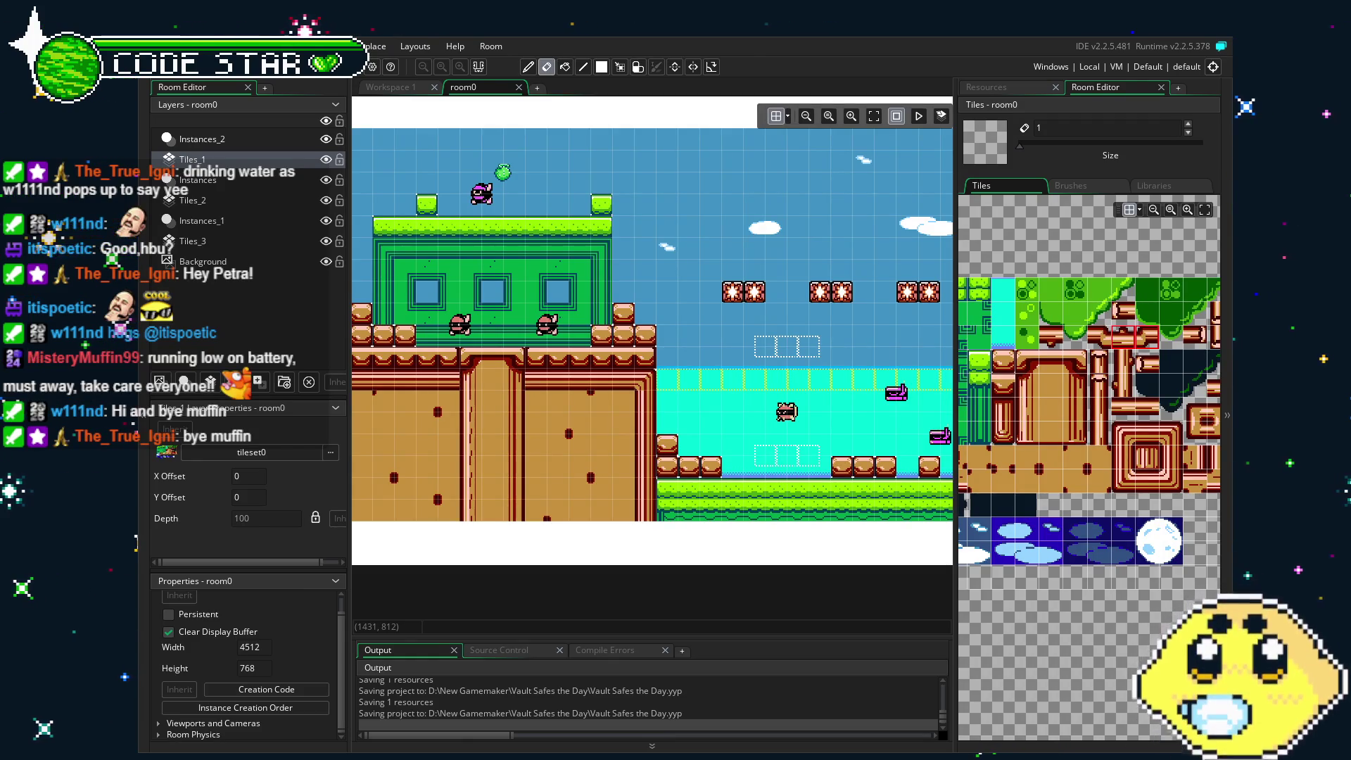
scroll(672, 540, right, 10)
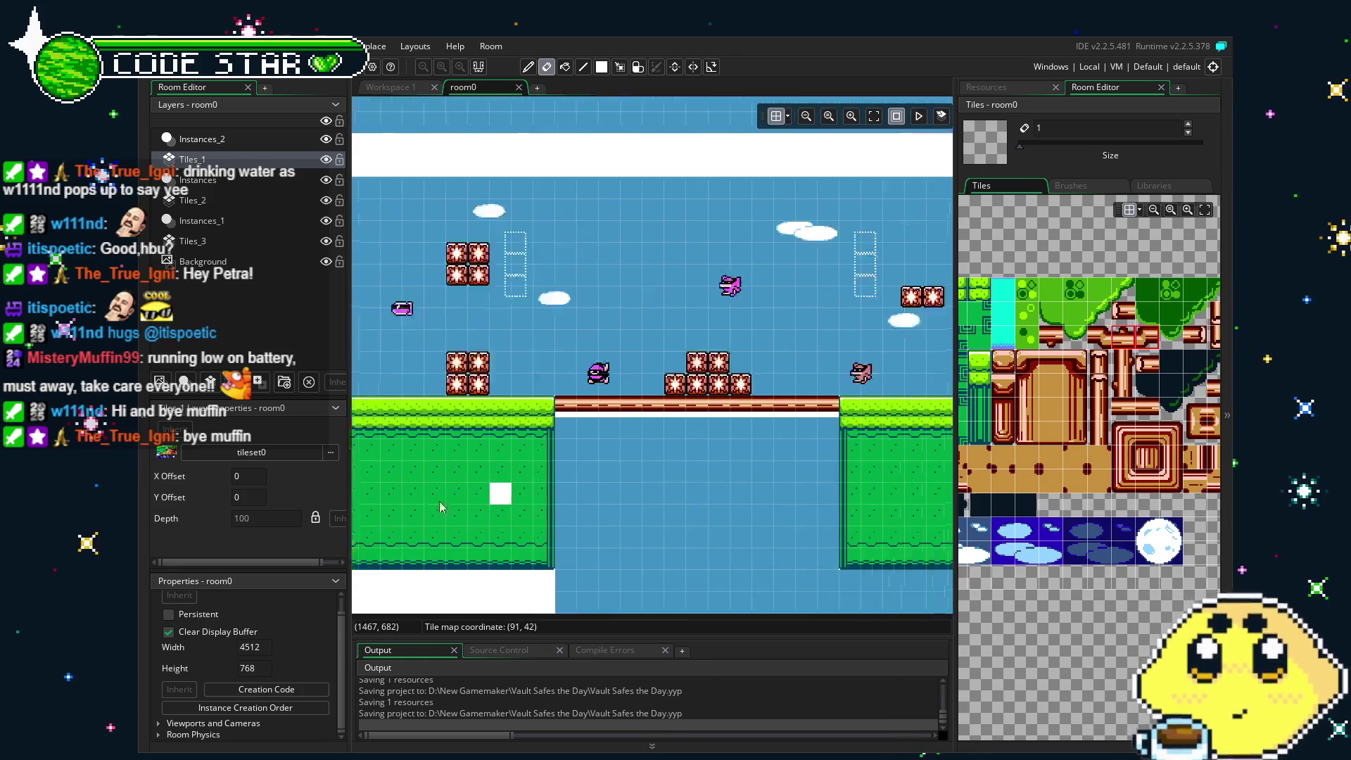
drag(729, 480, 512, 479)
scroll(512, 479, right, 8)
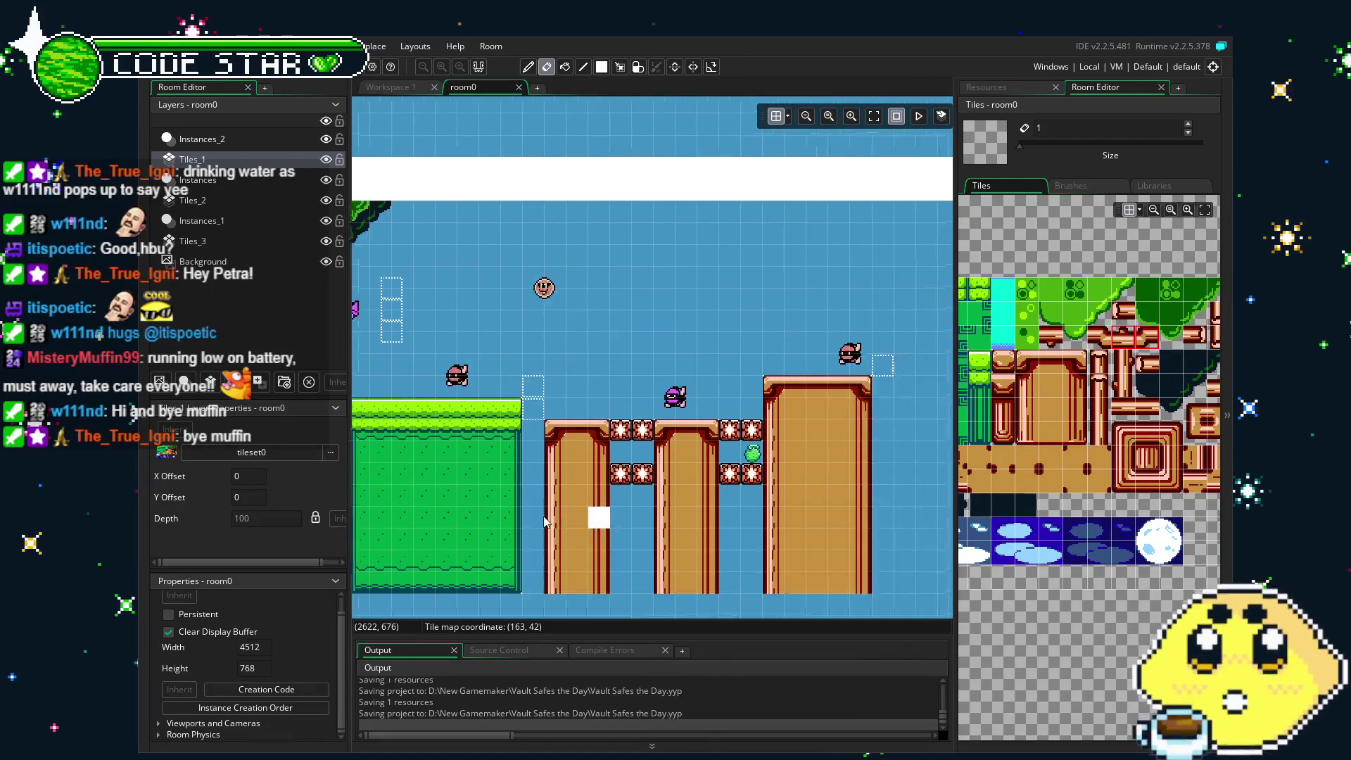
scroll(645, 512, left, 4)
drag(645, 512, 726, 525)
scroll(726, 525, left, 10)
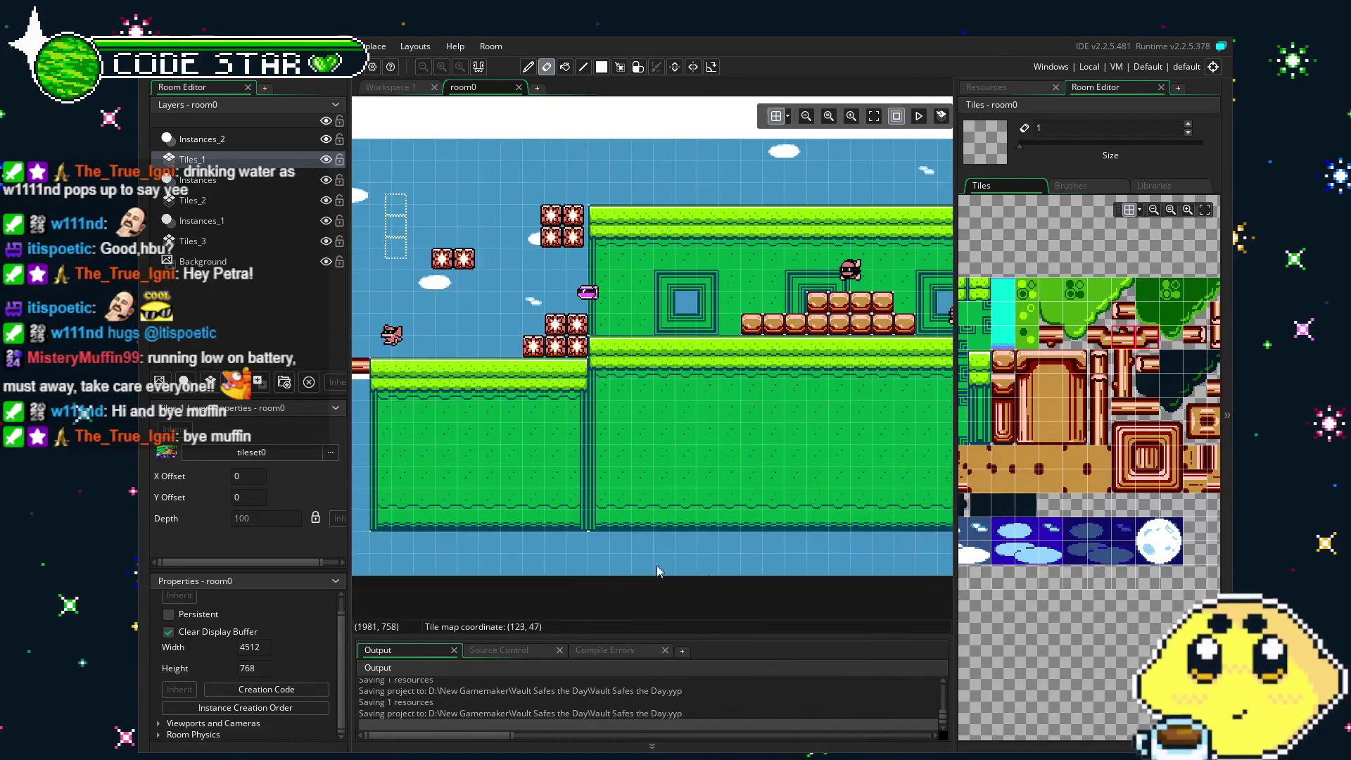
scroll(652, 342, right, 10)
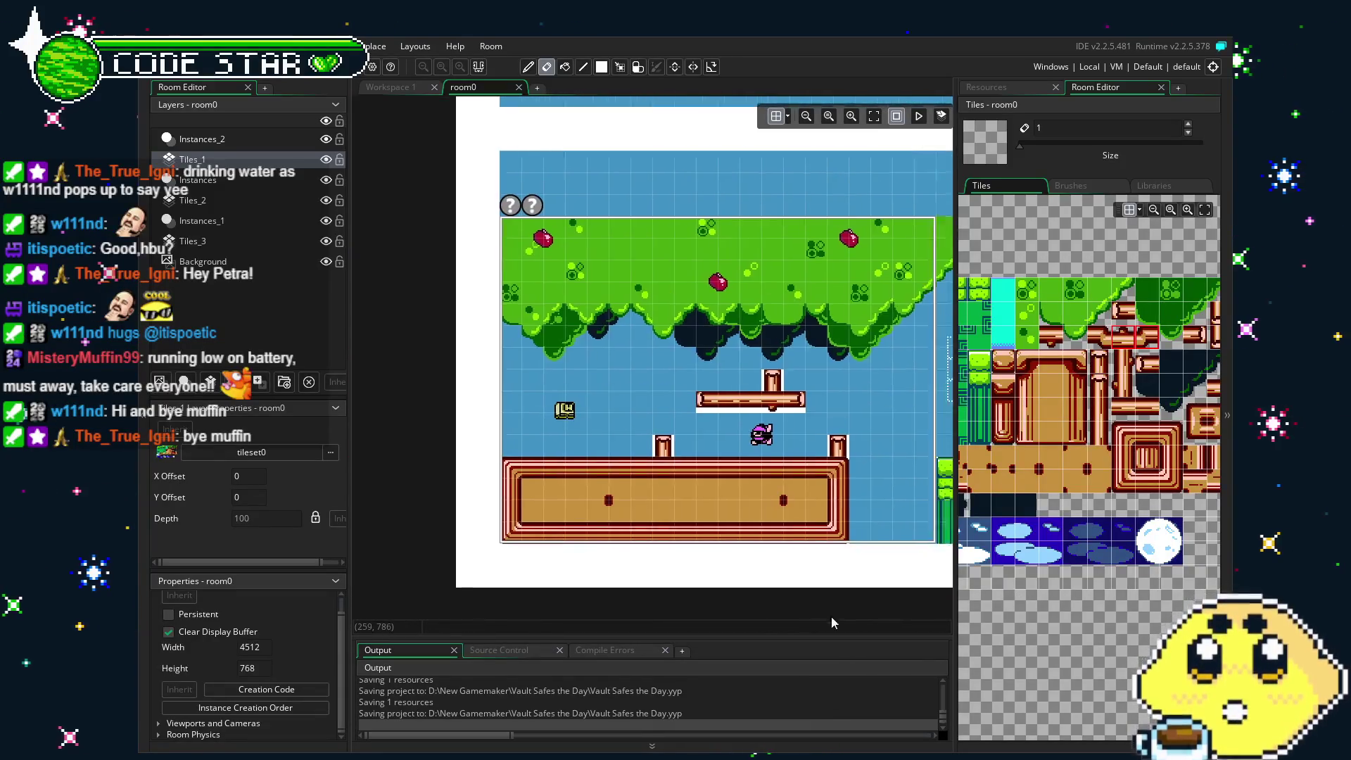